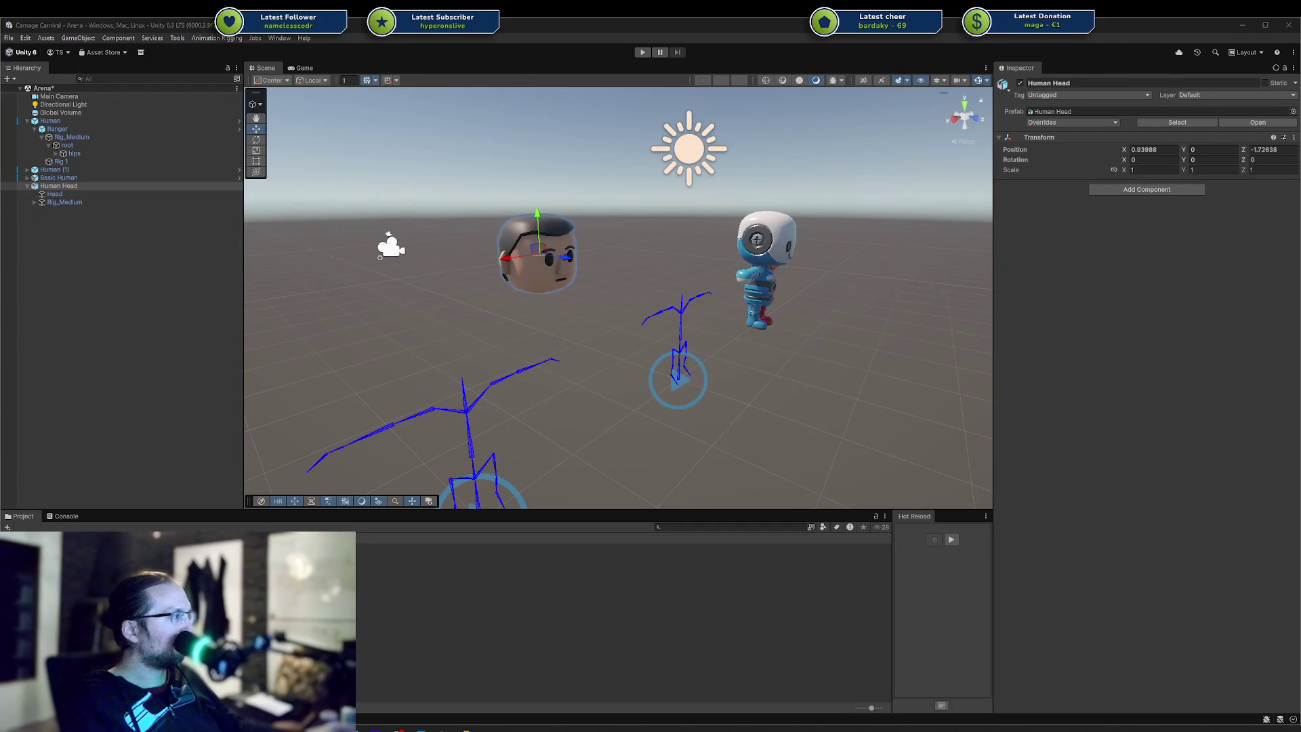
# Deselect Human Head in Unity and switch to the raspi project in IntelliJ, collapsing its build folder
pyautogui.click(167, 296)
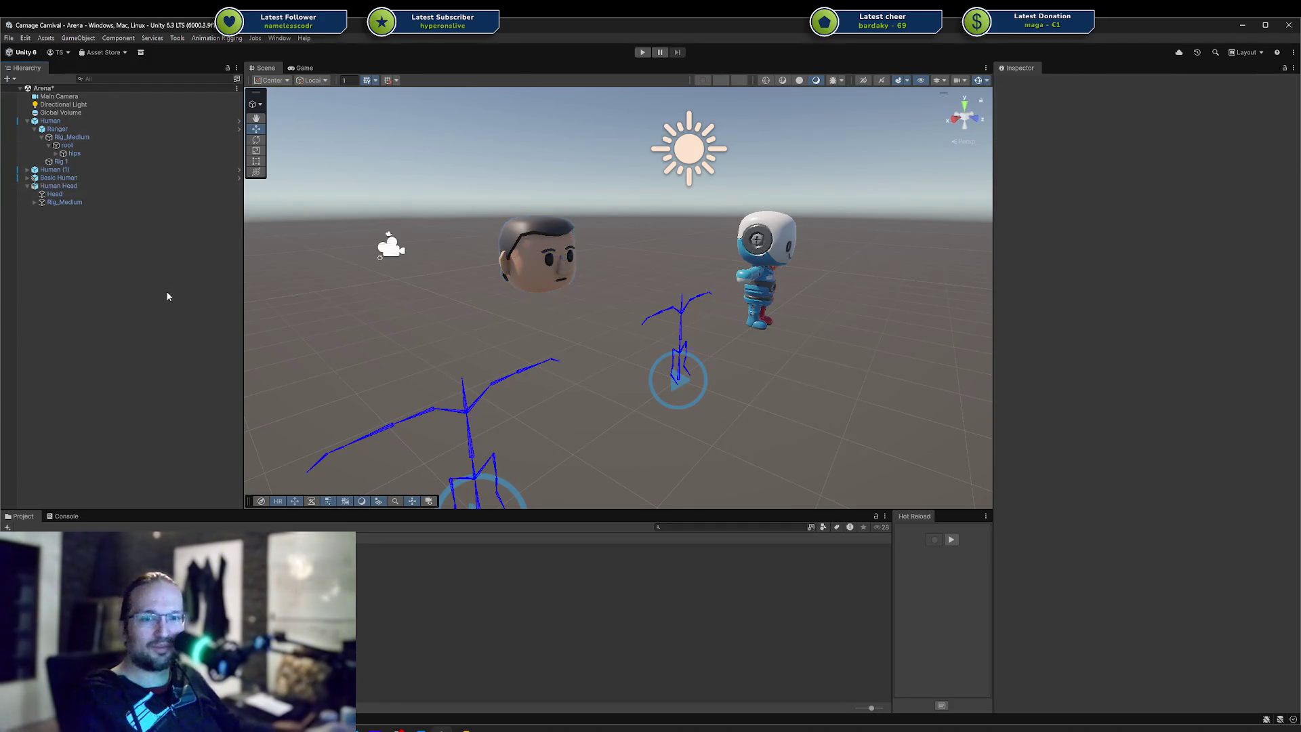
pyautogui.click(420, 729)
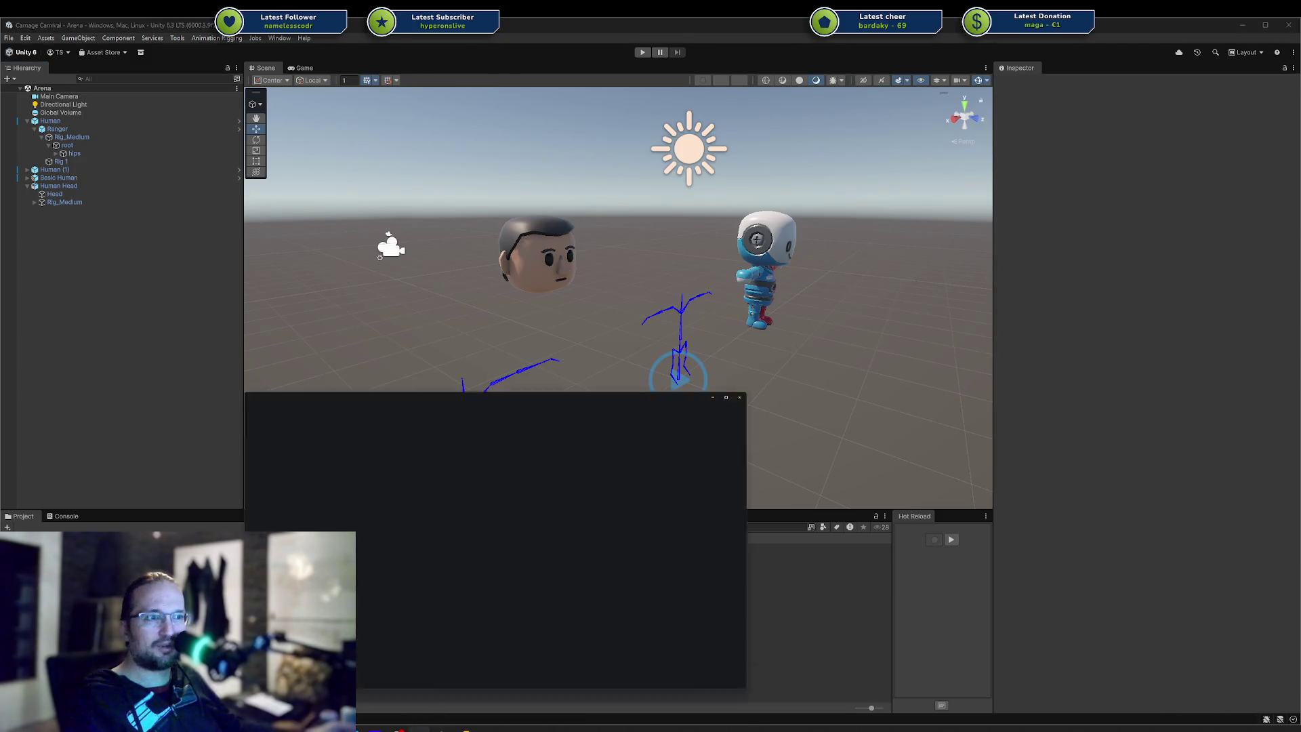
pyautogui.click(211, 222)
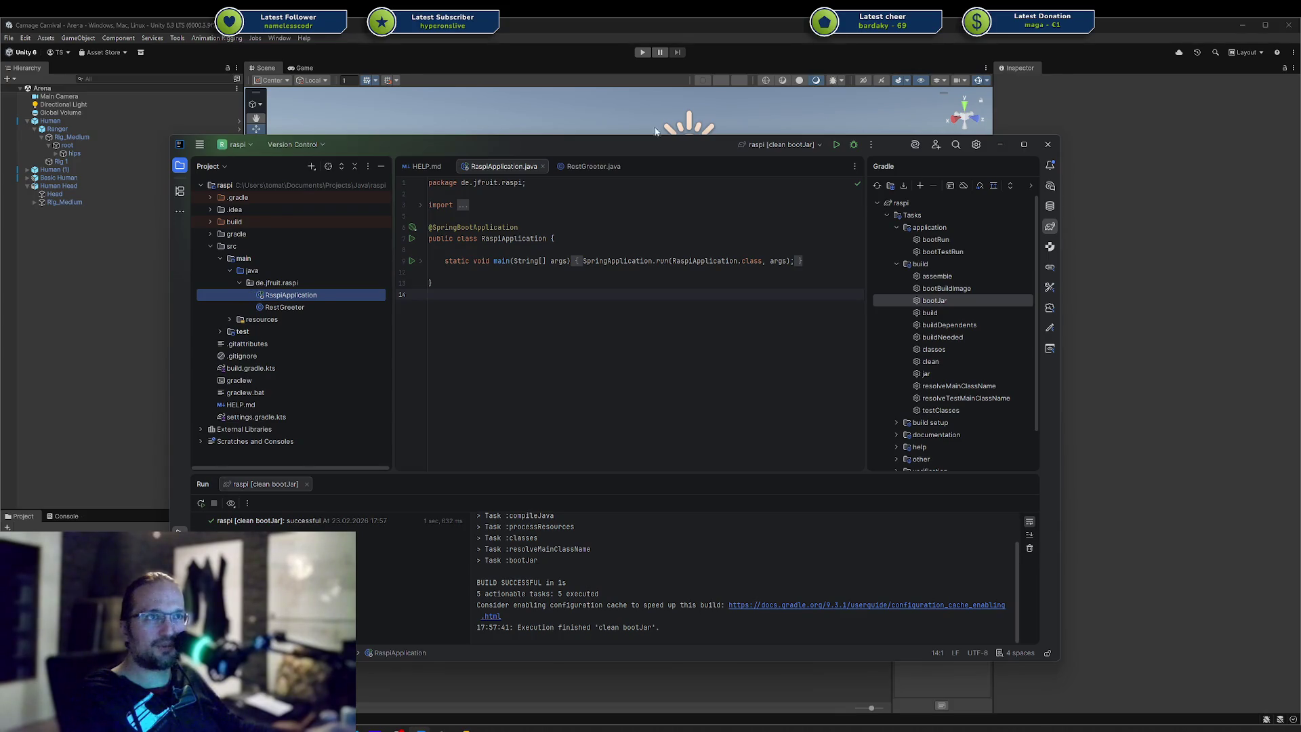
# Switch to the Carnage Carnival project in Rider and try opening Gladiator.blend, dismissing the file-association prompt
pyautogui.click(1000, 145)
pyautogui.click(465, 730)
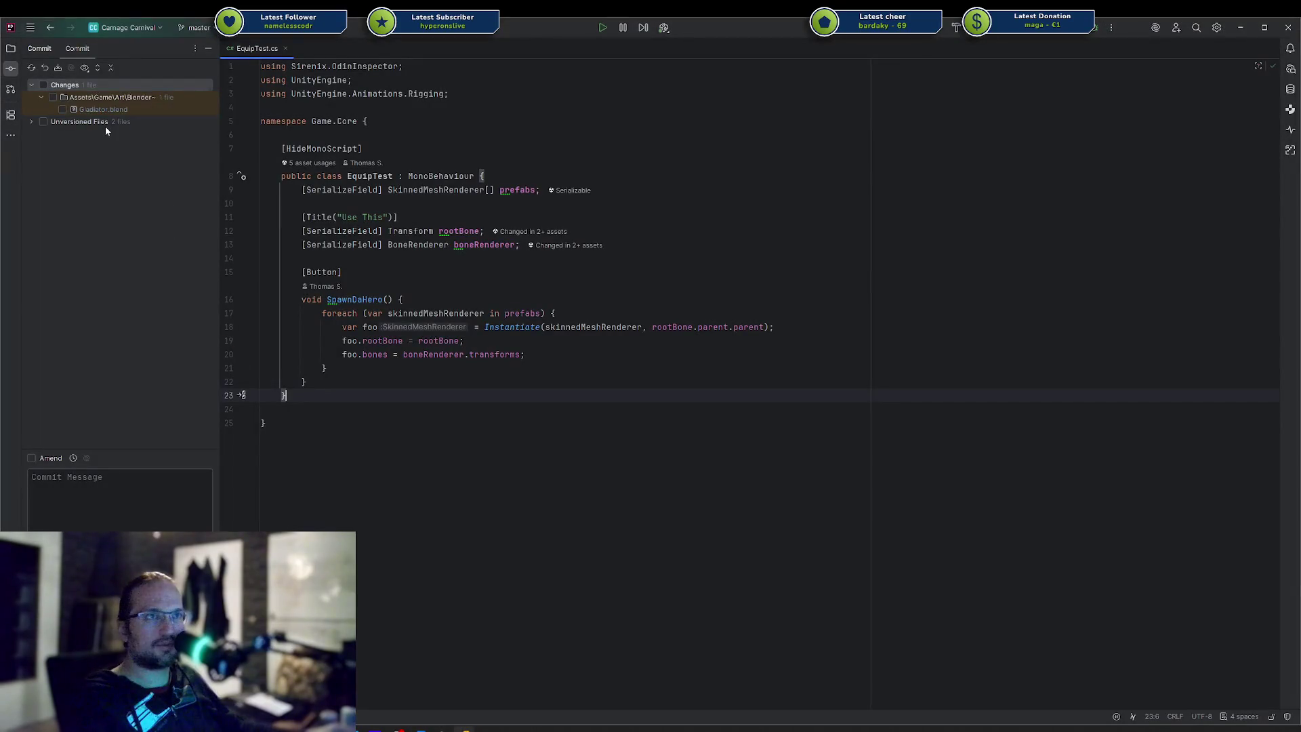
pyautogui.doubleClick(103, 109)
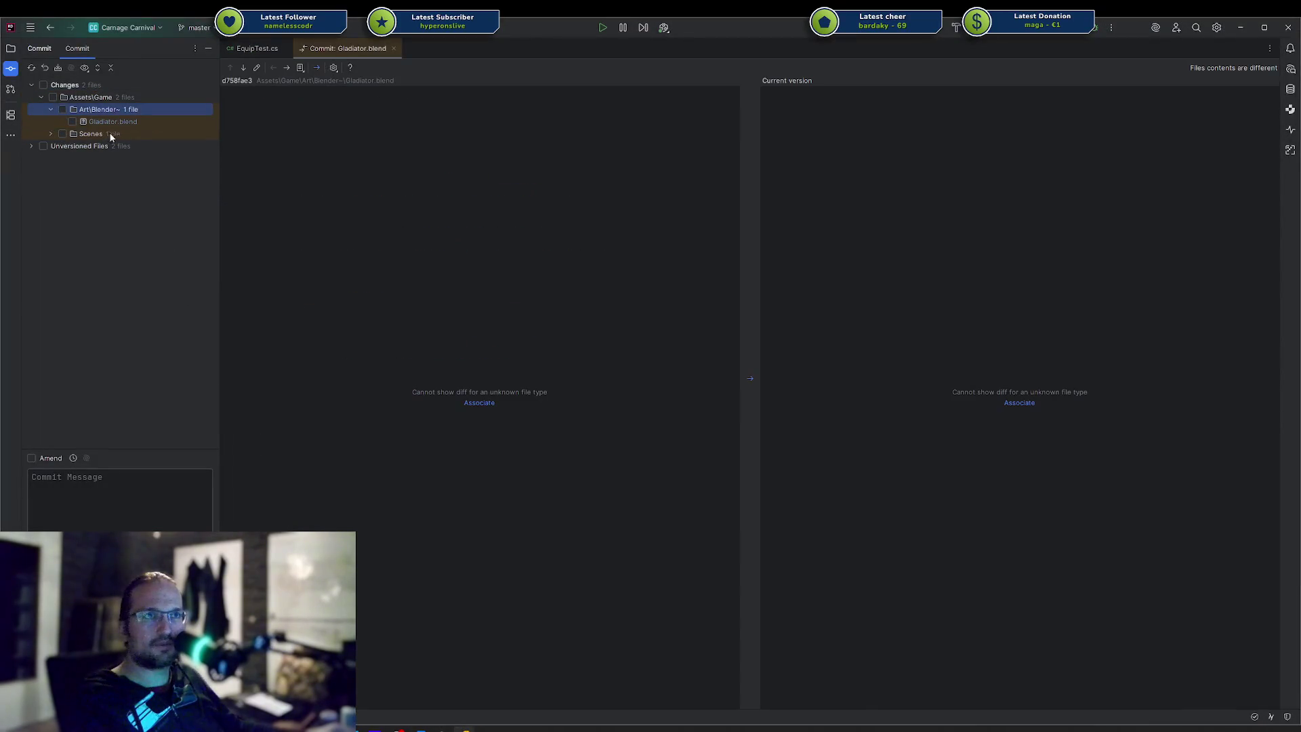
pyautogui.doubleClick(116, 125)
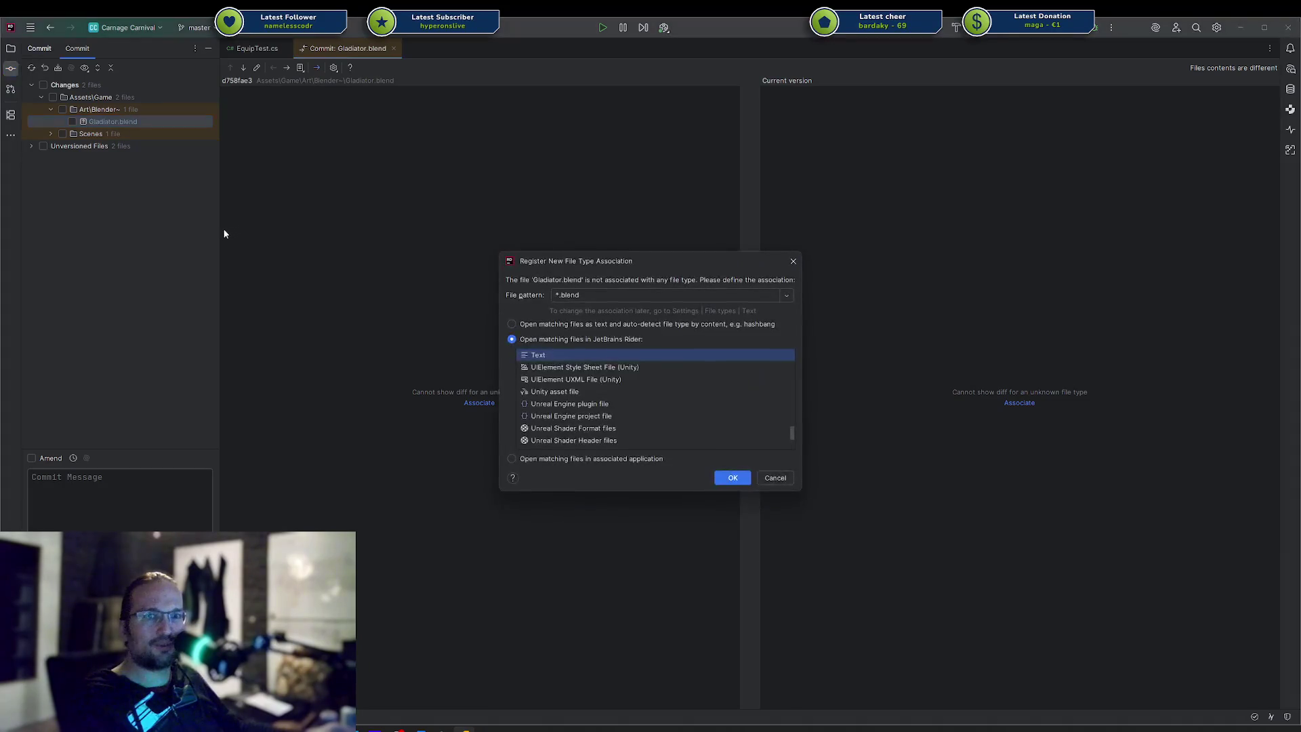
pyautogui.click(775, 478)
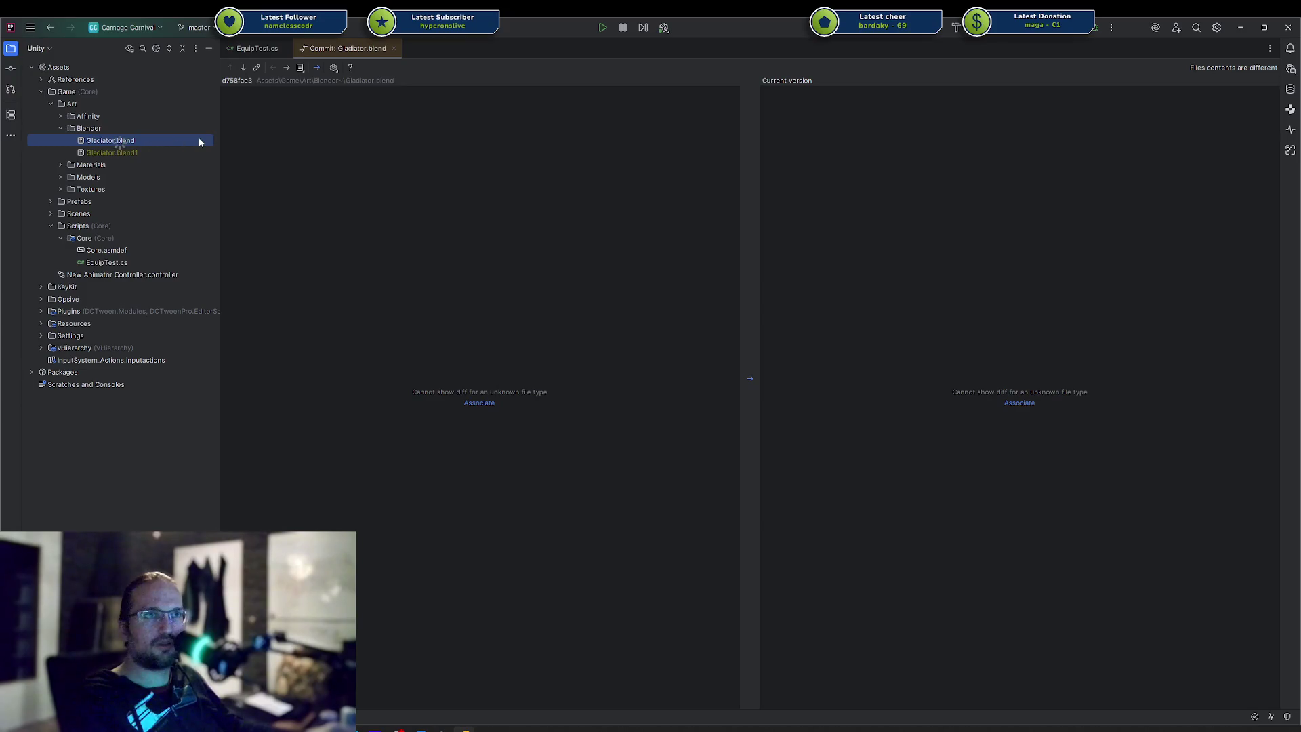
# Open Gladiator.blend in its associated application and close its diff tab
pyautogui.rightClick(122, 141)
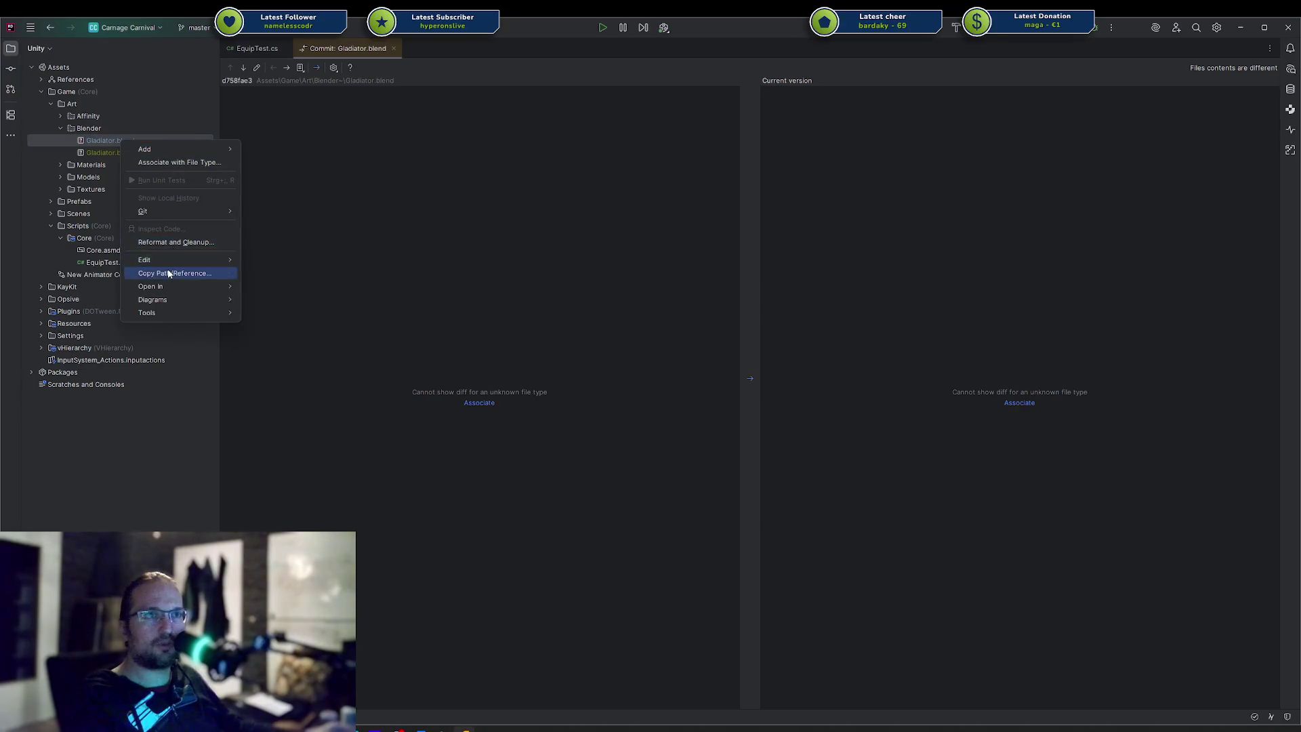
pyautogui.moveTo(174, 286)
pyautogui.click(316, 299)
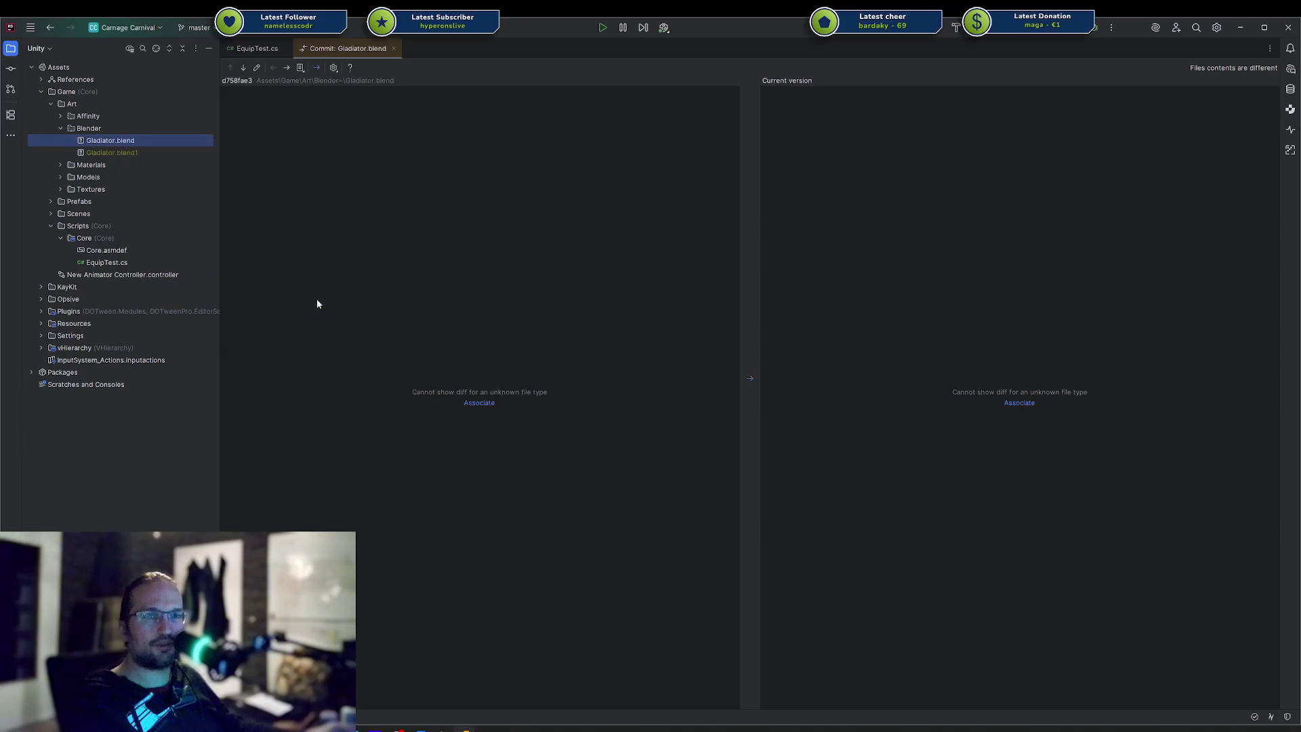
pyautogui.middleClick(348, 52)
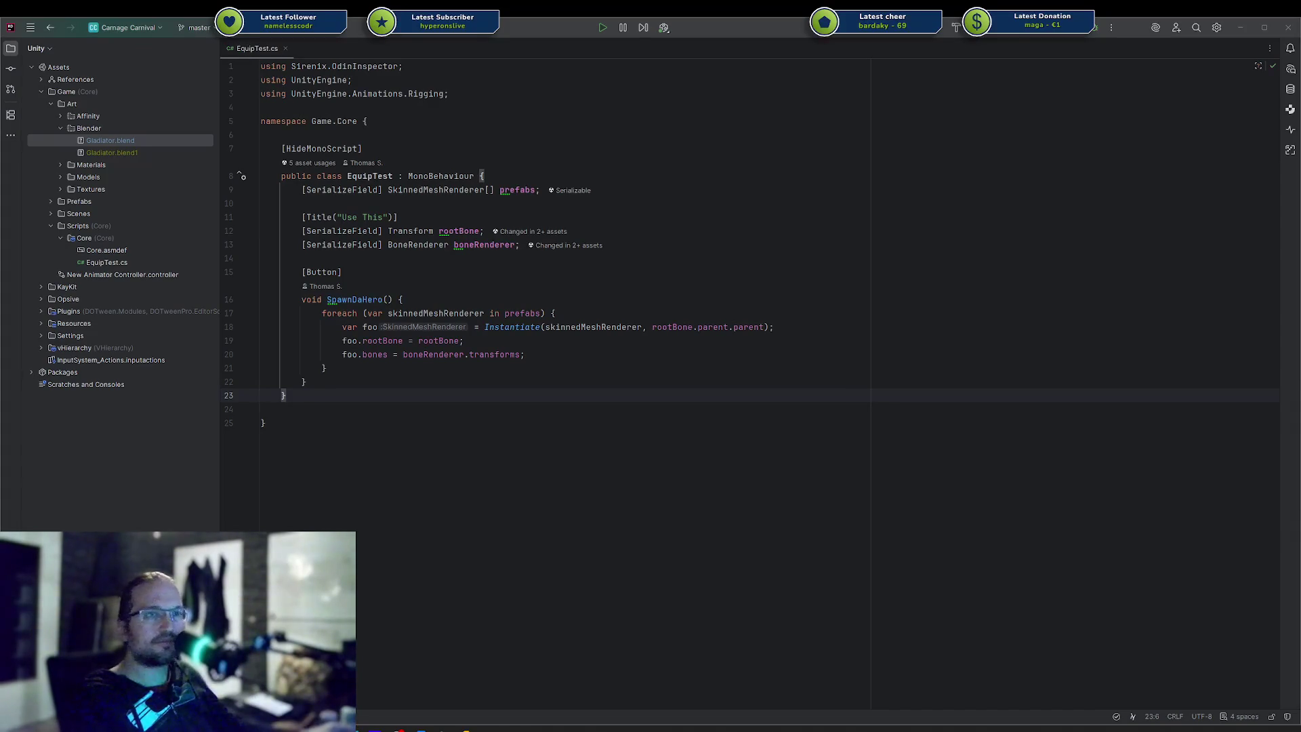
pyautogui.click(694, 442)
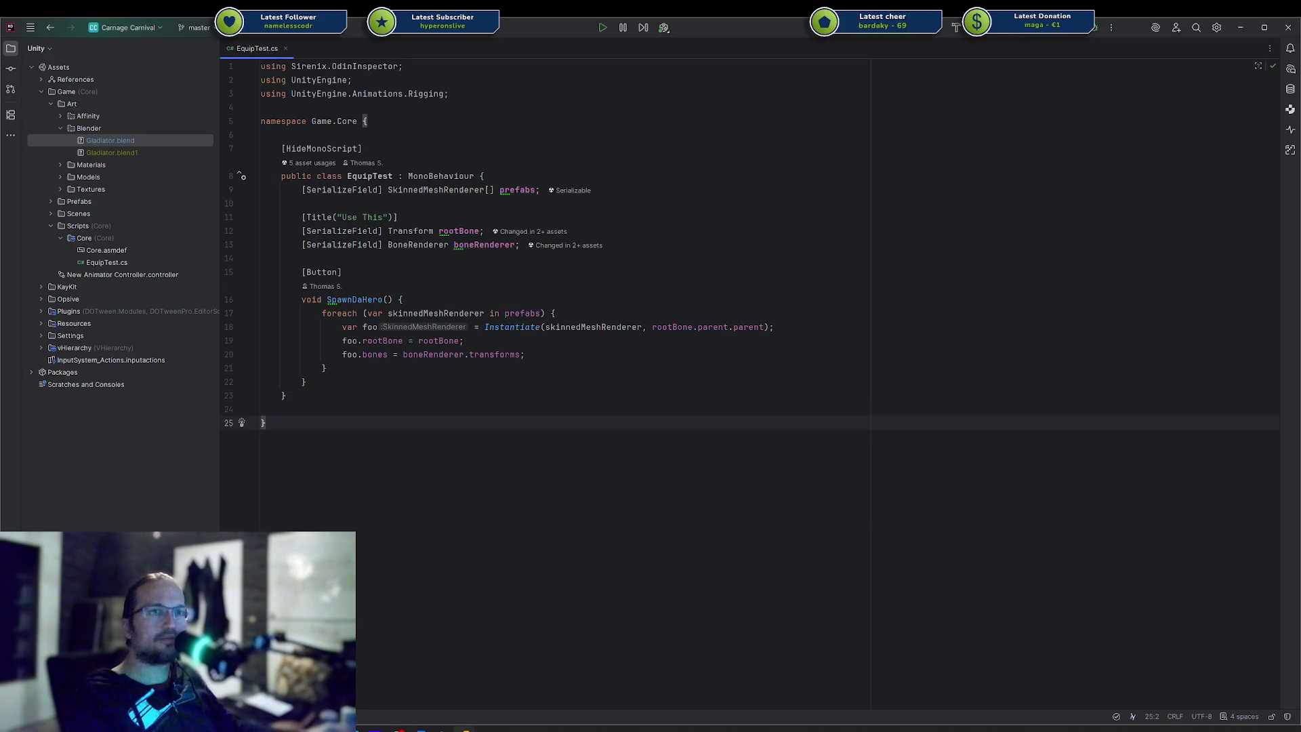
pyautogui.hotkey('alt', 'Tab')
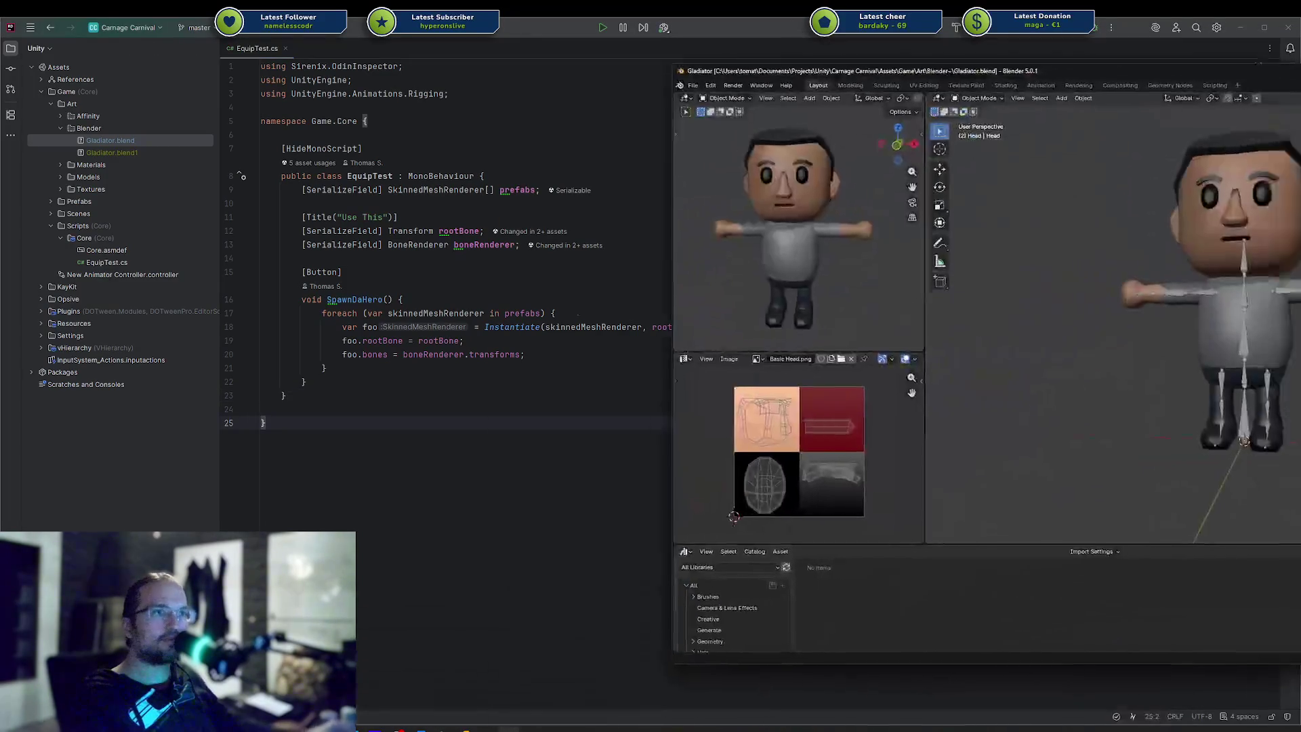
# Choose the Unity preset for the Human Head.fbx exporter and save Gladiator.blend with Ctrl+S
pyautogui.moveTo(685, 58)
pyautogui.mouseDown()
pyautogui.moveTo(27, 157)
pyautogui.moveTo(2, 125)
pyautogui.moveTo(3, 1)
pyautogui.mouseUp()
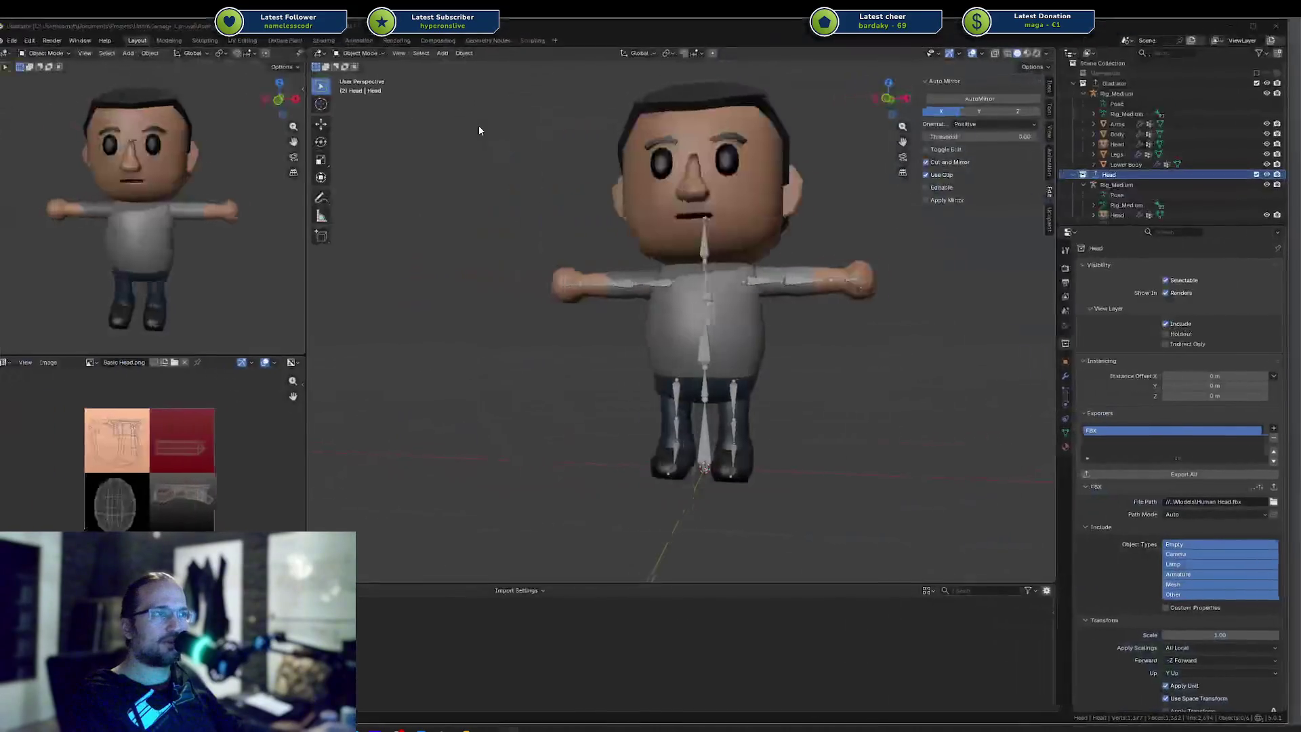
pyautogui.click(1272, 487)
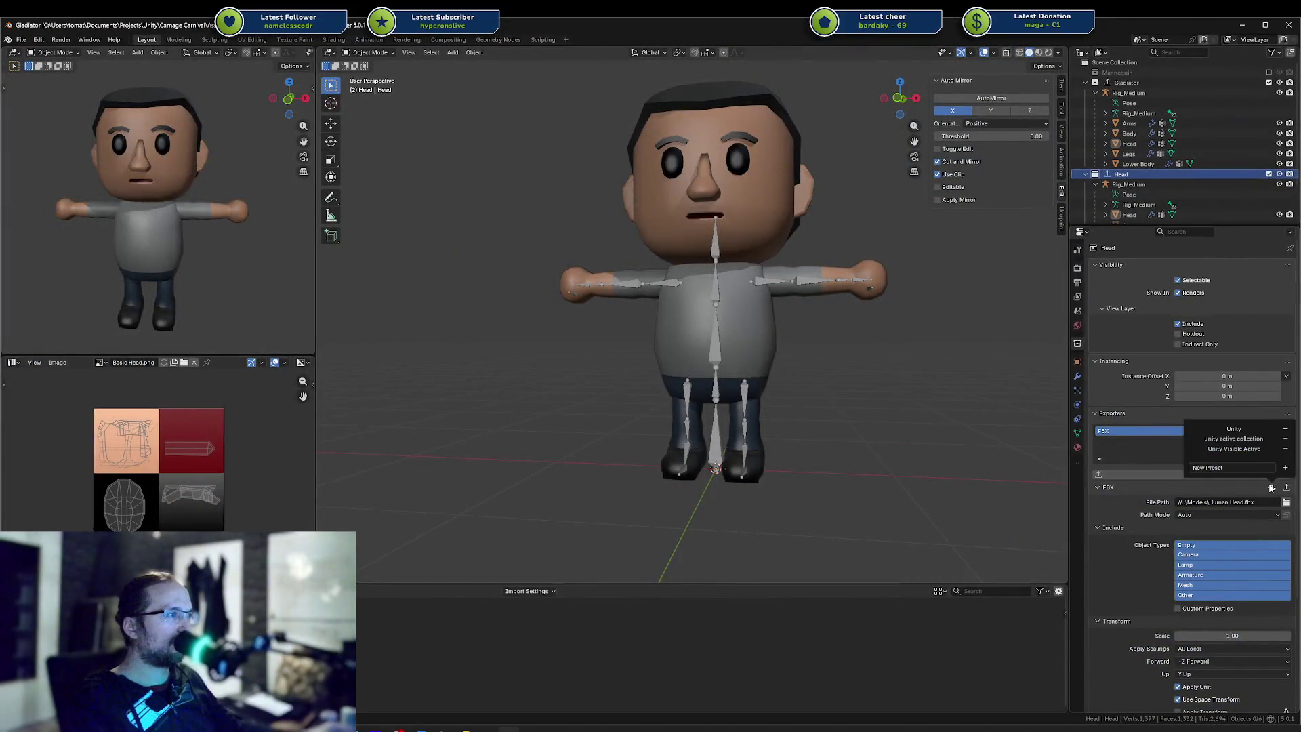
pyautogui.click(1231, 429)
pyautogui.click(1231, 430)
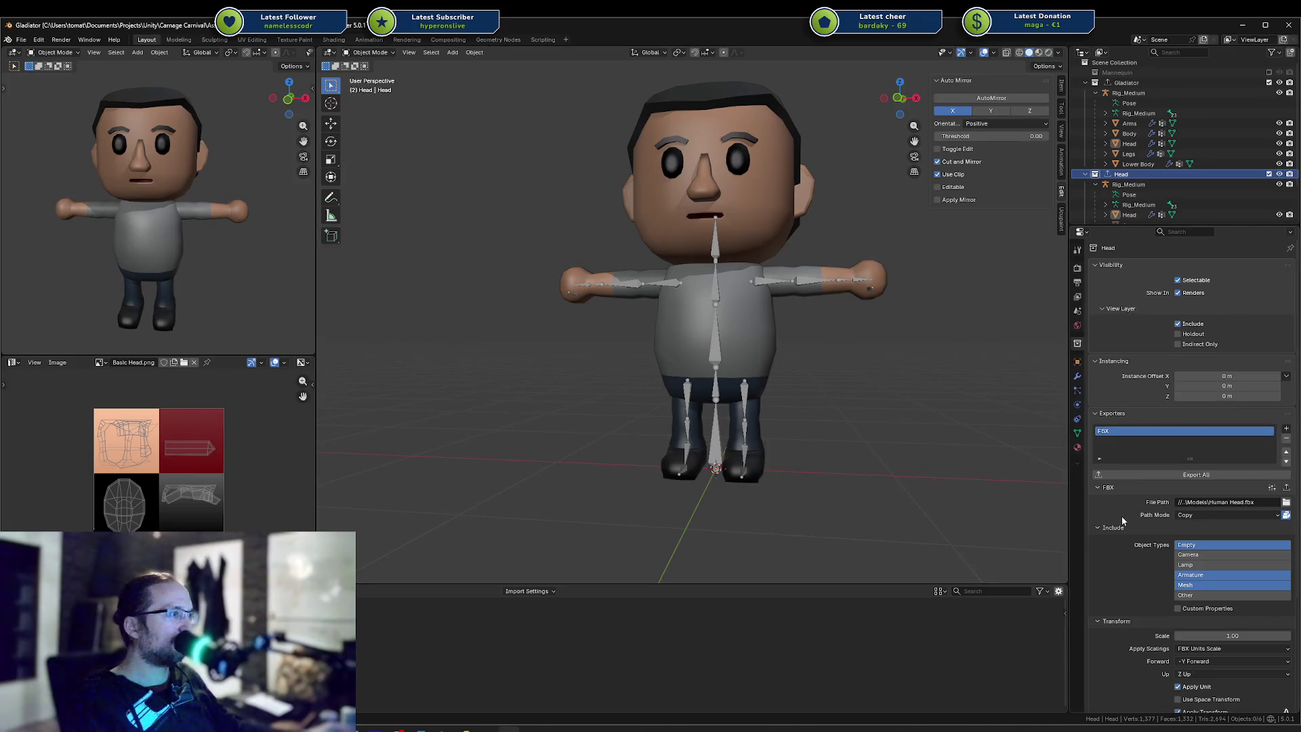
pyautogui.hotkey('ctrl', 's')
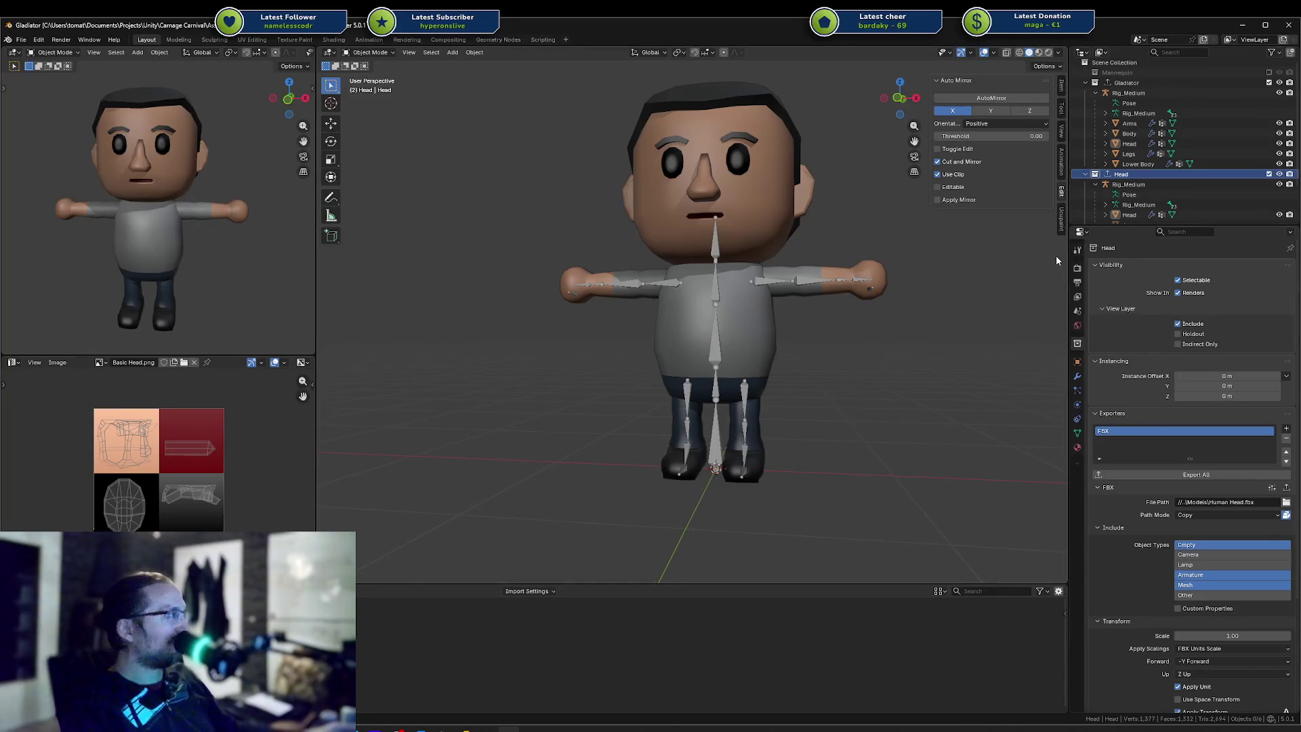
pyautogui.moveTo(876, 331); pyautogui.dragTo(867, 354, button='middle')
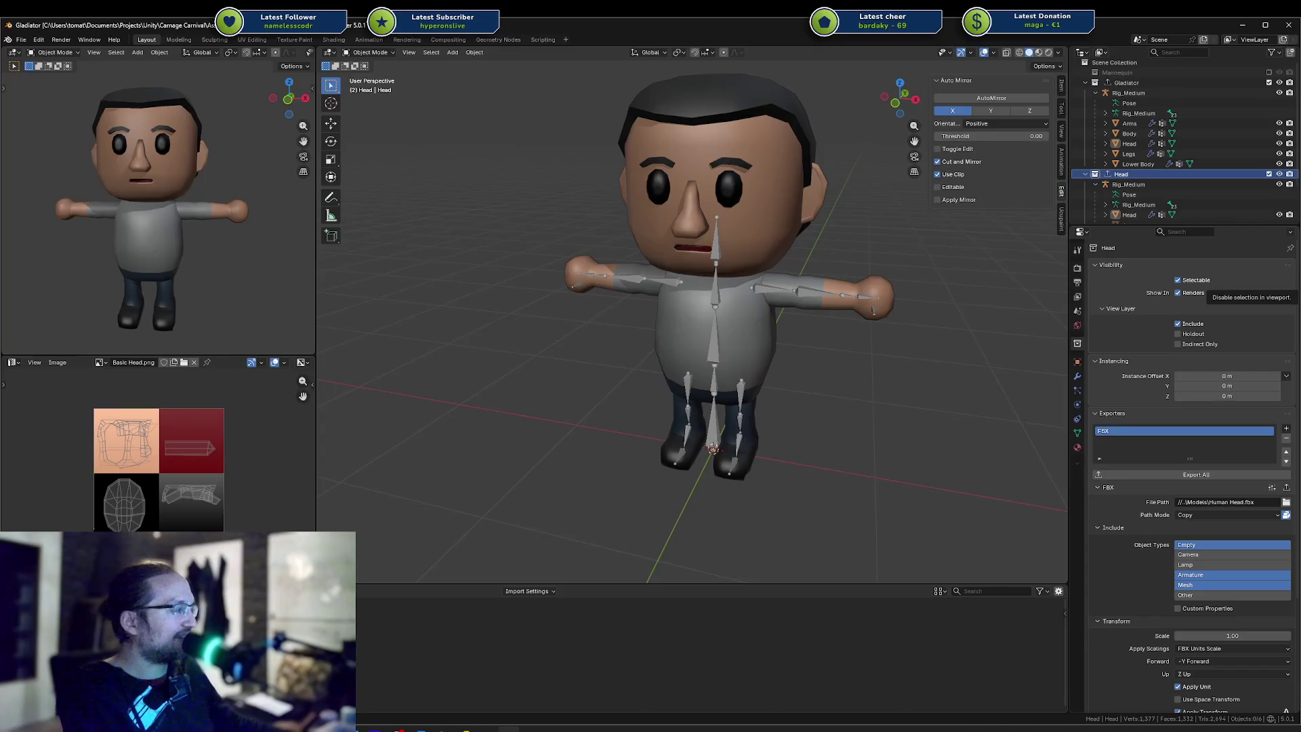
# Collapse the Head collection, deselect everything in the Outliner, and save Gladiator.blend
pyautogui.moveTo(892, 319); pyautogui.dragTo(871, 288, button='middle')
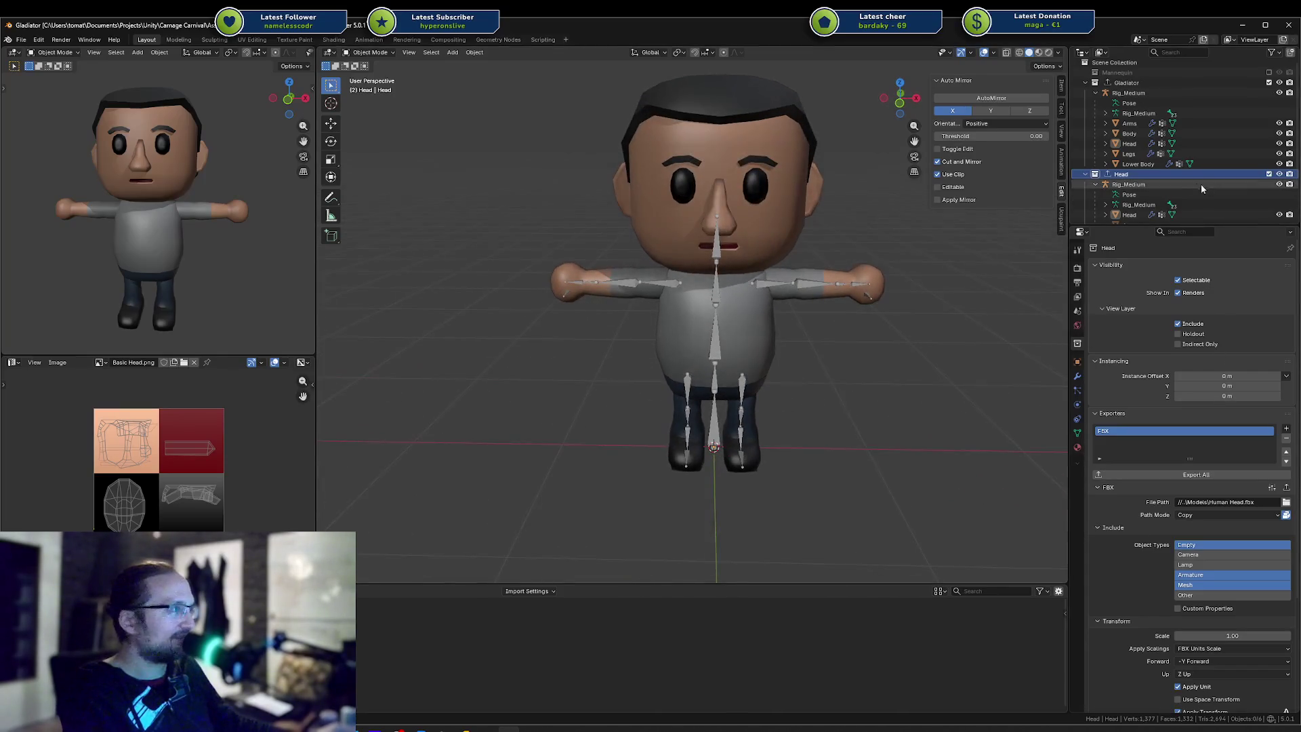
pyautogui.click(1086, 175)
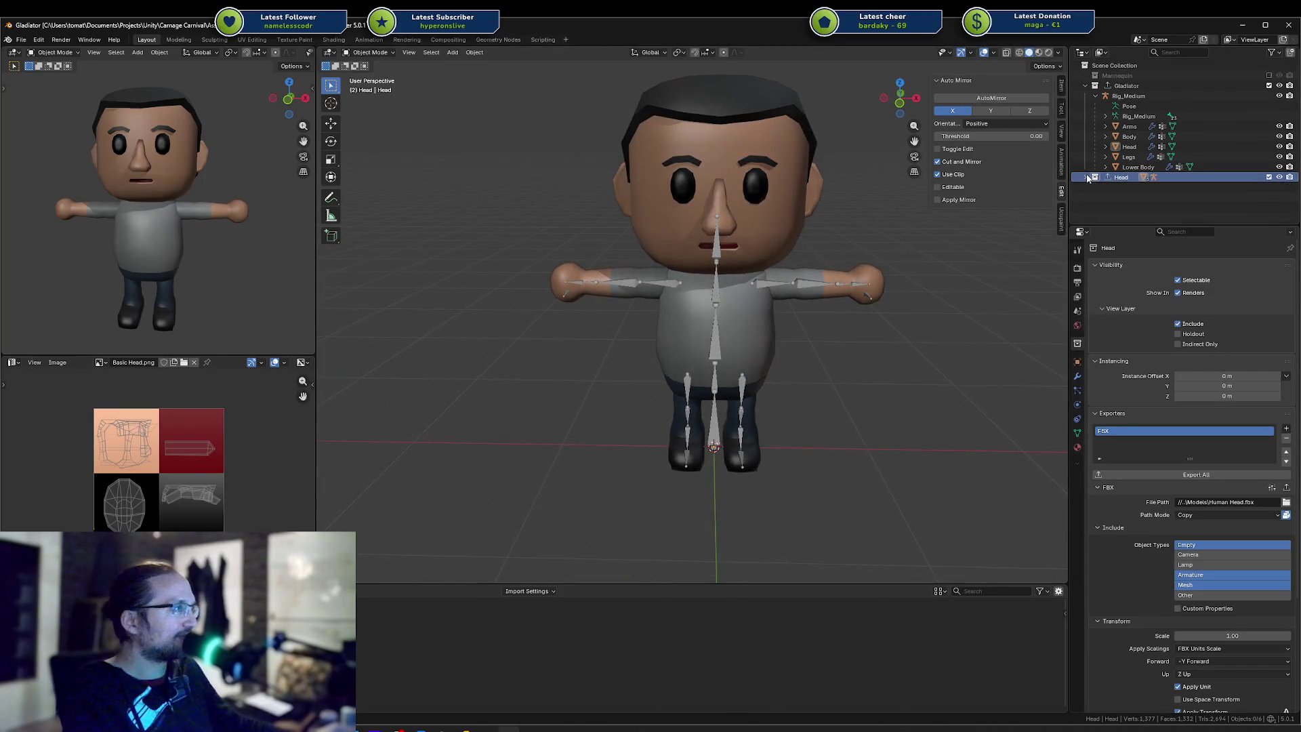
pyautogui.click(1108, 206)
pyautogui.hotkey('ctrl', 's')
# Switch to the ProfitzTV Rumble channel page and show its Videos list
pyautogui.moveTo(821, 275); pyautogui.dragTo(963, 251, button='middle')
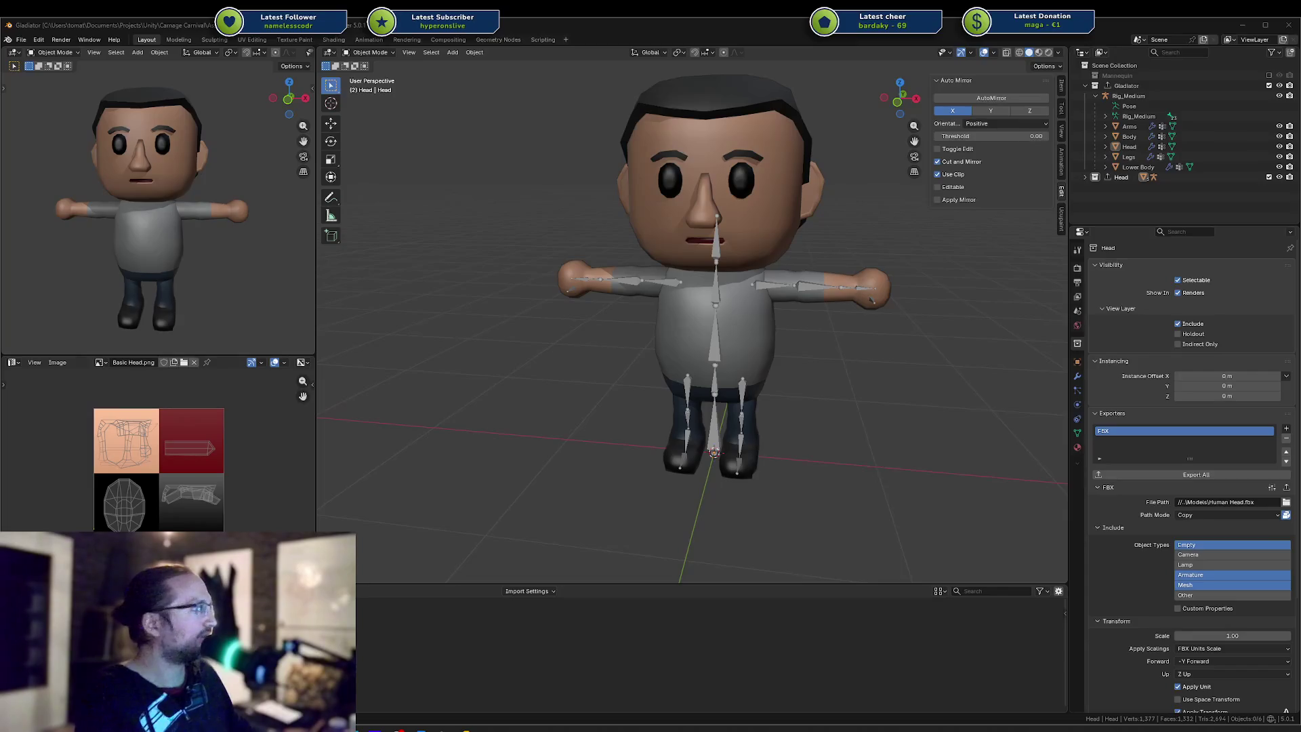
pyautogui.hotkey('alt', 'Tab')
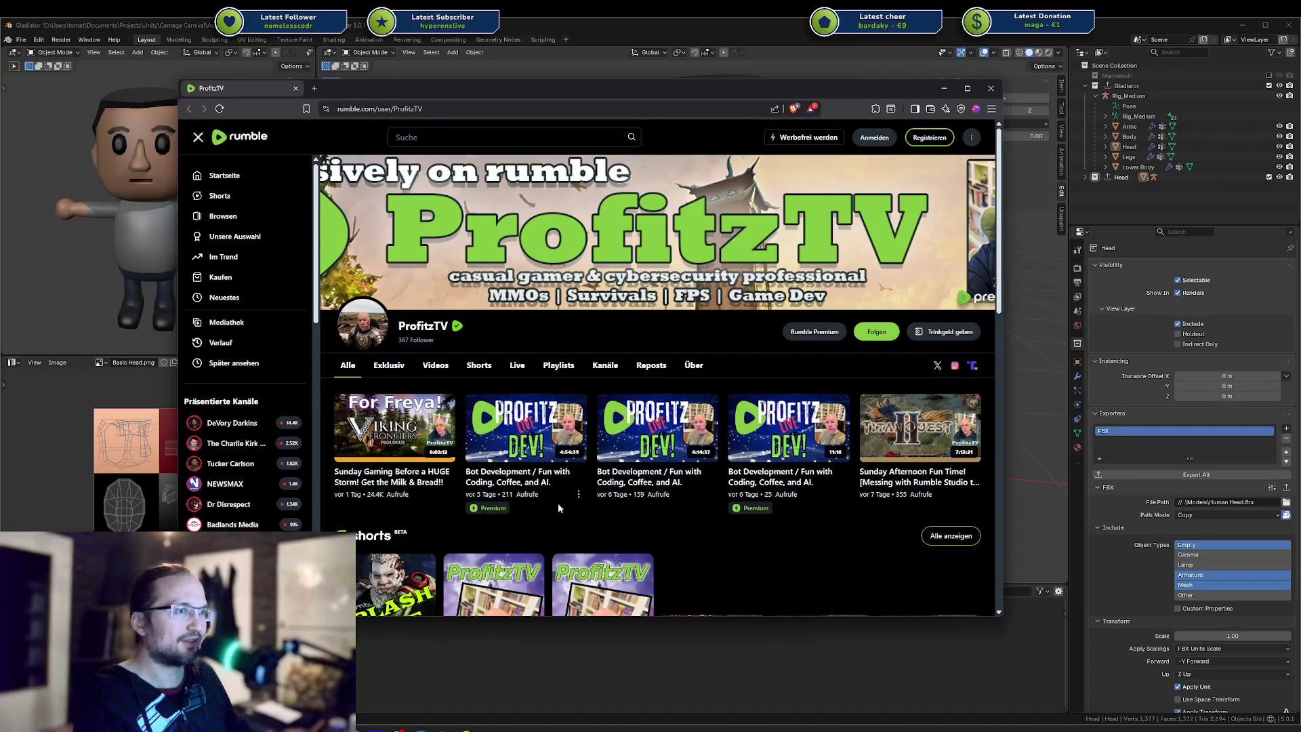
pyautogui.click(439, 367)
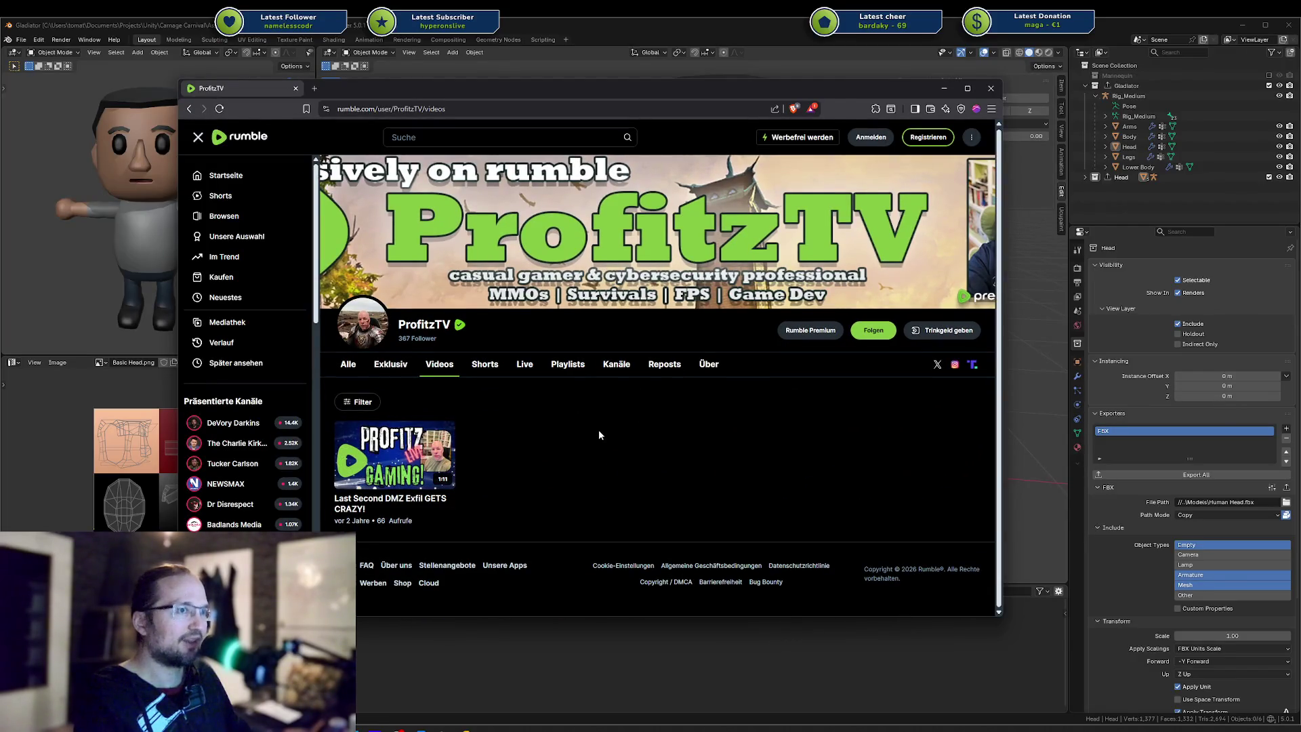
pyautogui.hotkey('alt', 'Left')
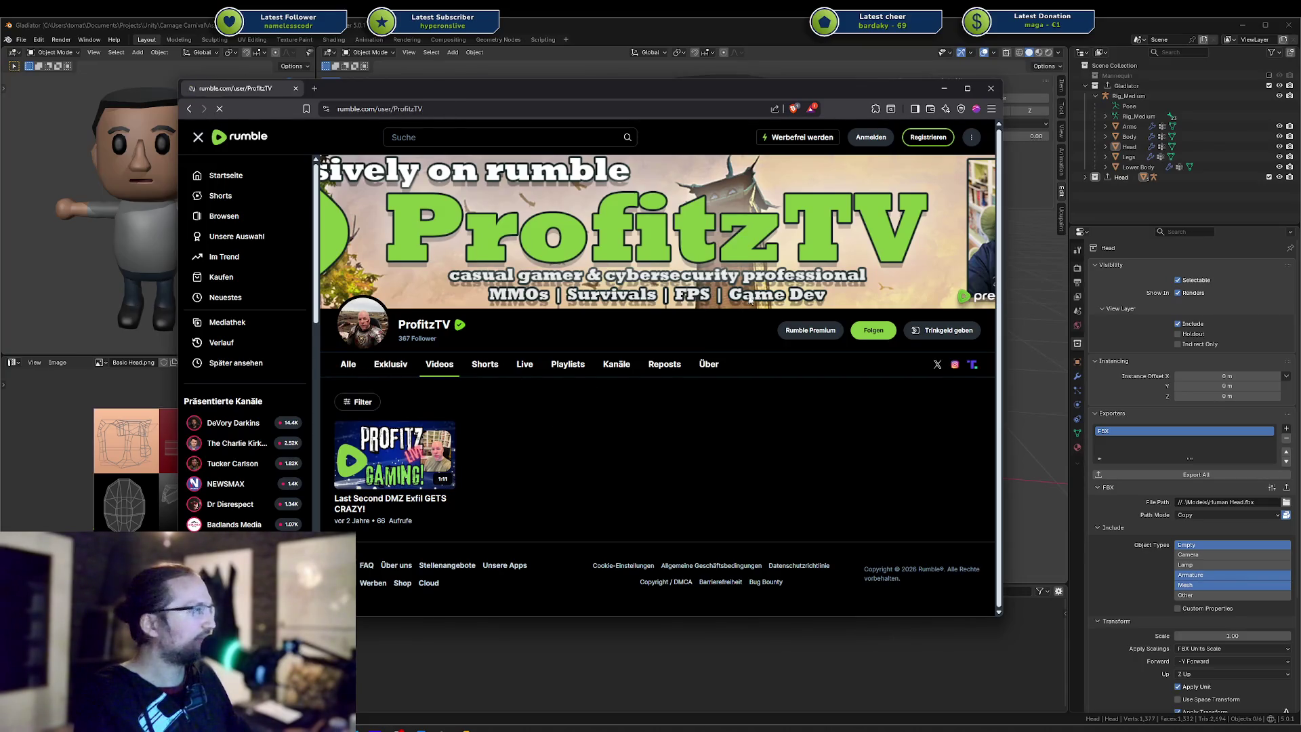
pyautogui.click(992, 93)
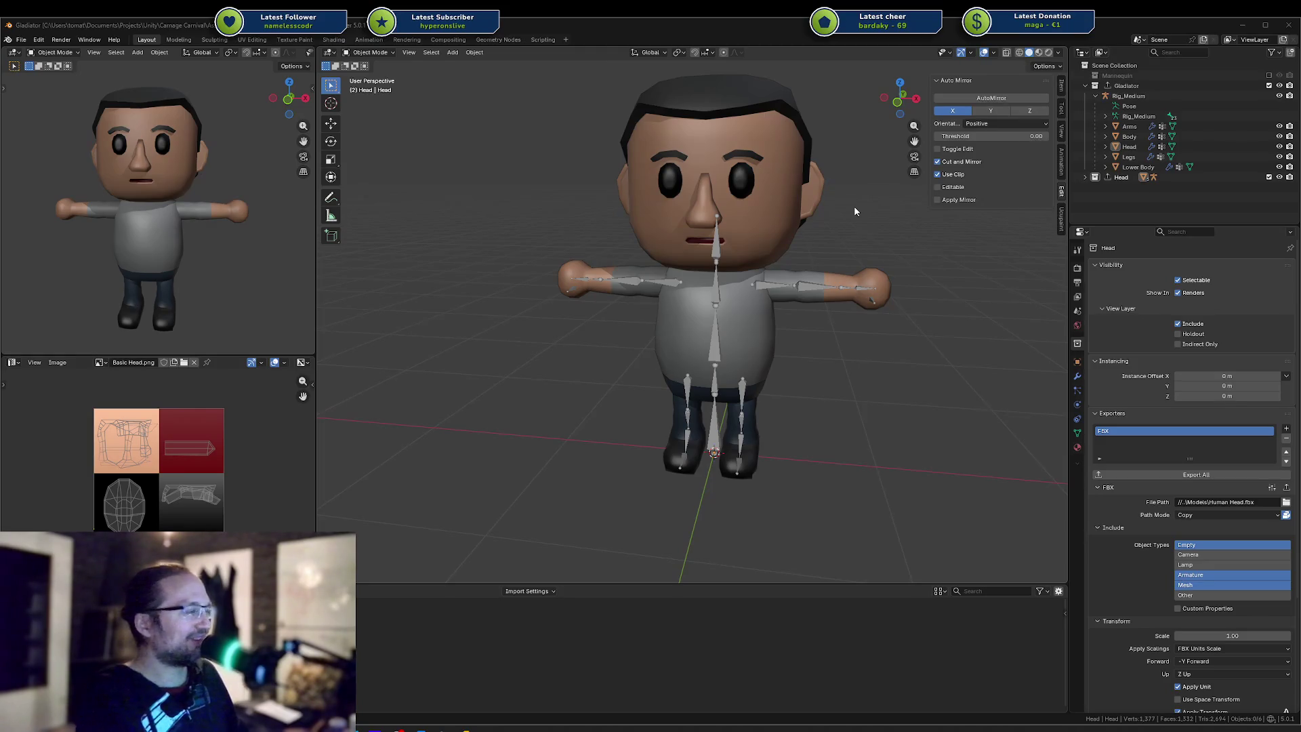
# Orbit the view slightly around the rigged character
pyautogui.moveTo(850, 256)
pyautogui.mouseDown(button='middle')
pyautogui.moveTo(872, 258)
pyautogui.moveTo(877, 279)
pyautogui.mouseUp(button='middle')
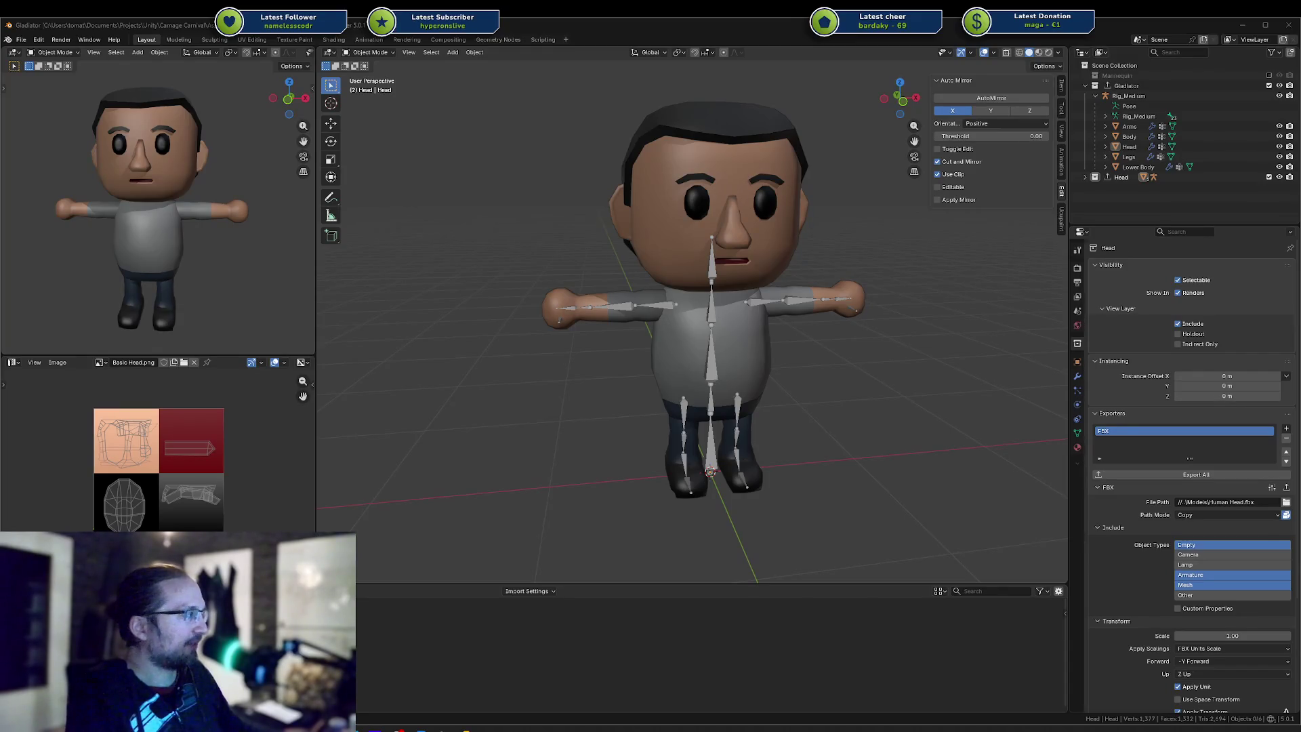
pyautogui.moveTo(785, 418); pyautogui.dragTo(772, 409, button='middle')
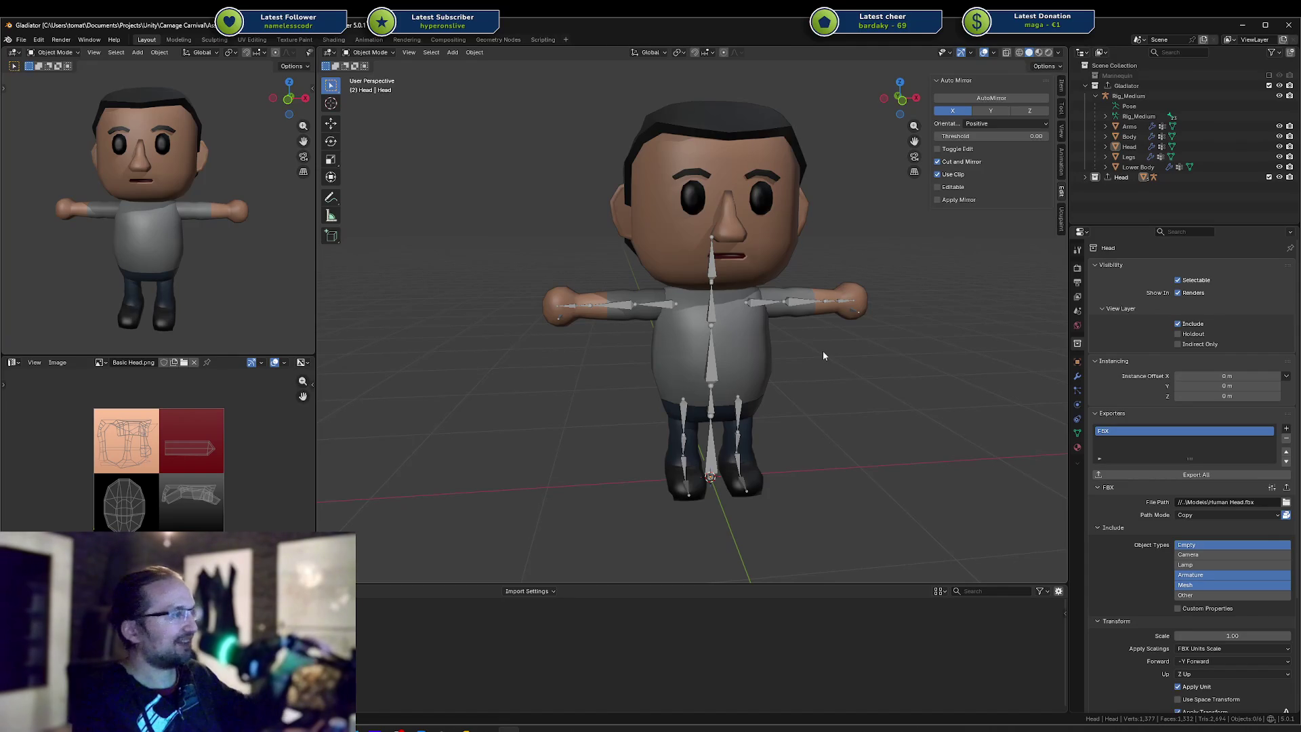
# Orbit the view to inspect the character's side profile and back
pyautogui.moveTo(873, 336); pyautogui.dragTo(755, 325, button='middle')
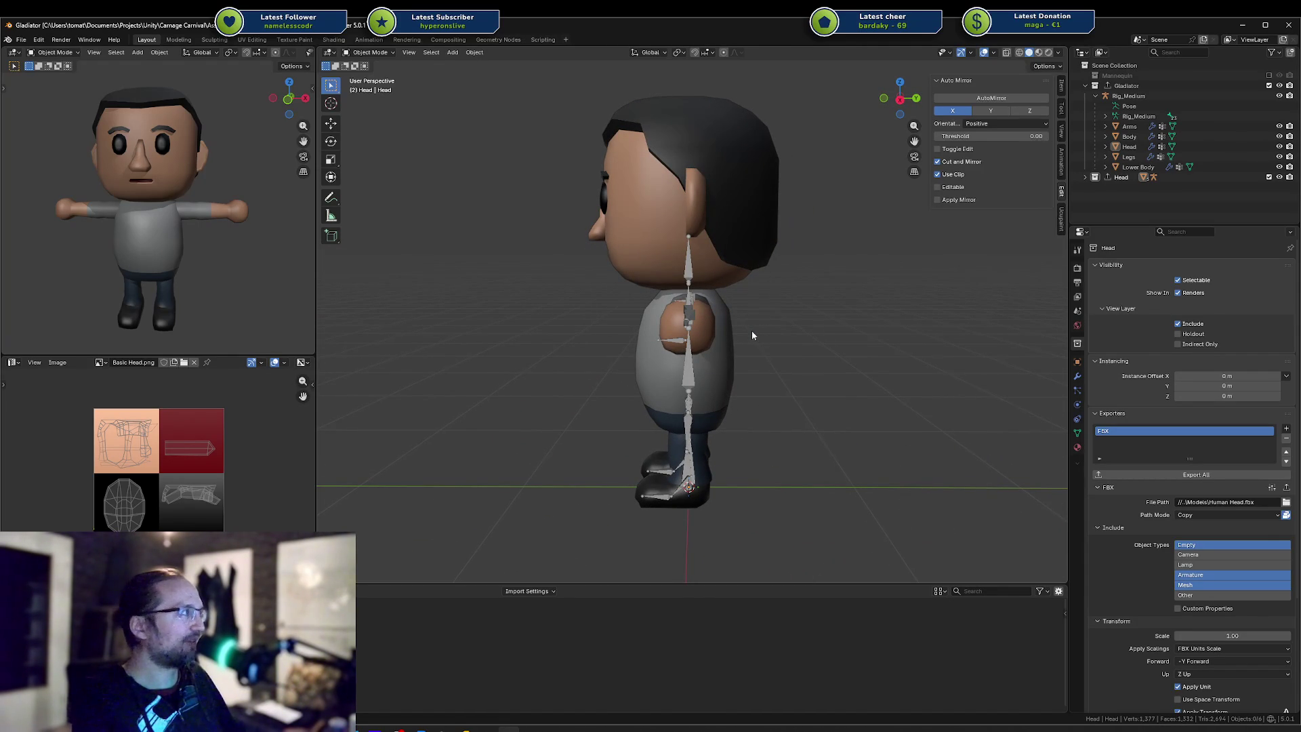
pyautogui.moveTo(752, 333); pyautogui.dragTo(766, 335, button='middle')
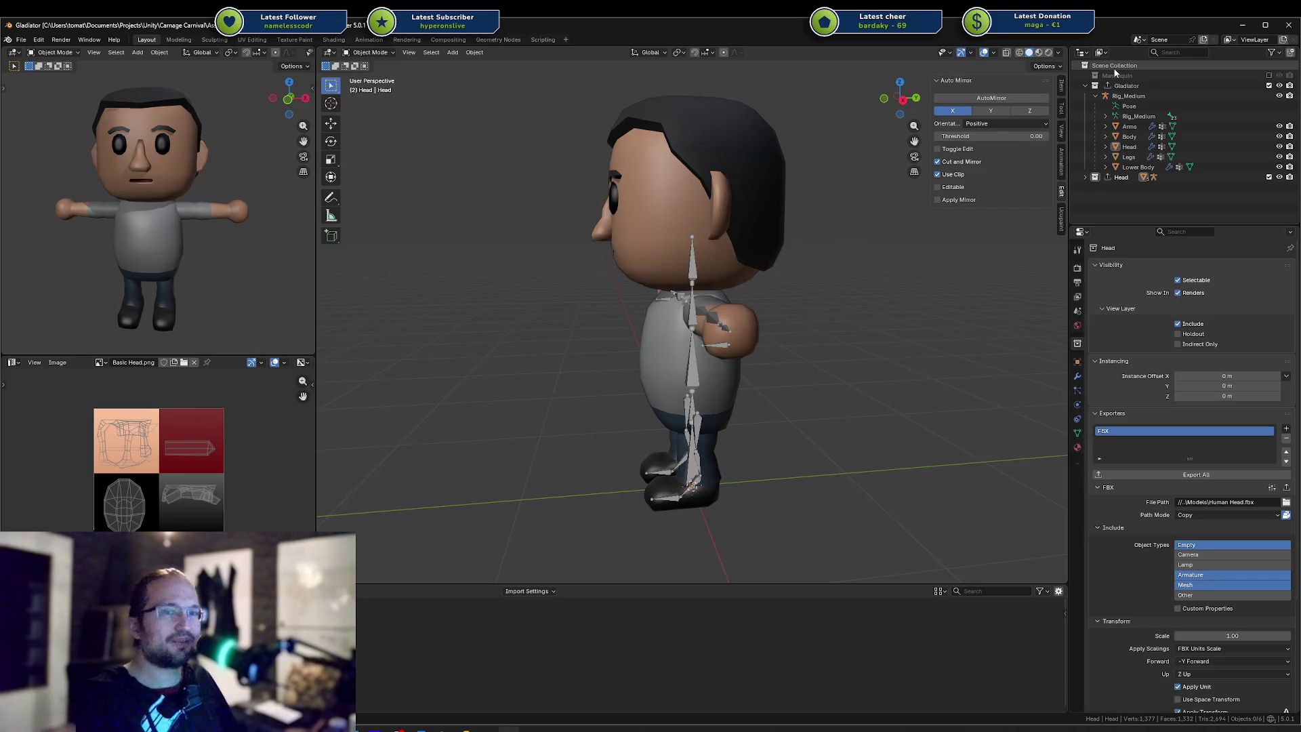
# Add a new collection under Scene Collection and name it Body
pyautogui.rightClick(1115, 73)
pyautogui.click(1116, 85)
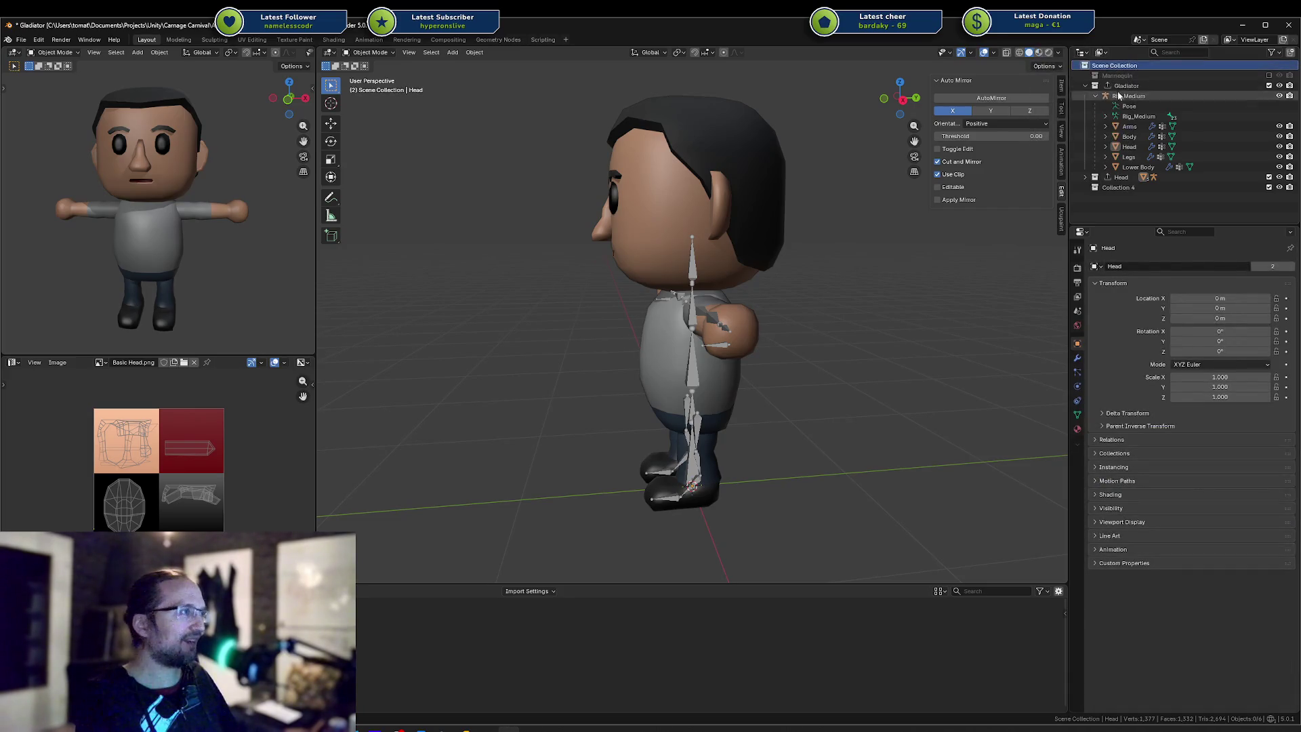
pyautogui.click(1119, 187)
pyautogui.doubleClick(1119, 187)
pyautogui.write('Bod')
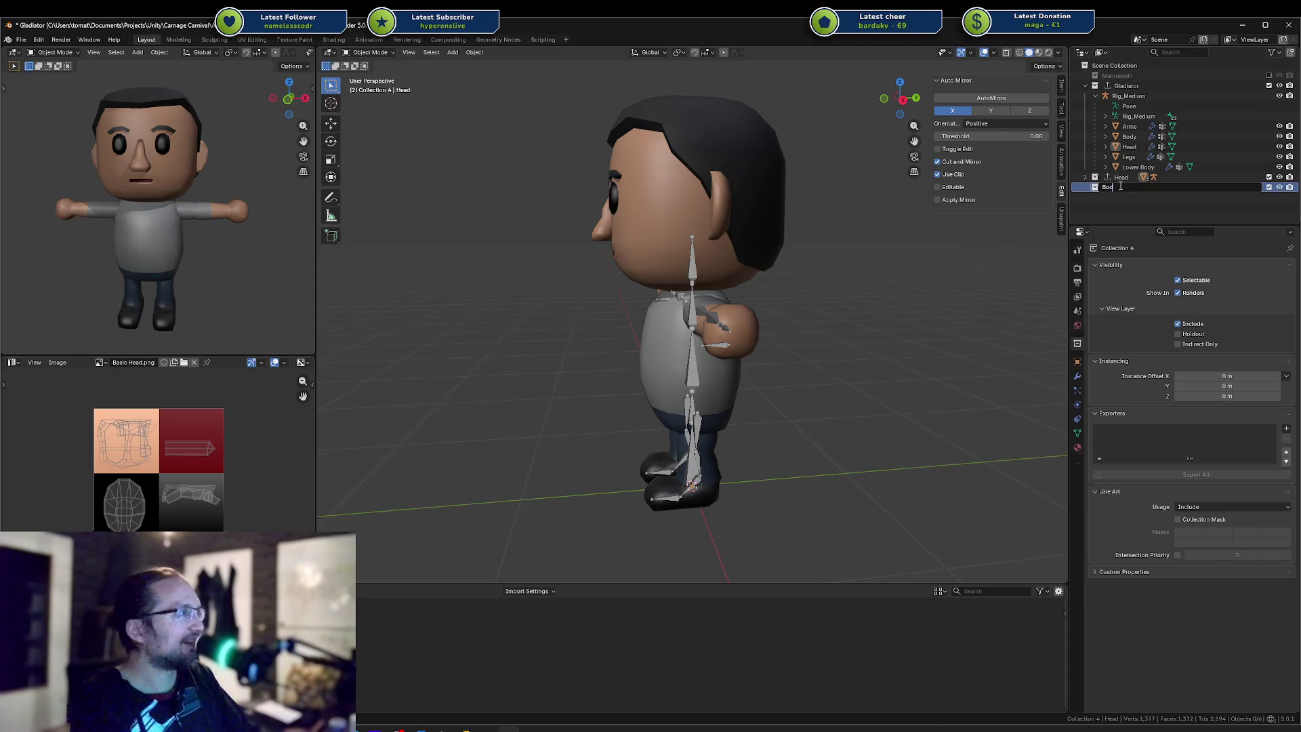
pyautogui.write('y')
pyautogui.press('Return')
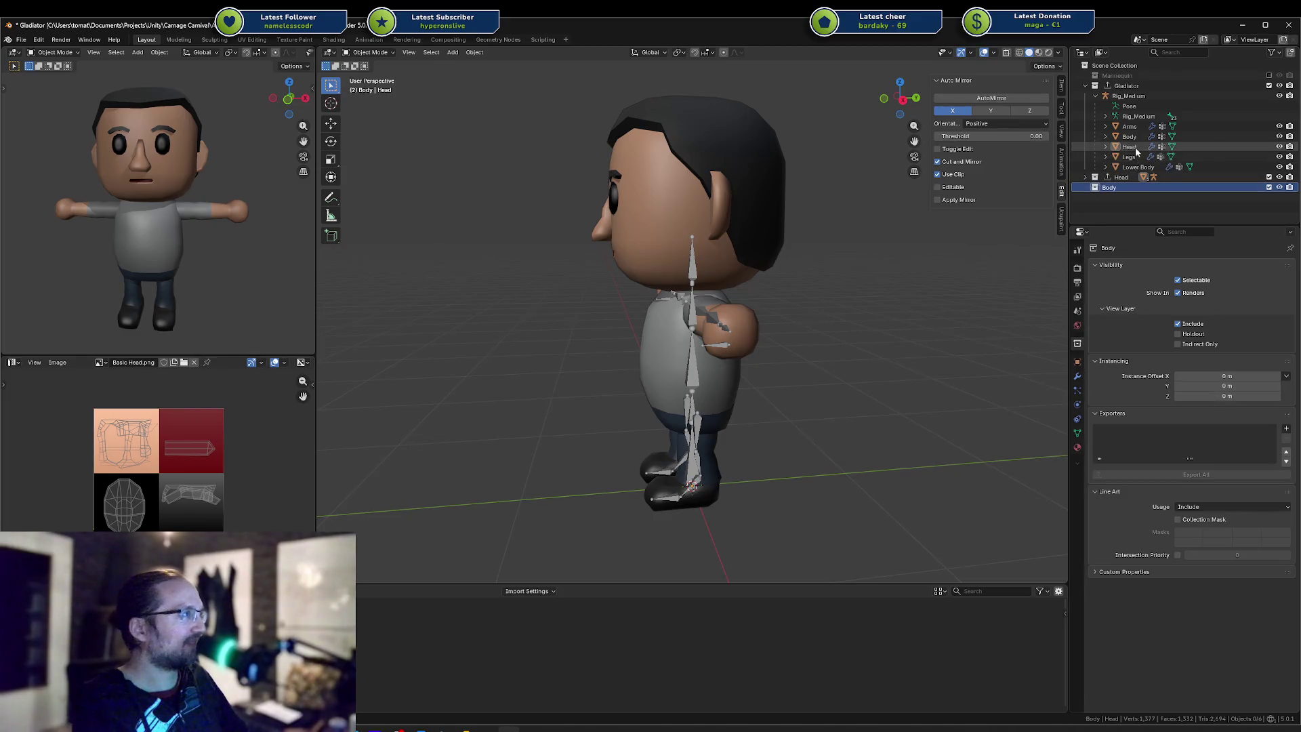
# Move the Body mesh and the Rig_Medium armature into the Body collection
pyautogui.click(1144, 139)
pyautogui.moveTo(1144, 140); pyautogui.dragTo(1119, 190)
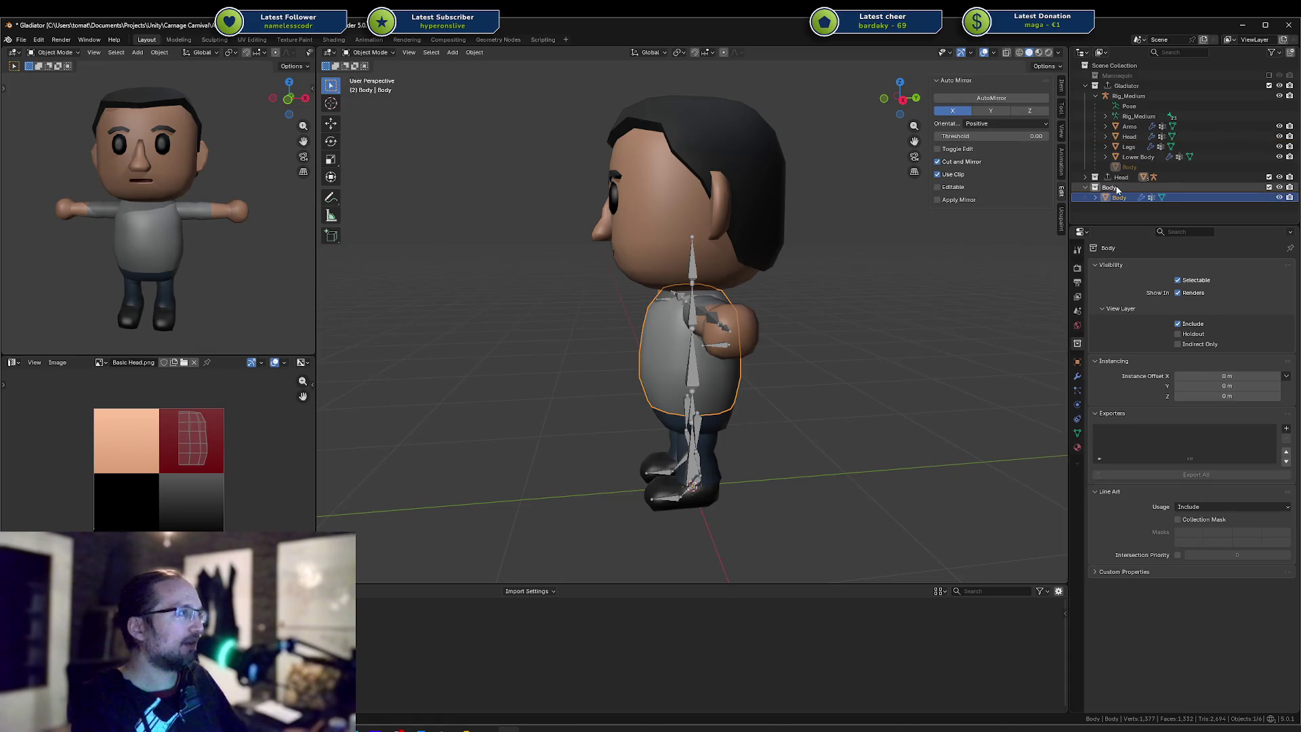
pyautogui.moveTo(1128, 96)
pyautogui.mouseDown()
pyautogui.moveTo(1149, 161)
pyautogui.moveTo(1116, 190)
pyautogui.mouseUp()
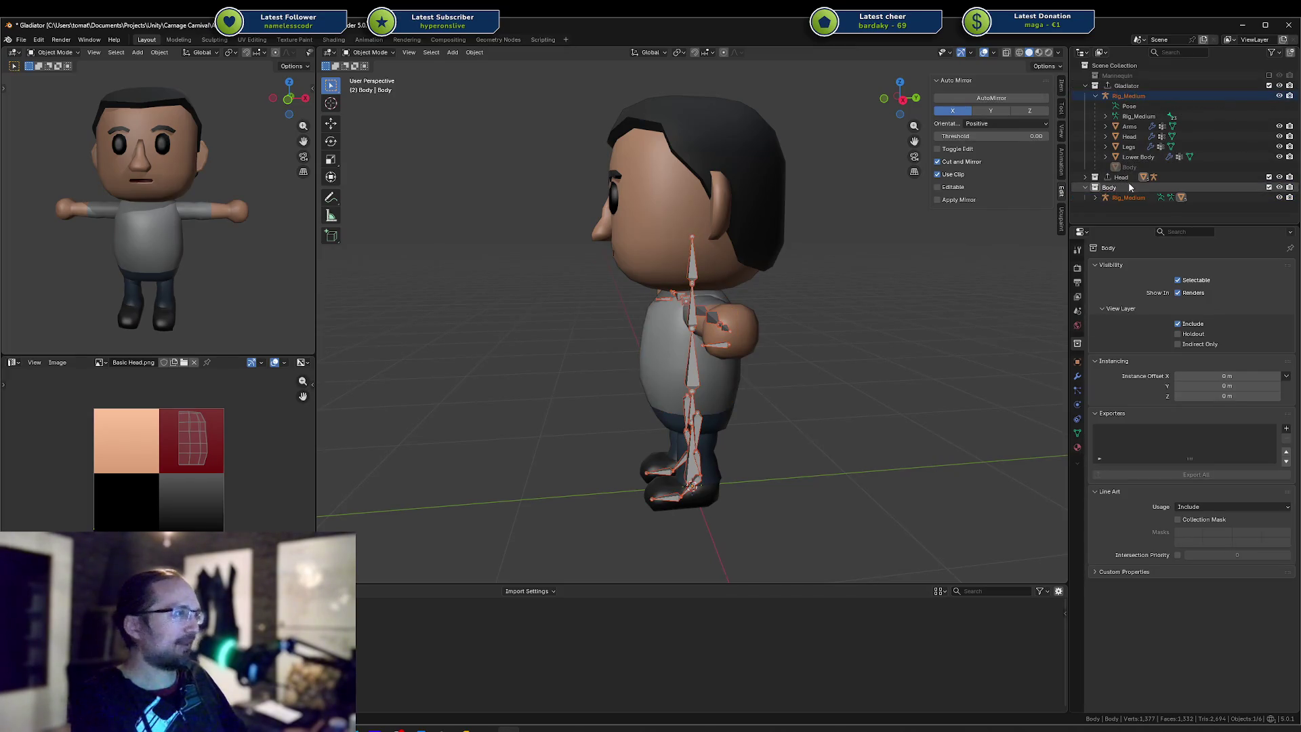
pyautogui.click(1130, 188)
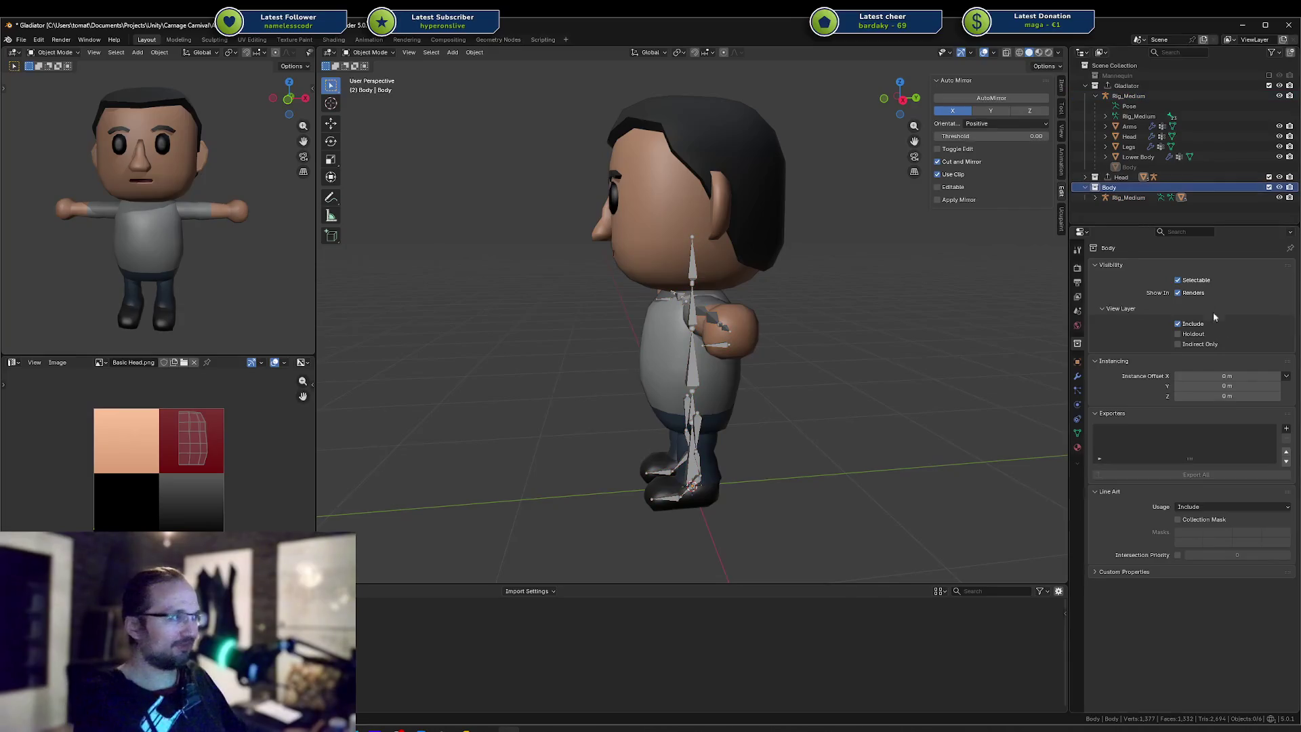
# Add an FBX exporter to the Body collection using the 'unity active collection' preset
pyautogui.click(1283, 425)
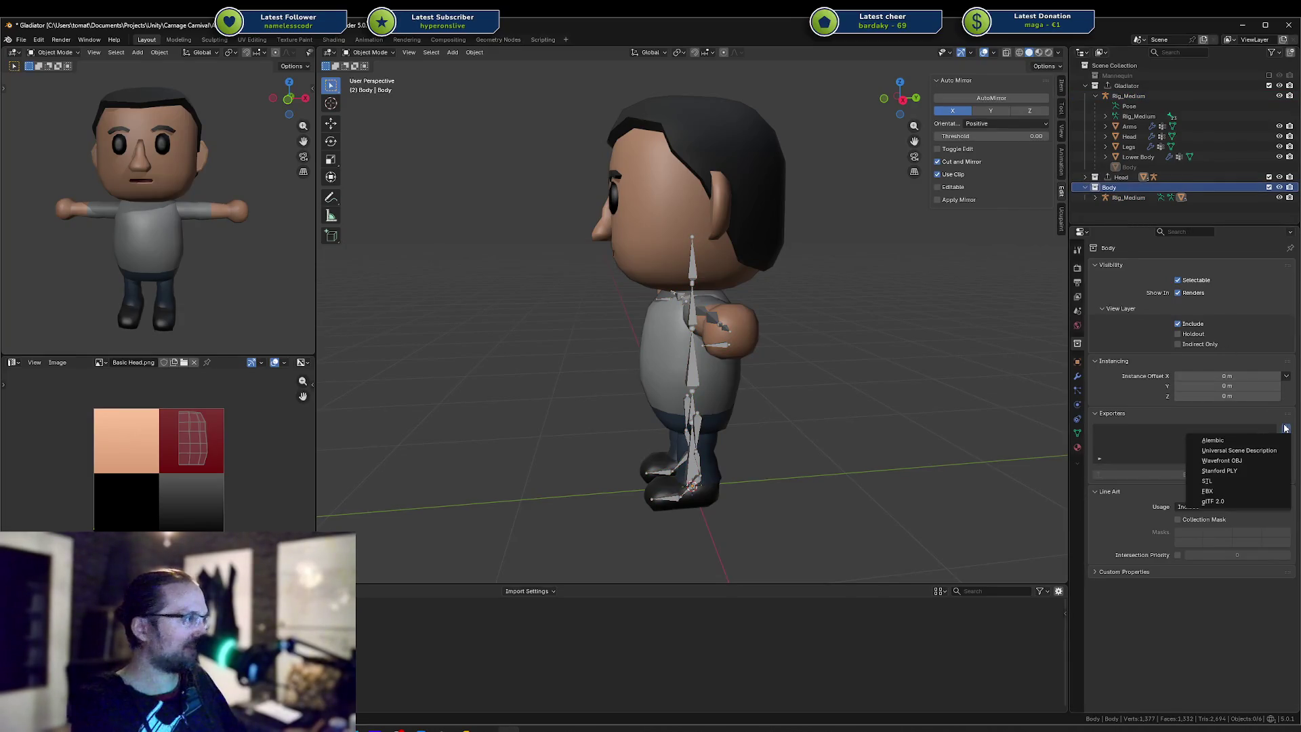
pyautogui.click(1244, 483)
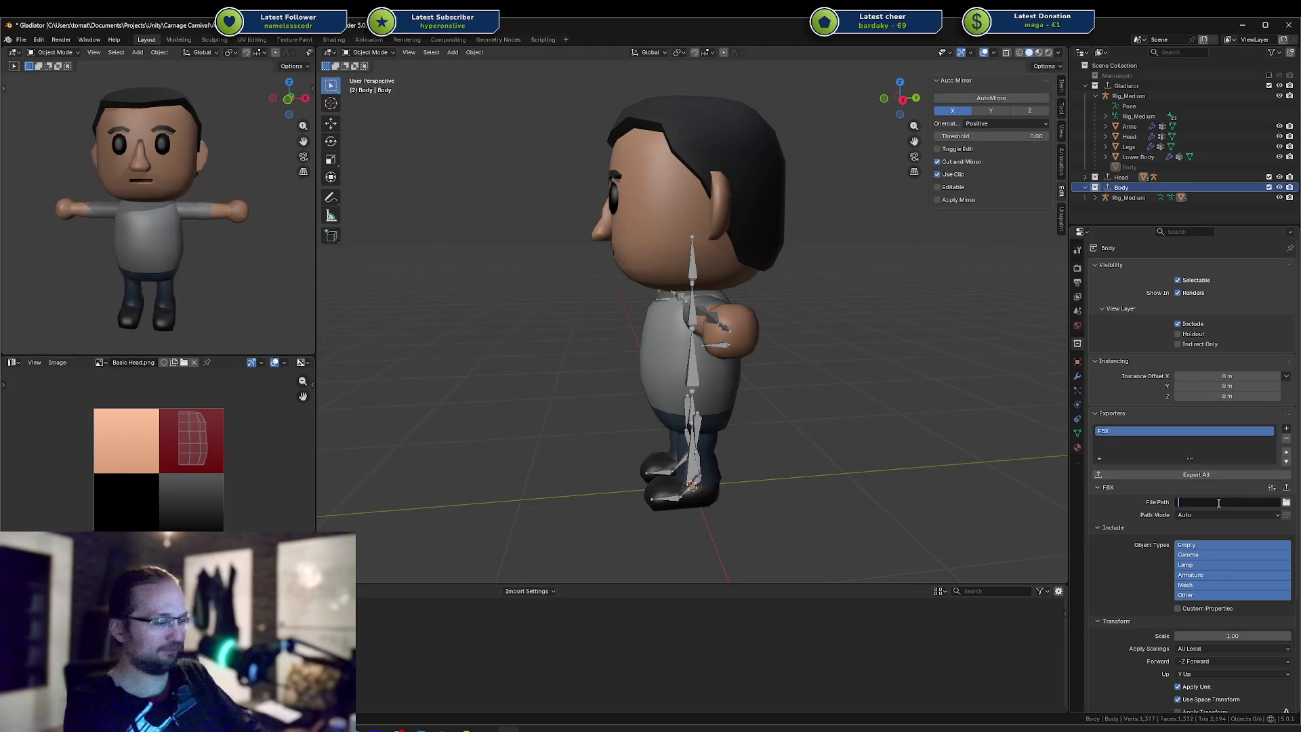
pyautogui.write('//')
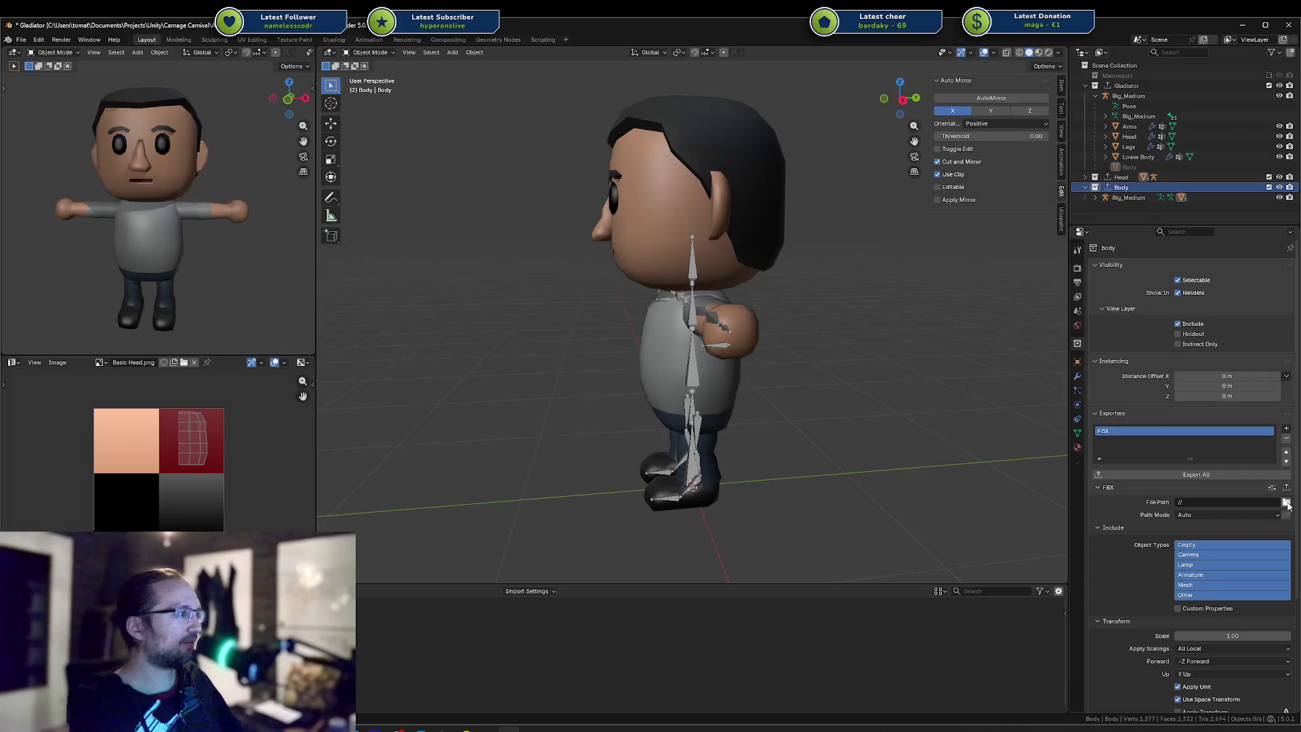
pyautogui.click(1272, 487)
pyautogui.click(1254, 439)
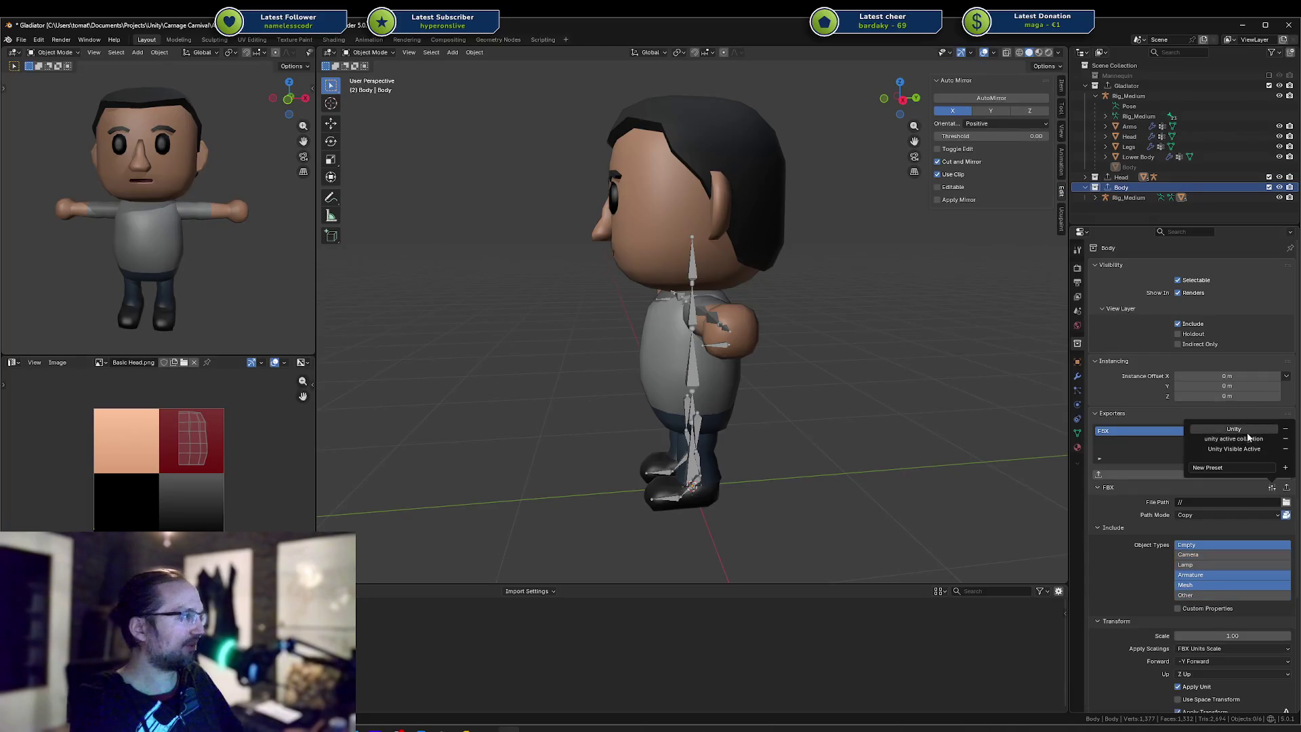
# Set the export path to the Art/Models folder as Human Upper Body.fbx
pyautogui.click(1286, 502)
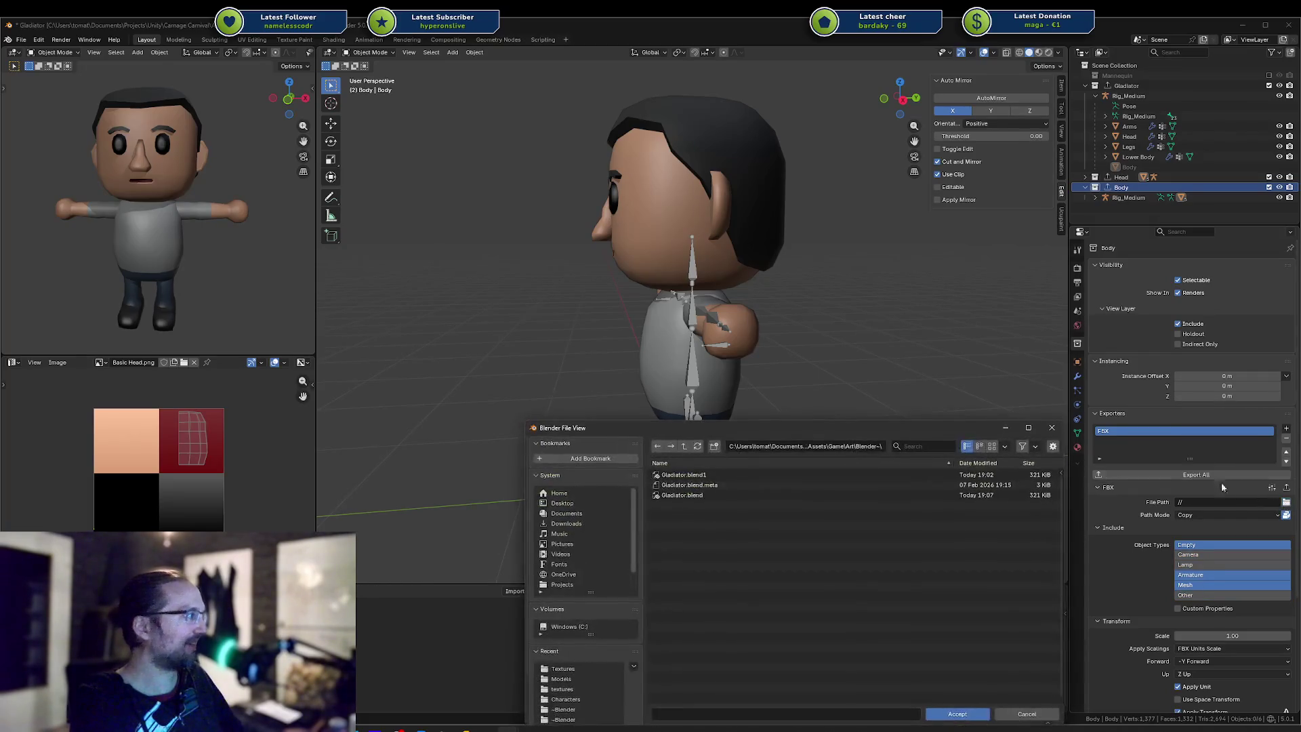
pyautogui.click(683, 447)
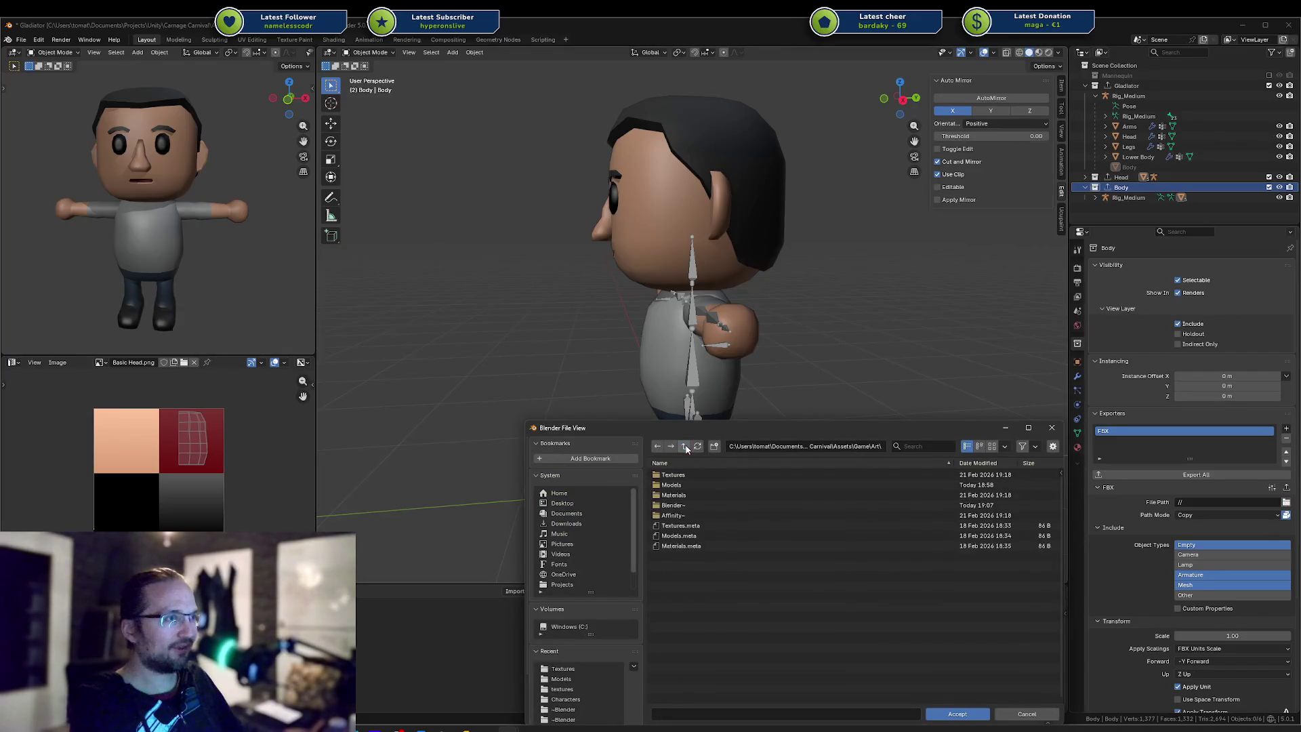
pyautogui.doubleClick(685, 485)
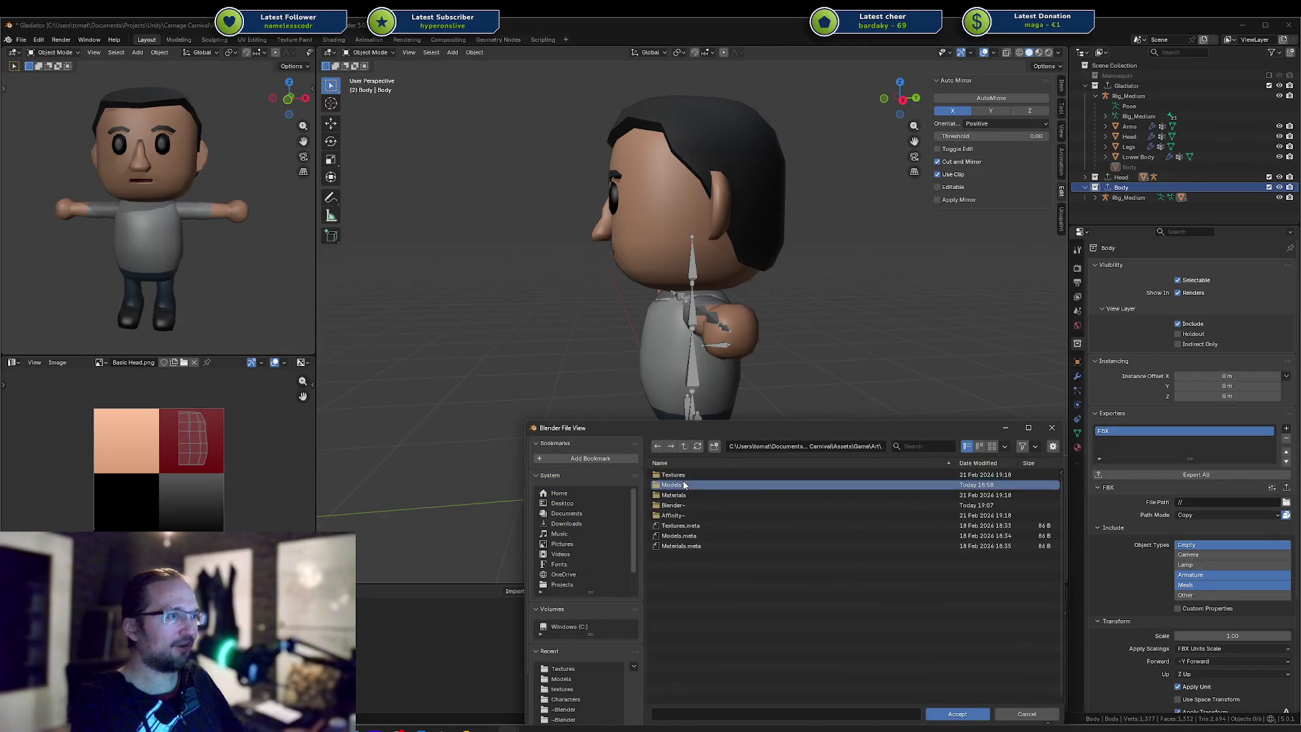
pyautogui.moveTo(730, 424)
pyautogui.mouseDown()
pyautogui.moveTo(730, 326)
pyautogui.moveTo(608, 426)
pyautogui.mouseUp()
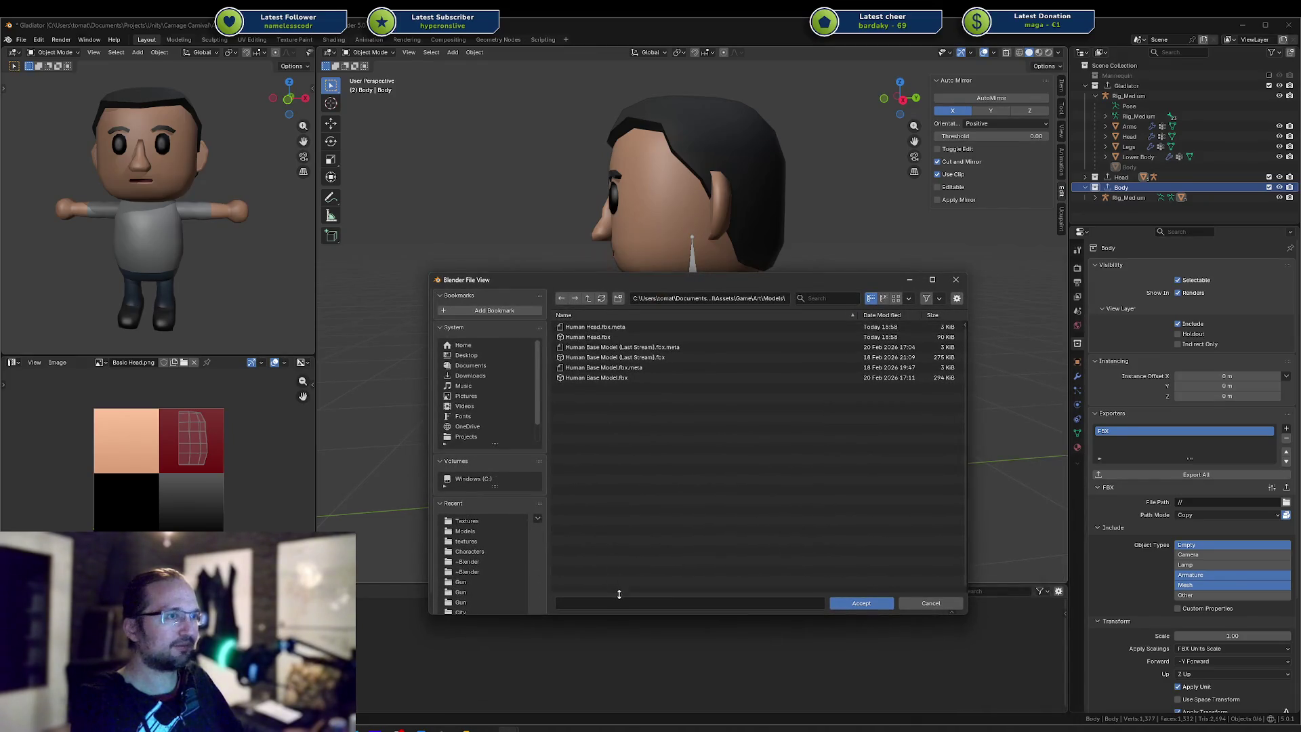
pyautogui.click(644, 604)
pyautogui.write('Human Upper Body.fb')
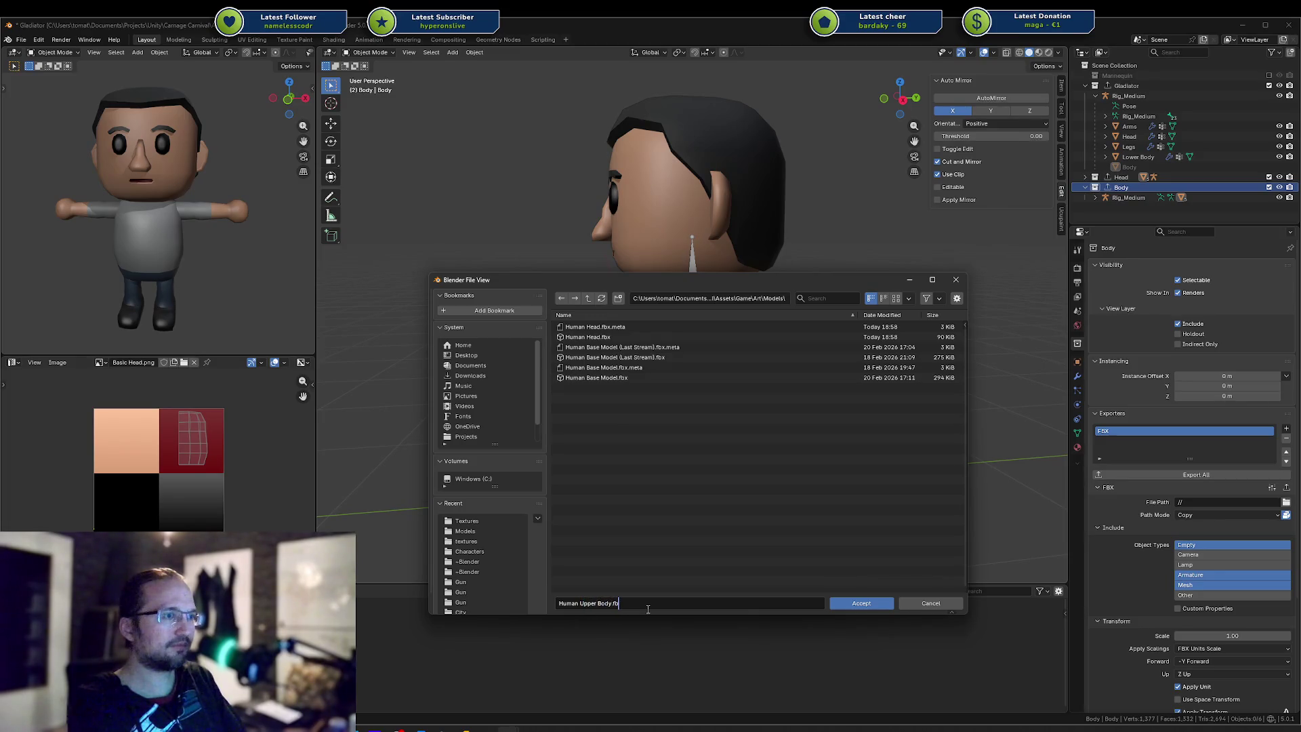
pyautogui.write('x')
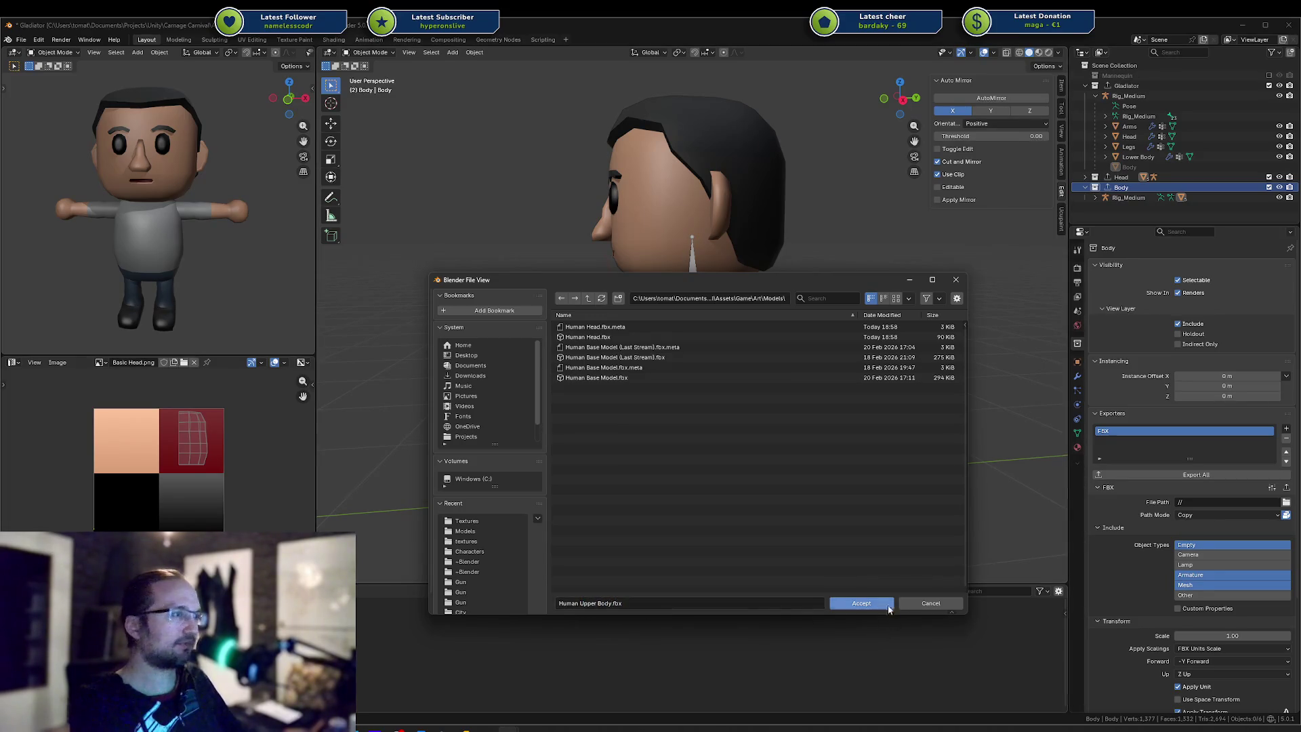
pyautogui.click(874, 603)
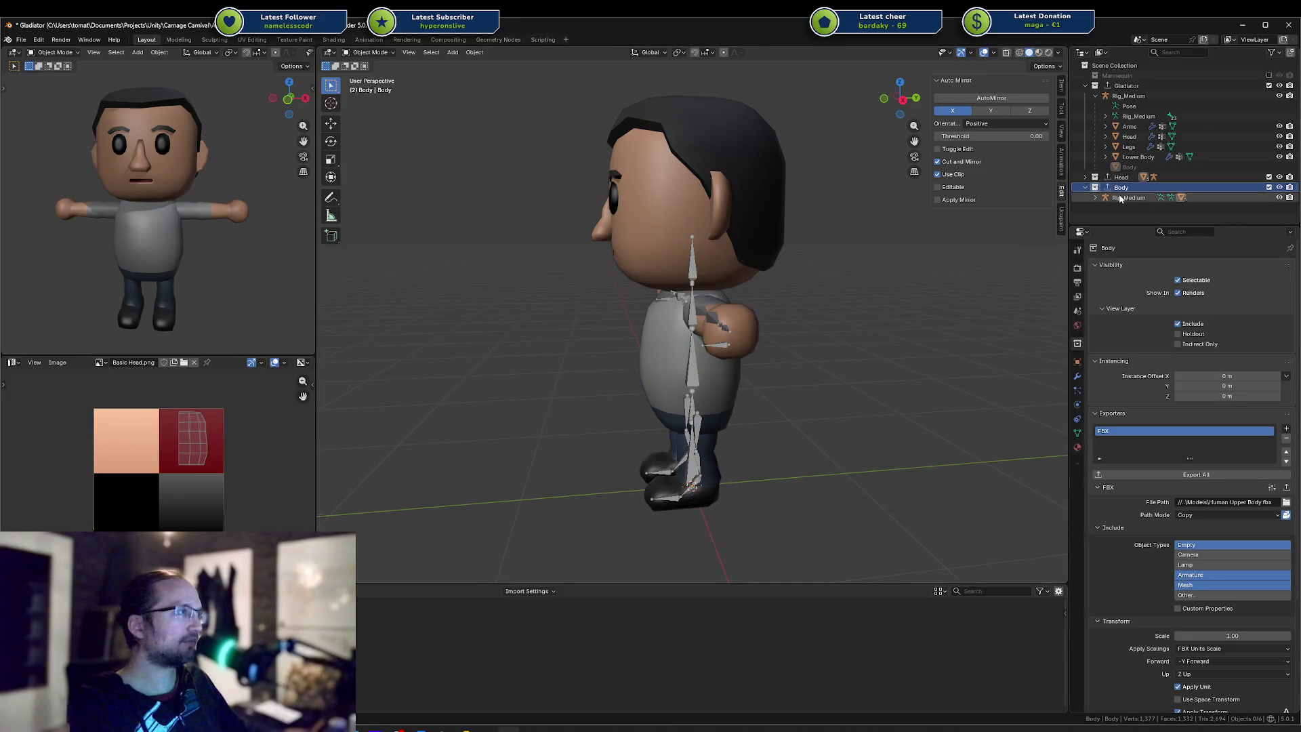
pyautogui.click(1086, 187)
# Save Gladiator.blend and expand the Head collection to compare its Head mesh entries
pyautogui.hotkey('ctrl', 's')
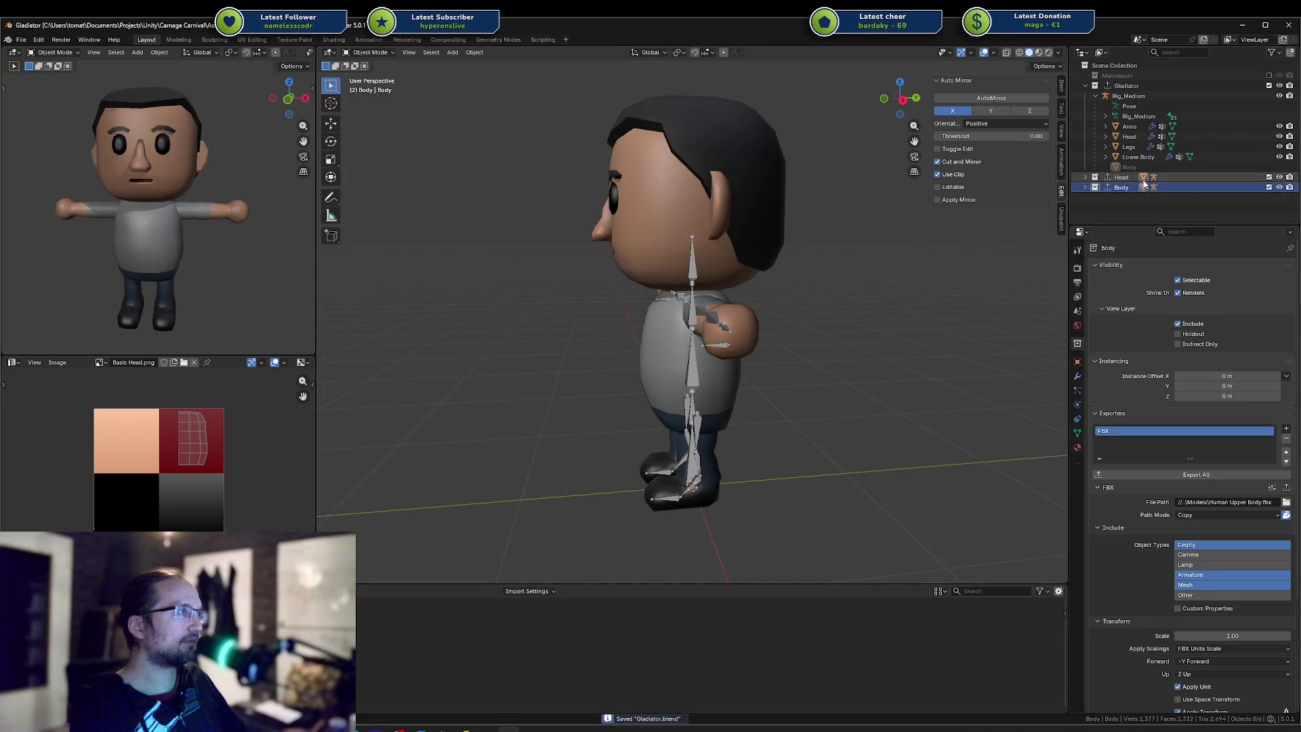
pyautogui.click(1141, 97)
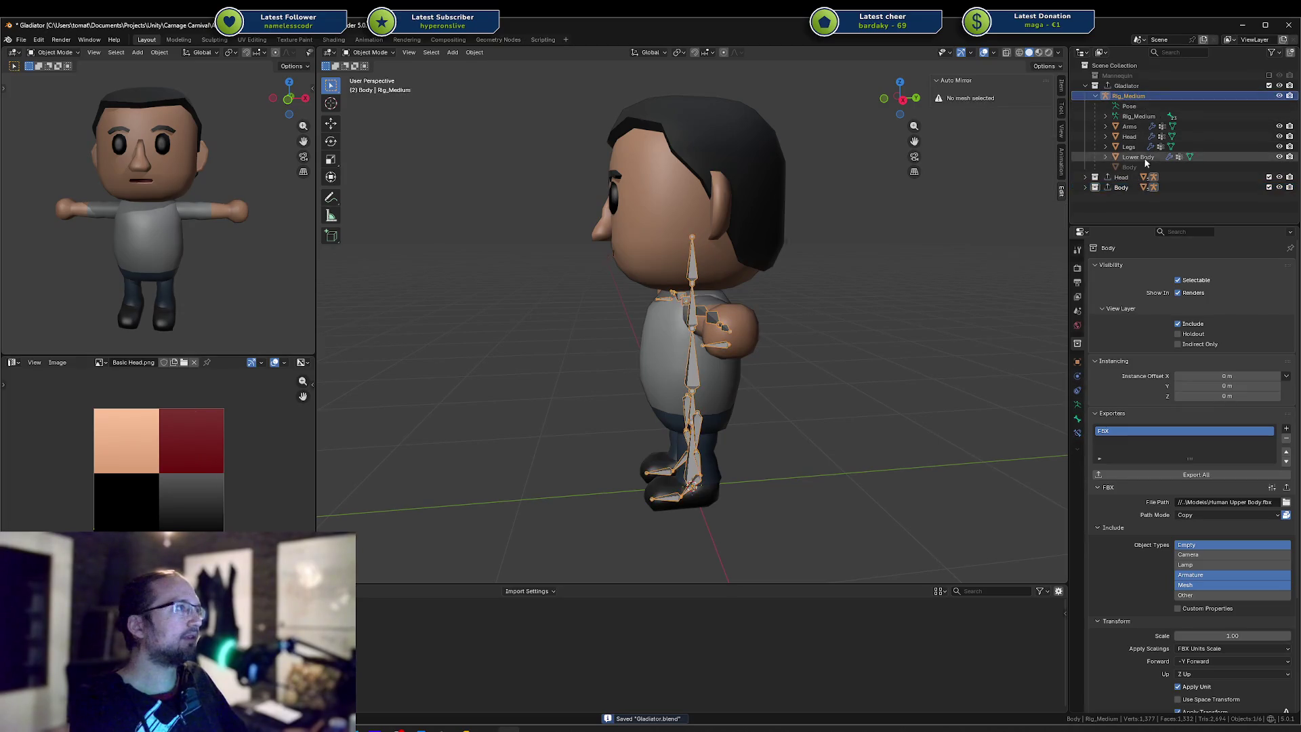
pyautogui.click(1087, 176)
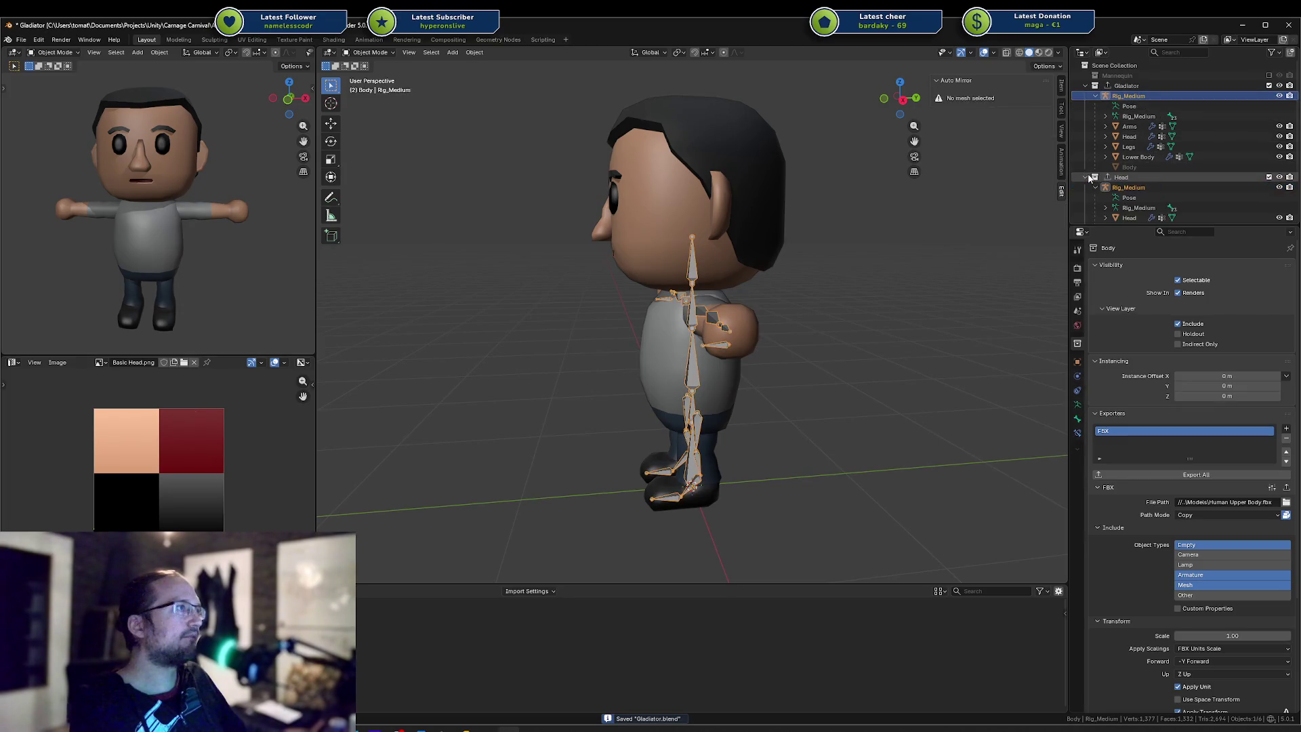
pyautogui.click(1129, 218)
pyautogui.click(1131, 141)
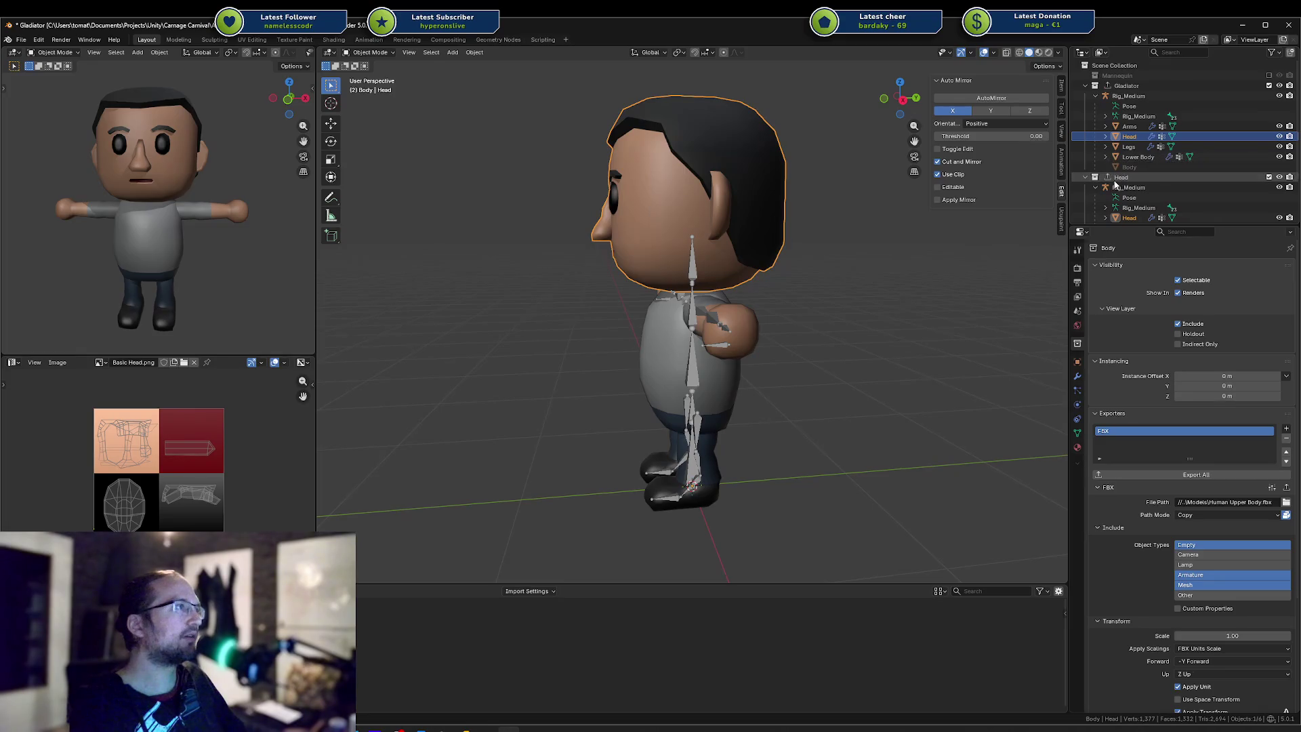
# Try deleting the Head object and clearing its parent, undoing both changes
pyautogui.rightClick(1136, 141)
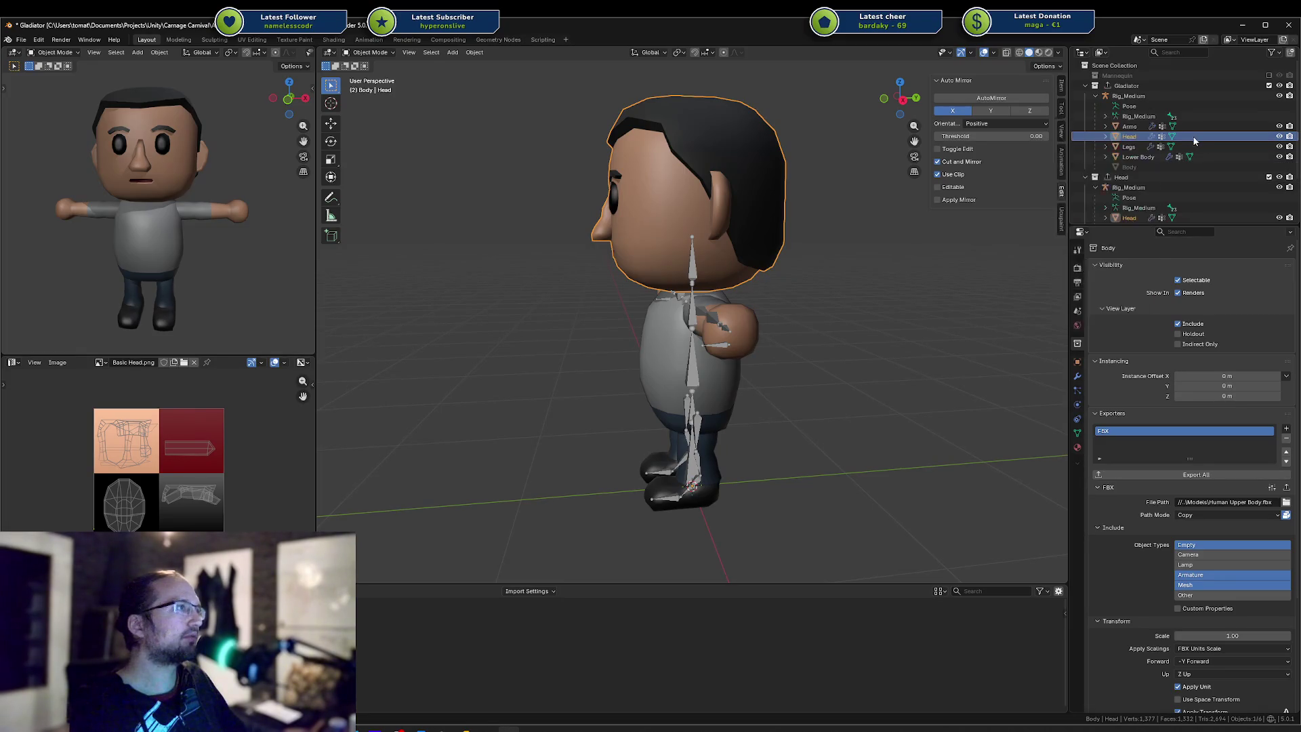
pyautogui.rightClick(1136, 217)
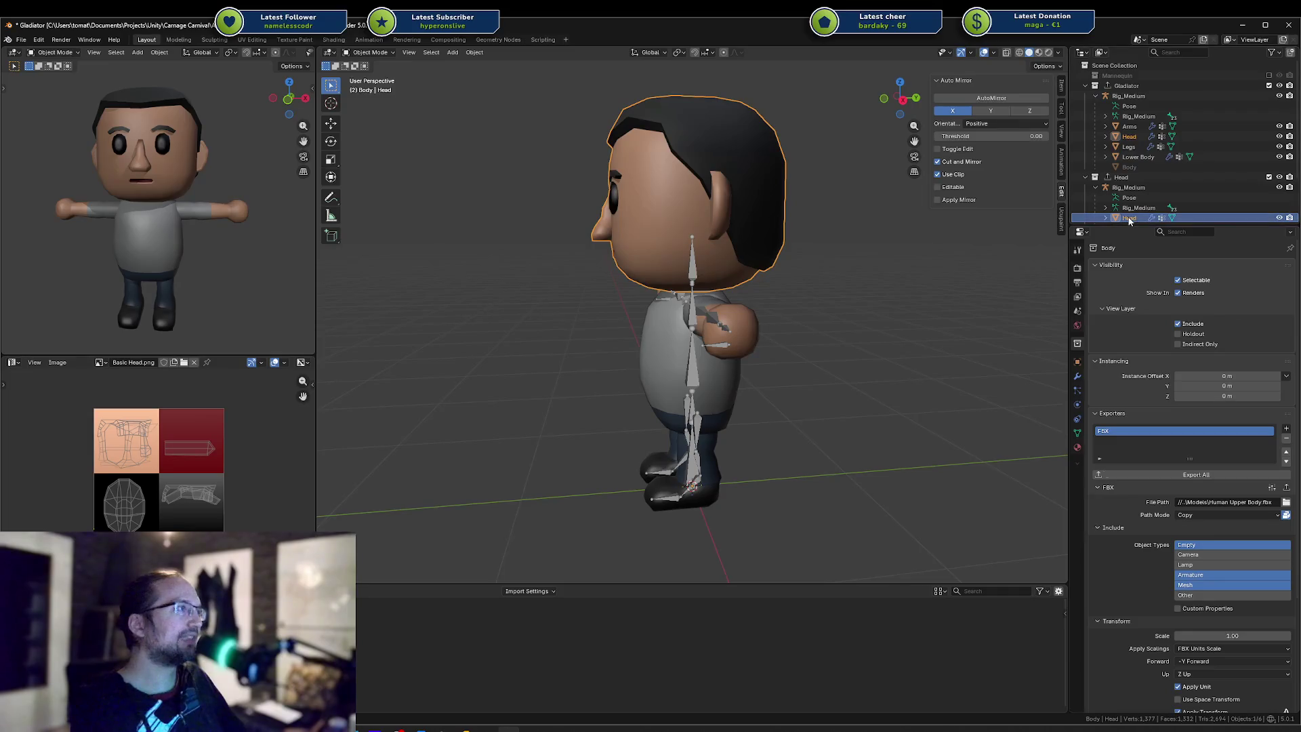
pyautogui.press('x')
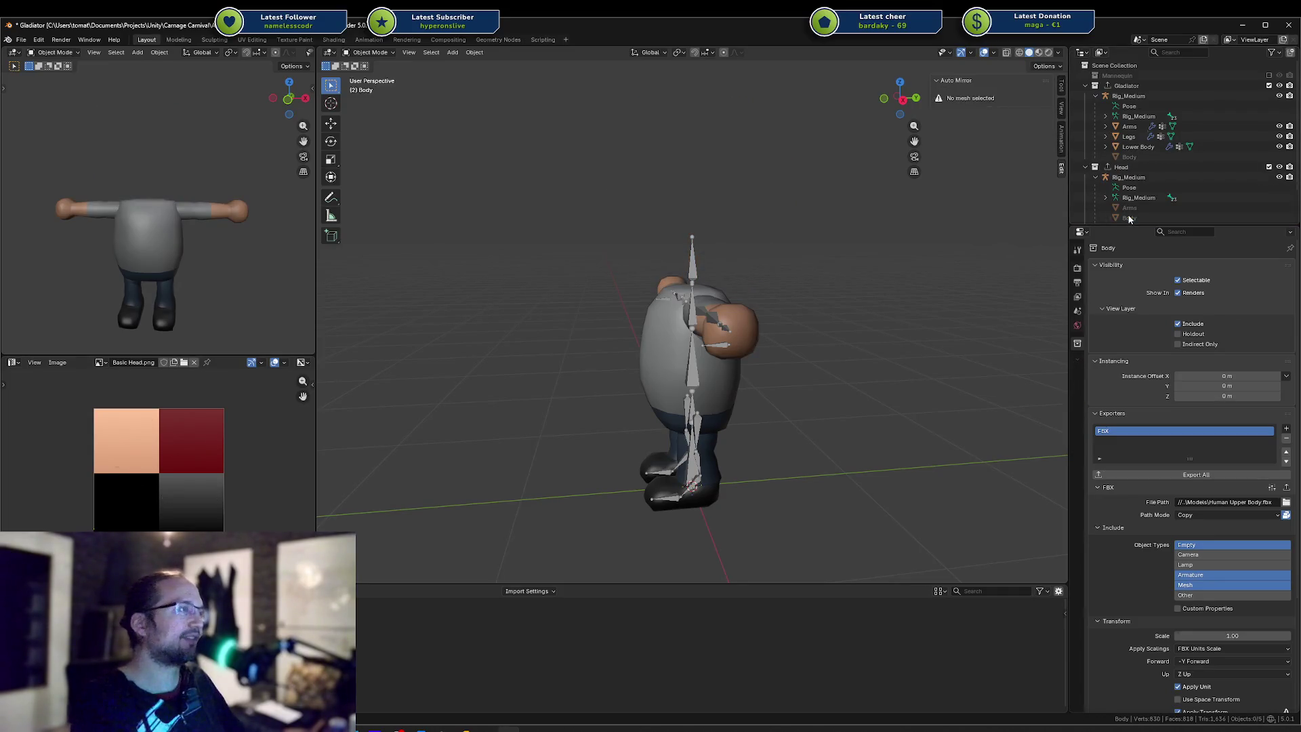
pyautogui.hotkey('ctrl', 'z')
pyautogui.moveTo(1123, 219); pyautogui.dragTo(1127, 183)
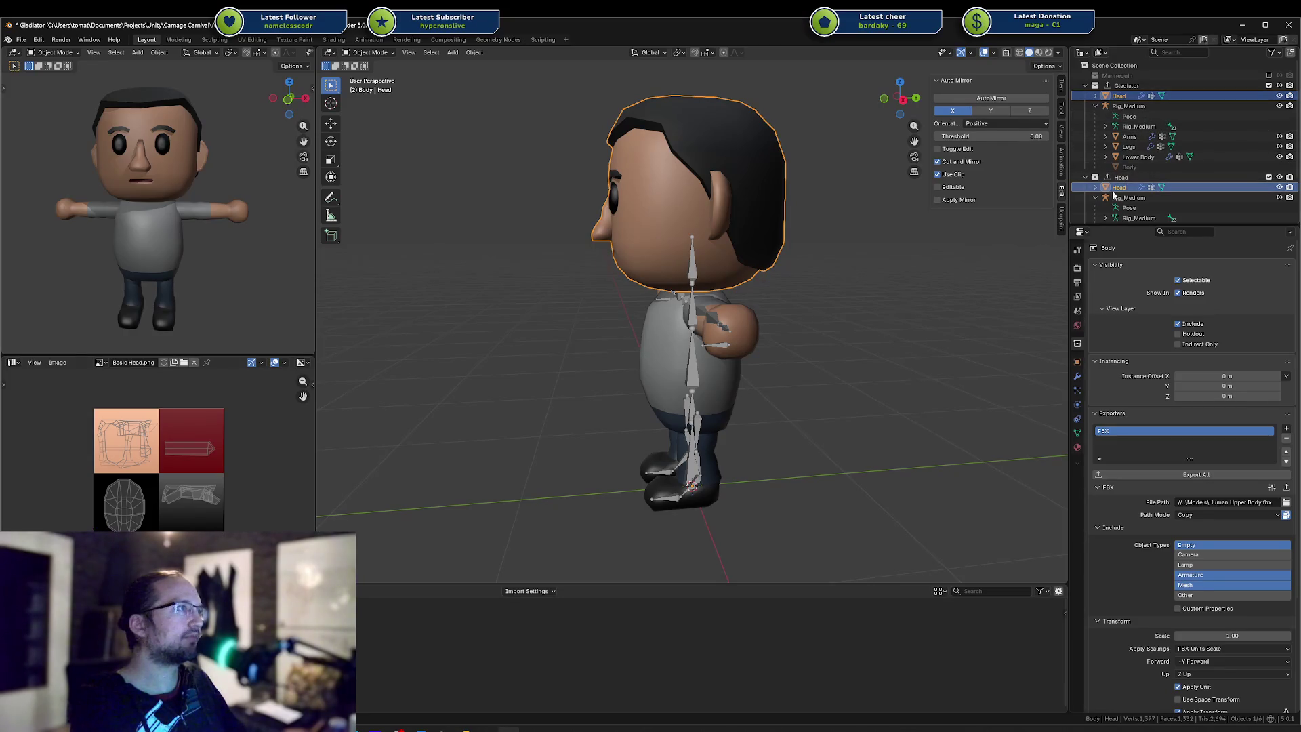
pyautogui.hotkey('ctrl', 'z')
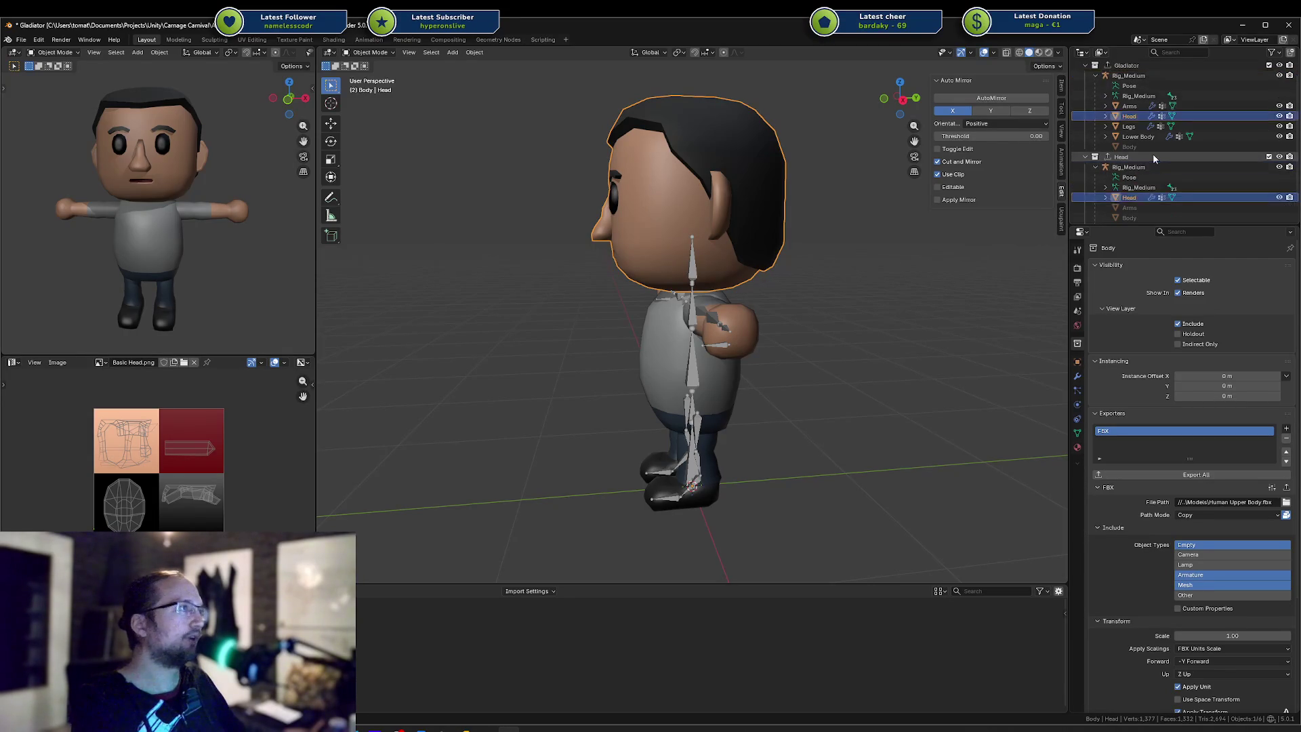
# Link the Head mesh into the Head collection, then undo an attempted Unlink
pyautogui.moveTo(1130, 198)
pyautogui.mouseDown()
pyautogui.moveTo(1112, 158)
pyautogui.moveTo(1119, 128)
pyautogui.moveTo(1121, 157)
pyautogui.mouseUp()
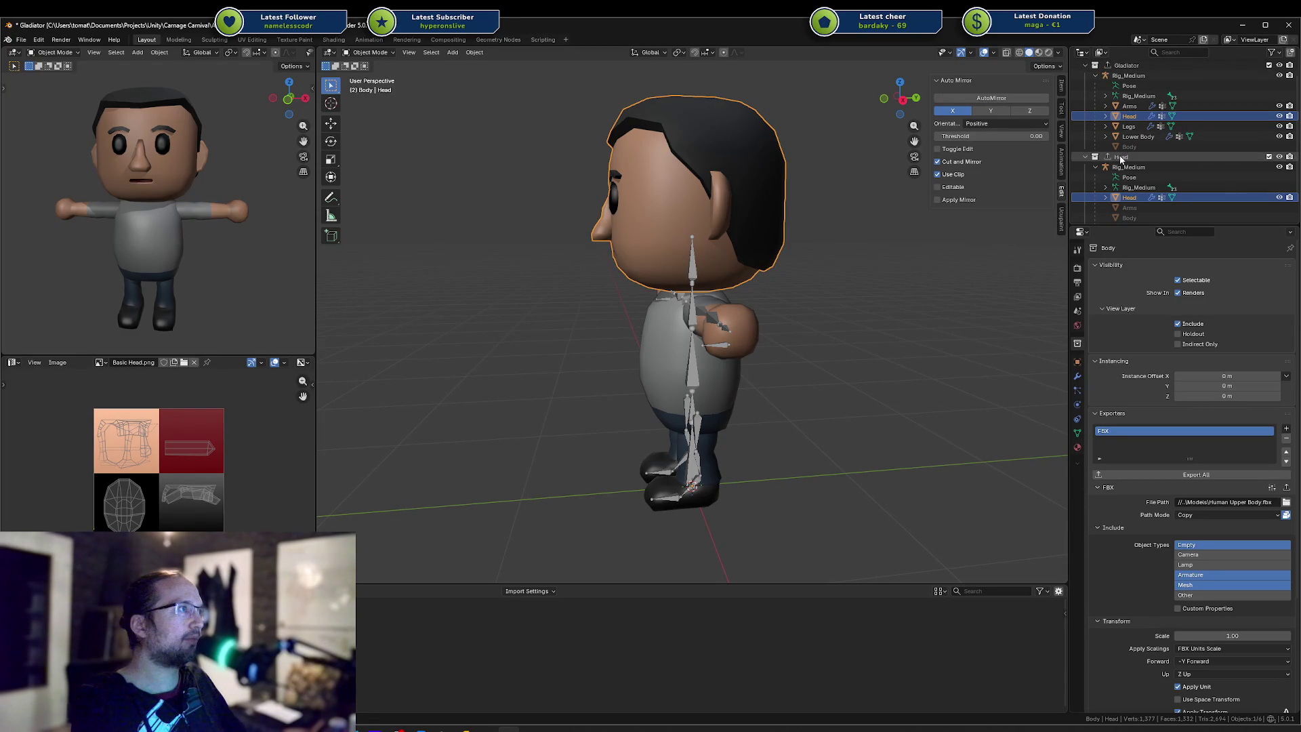
pyautogui.rightClick(1128, 198)
pyautogui.moveTo(1105, 359)
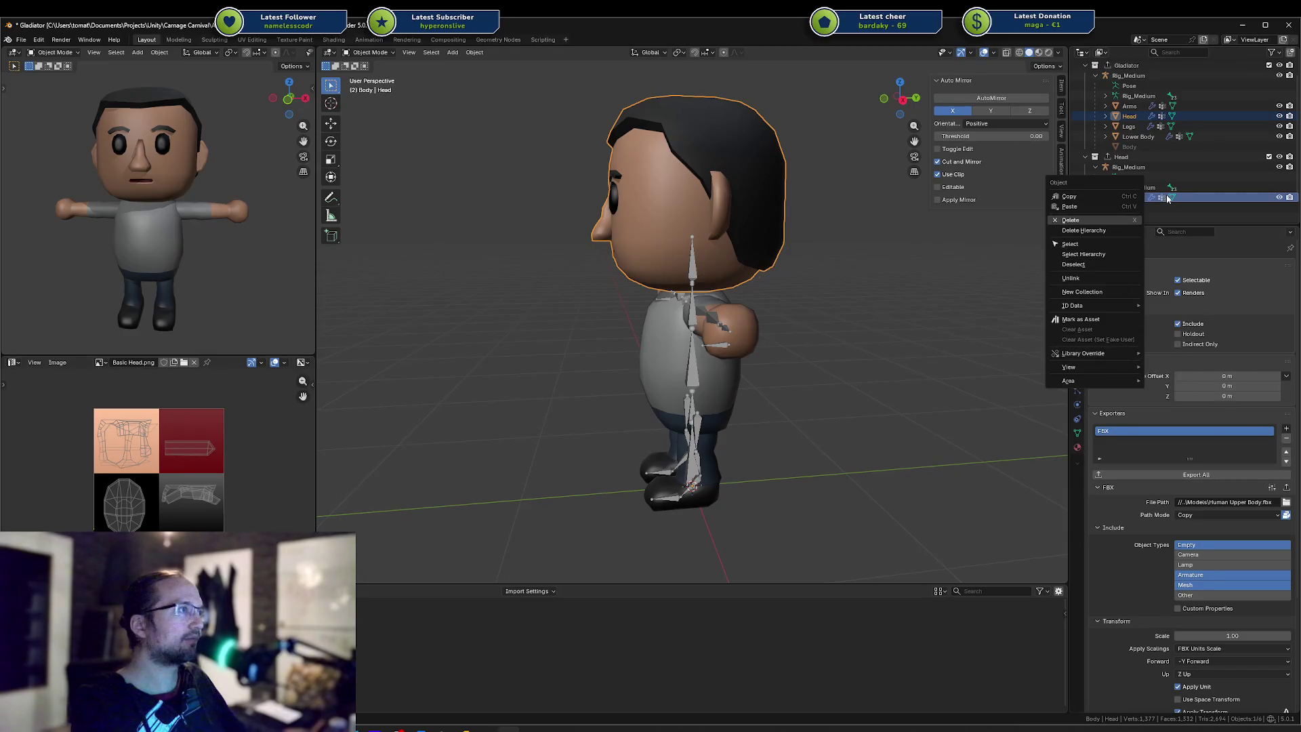
pyautogui.click(1106, 279)
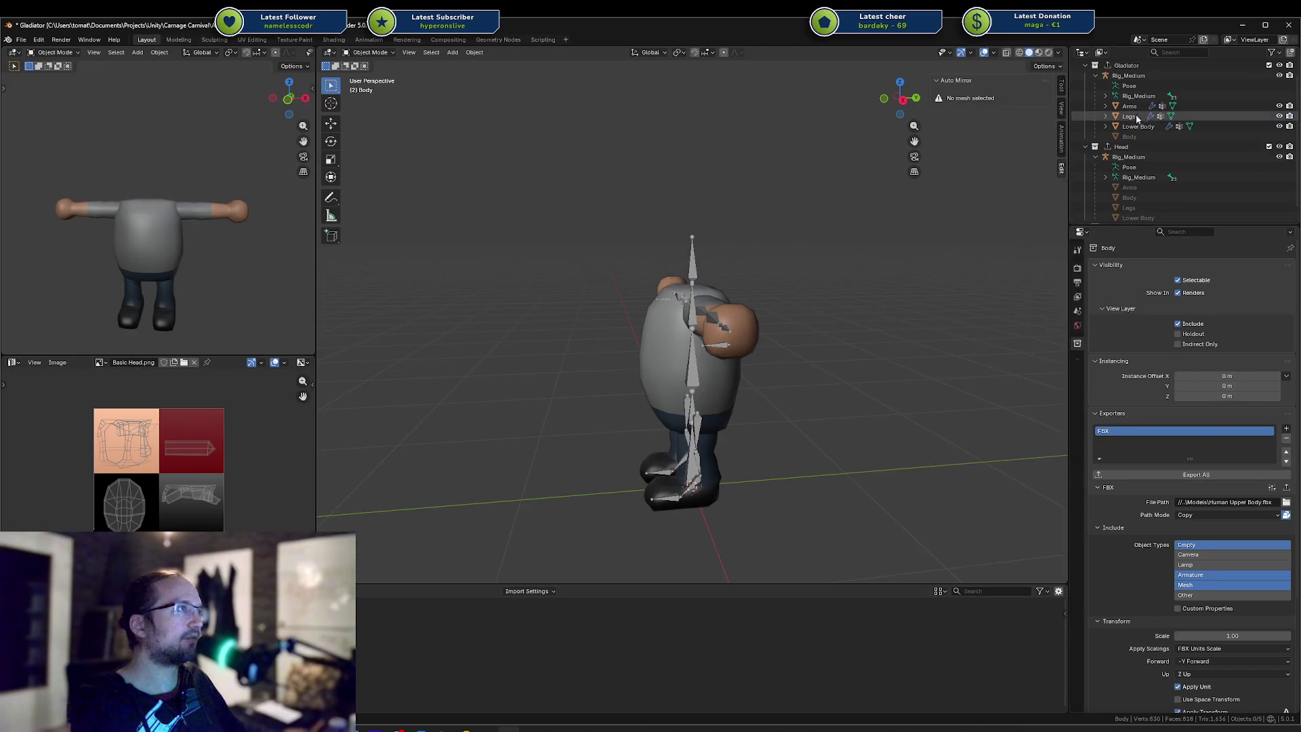
pyautogui.hotkey('ctrl', 'z')
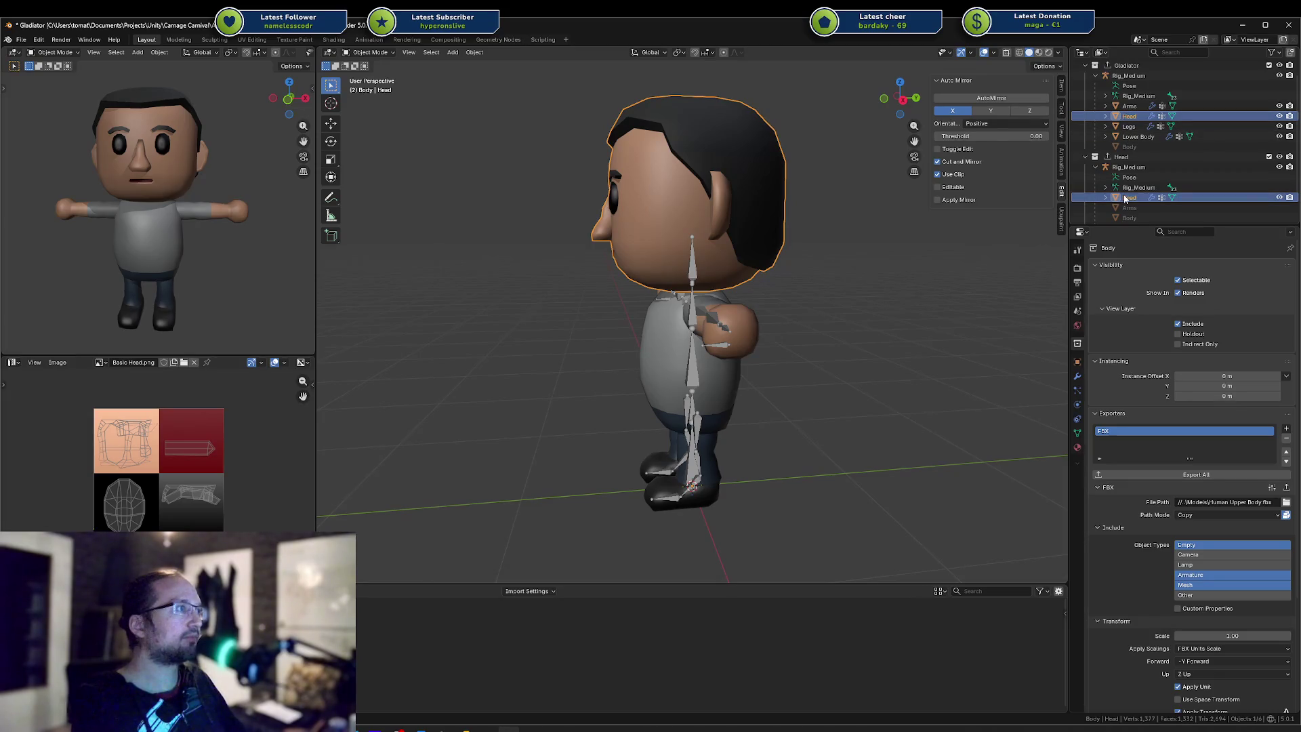
# Re-link the Head mesh into the Head collection, undo another unlink, and select its rig
pyautogui.moveTo(1126, 198); pyautogui.dragTo(1126, 163)
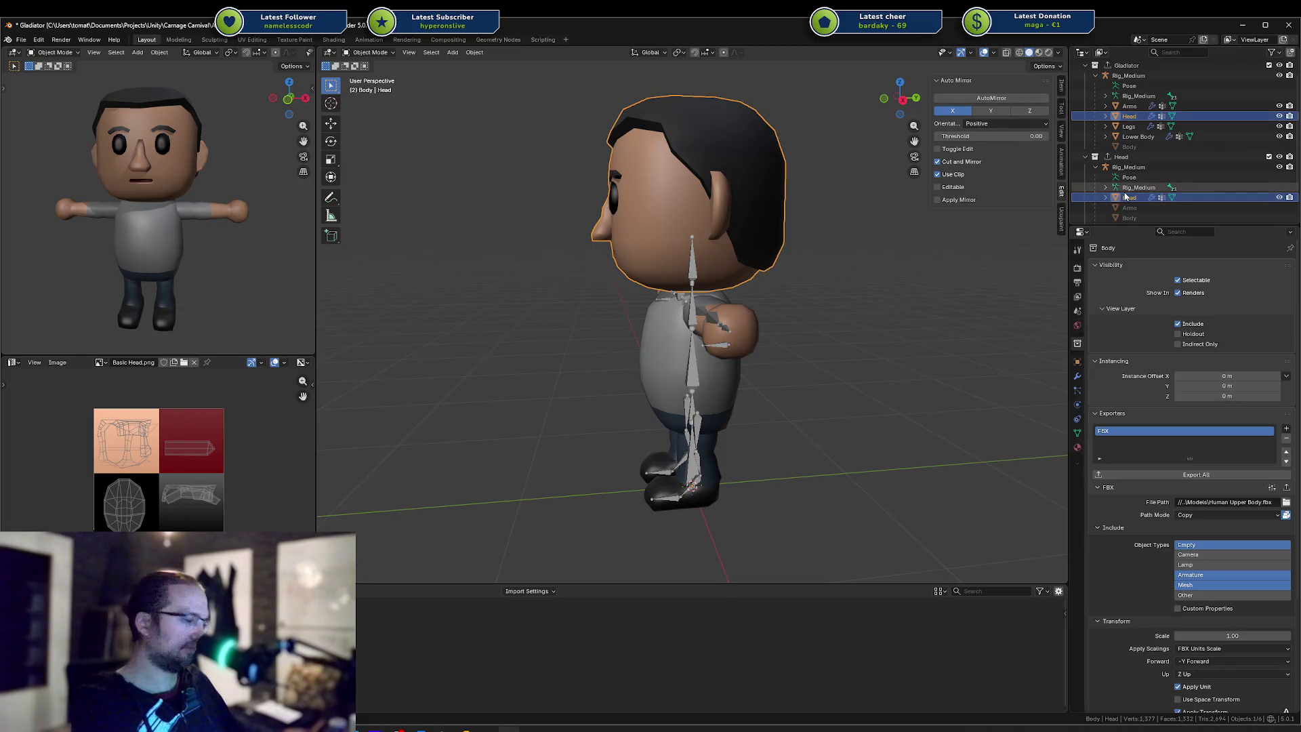
pyautogui.press('m')
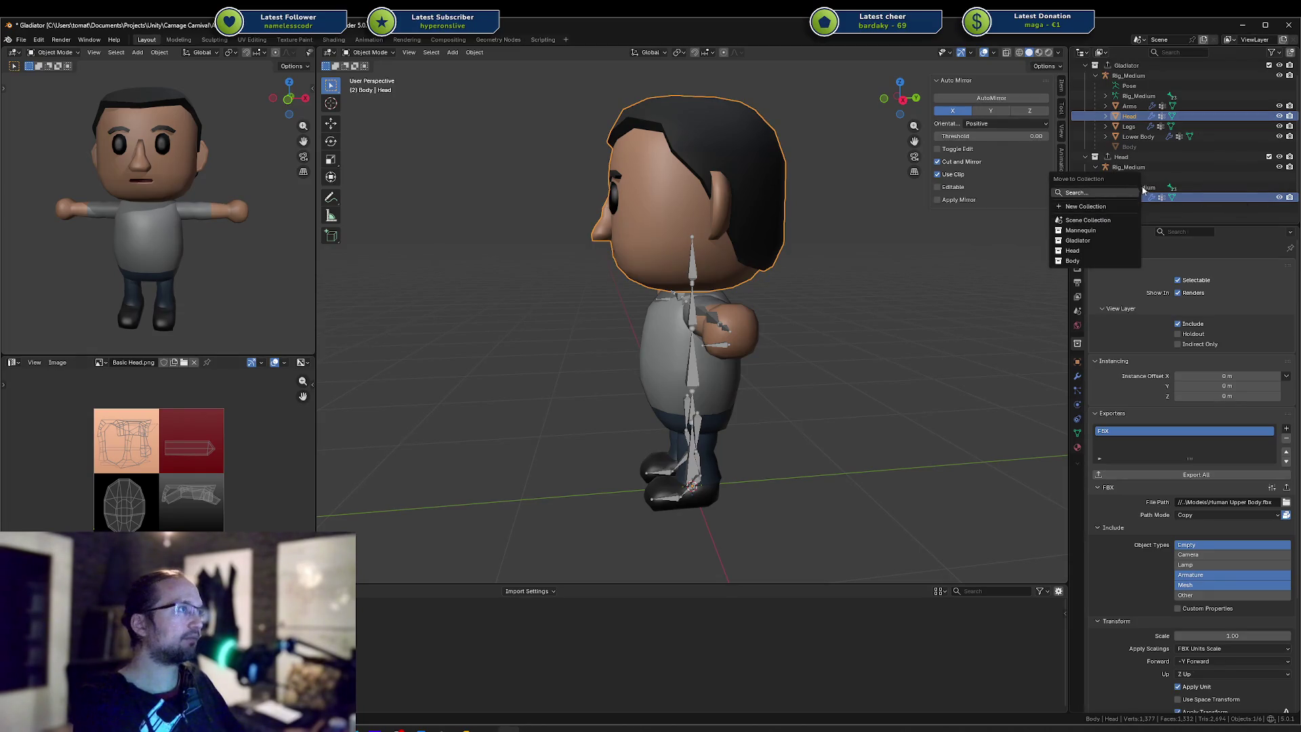
pyautogui.press('Escape')
pyautogui.rightClick(1128, 195)
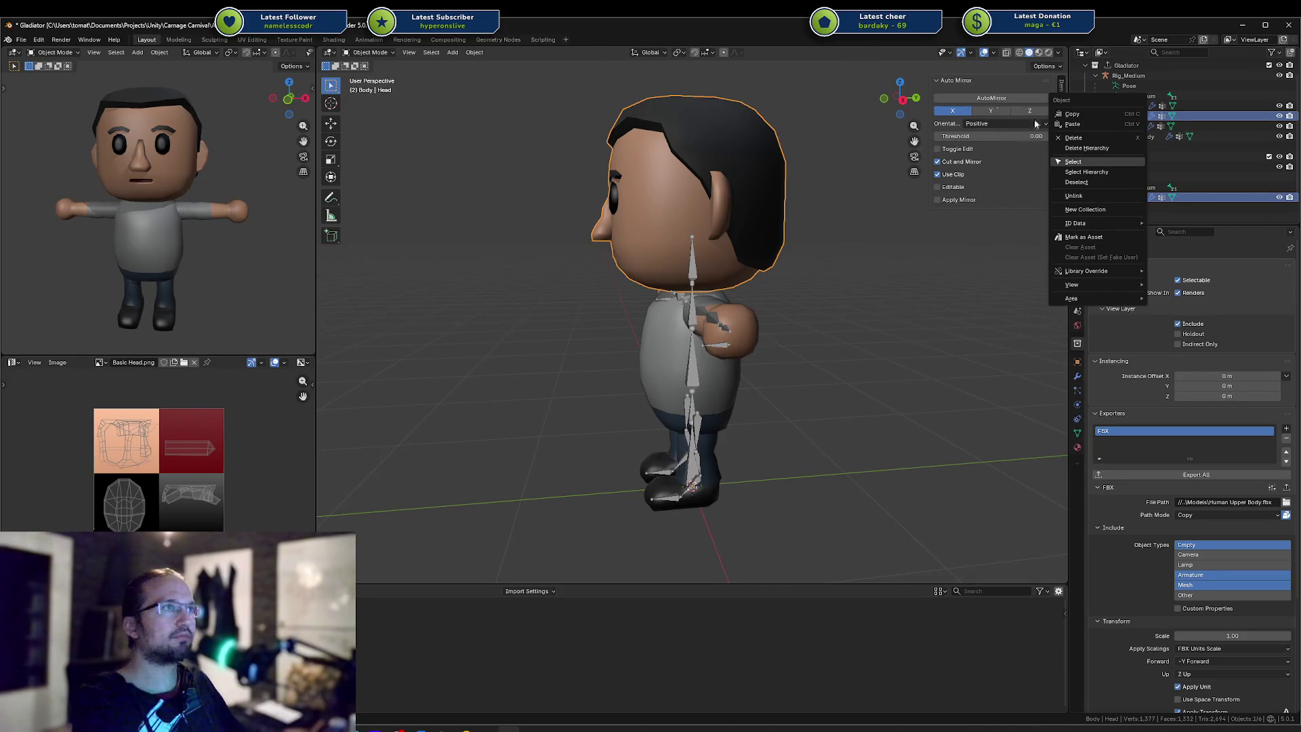
pyautogui.click(1113, 195)
pyautogui.hotkey('ctrl', 'z')
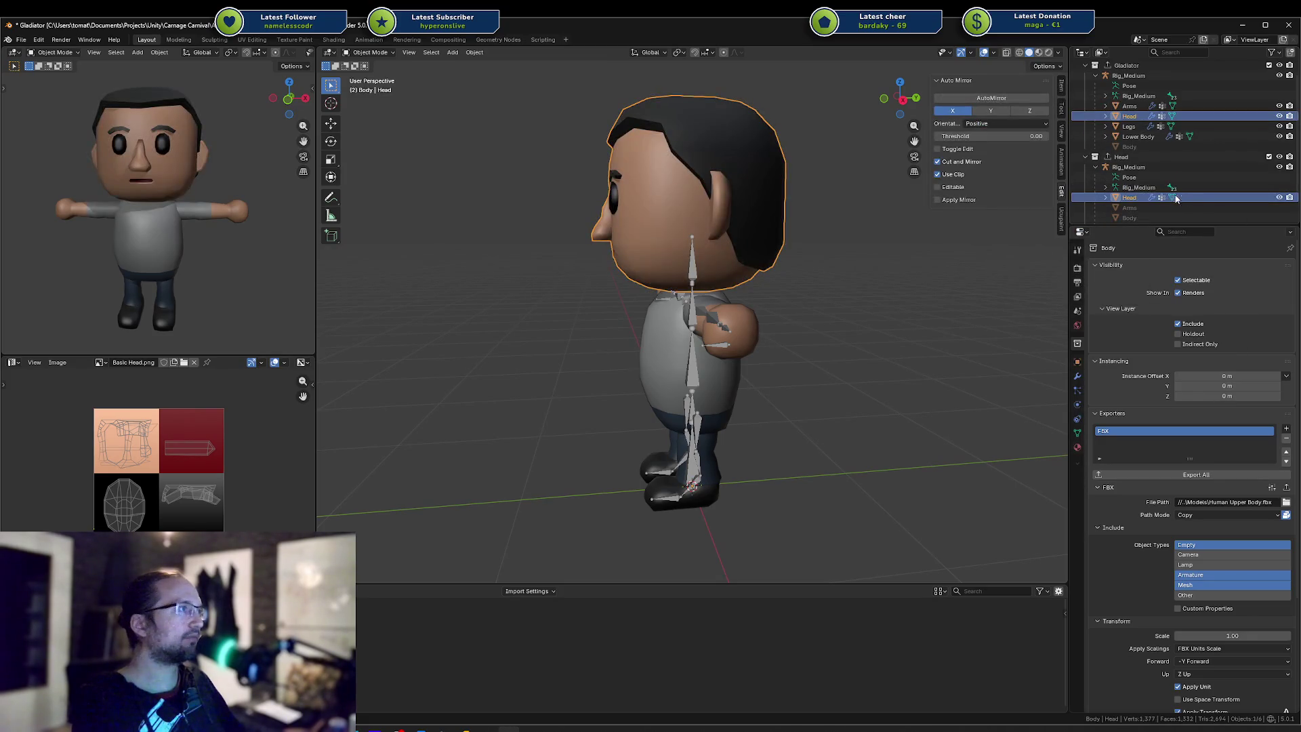
pyautogui.click(1105, 198)
pyautogui.click(1108, 197)
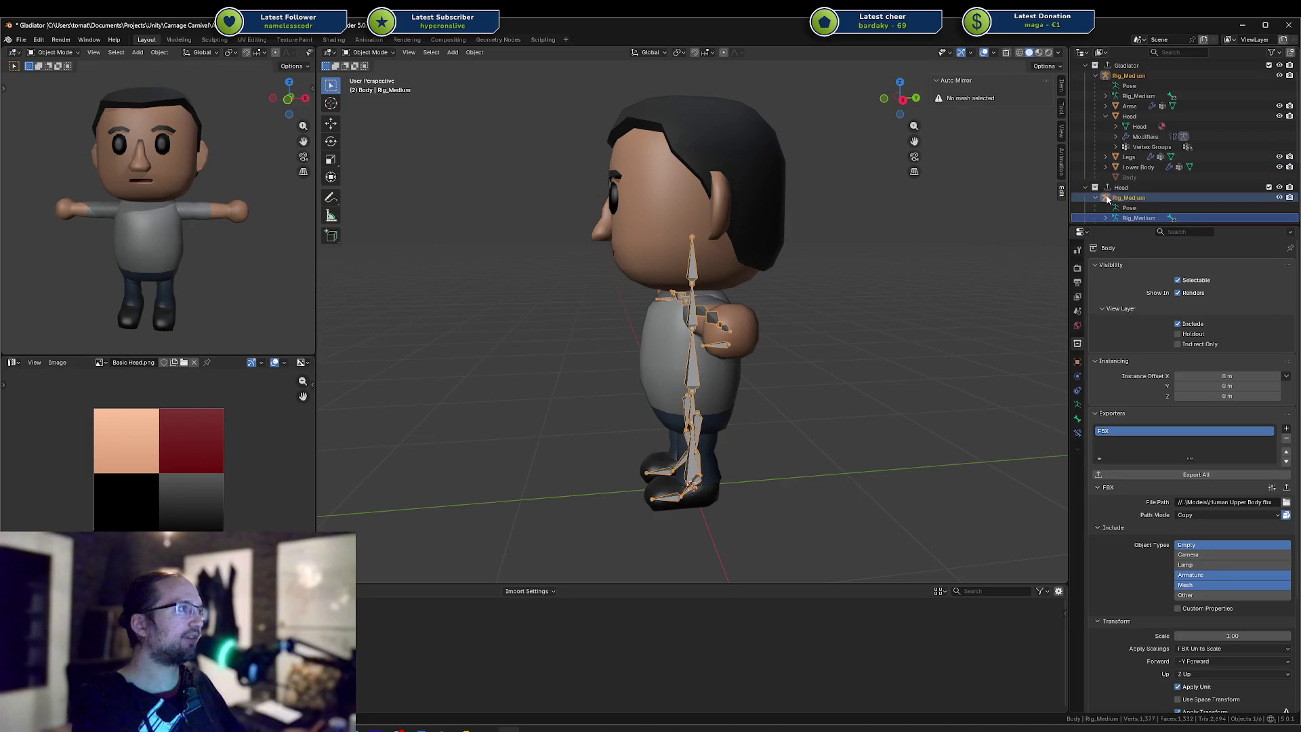
# Inspect the Head collection's FBX exporter: Models\Human Head.fbx with Apply Transform enabled
pyautogui.scroll(-2, 1107, 196)
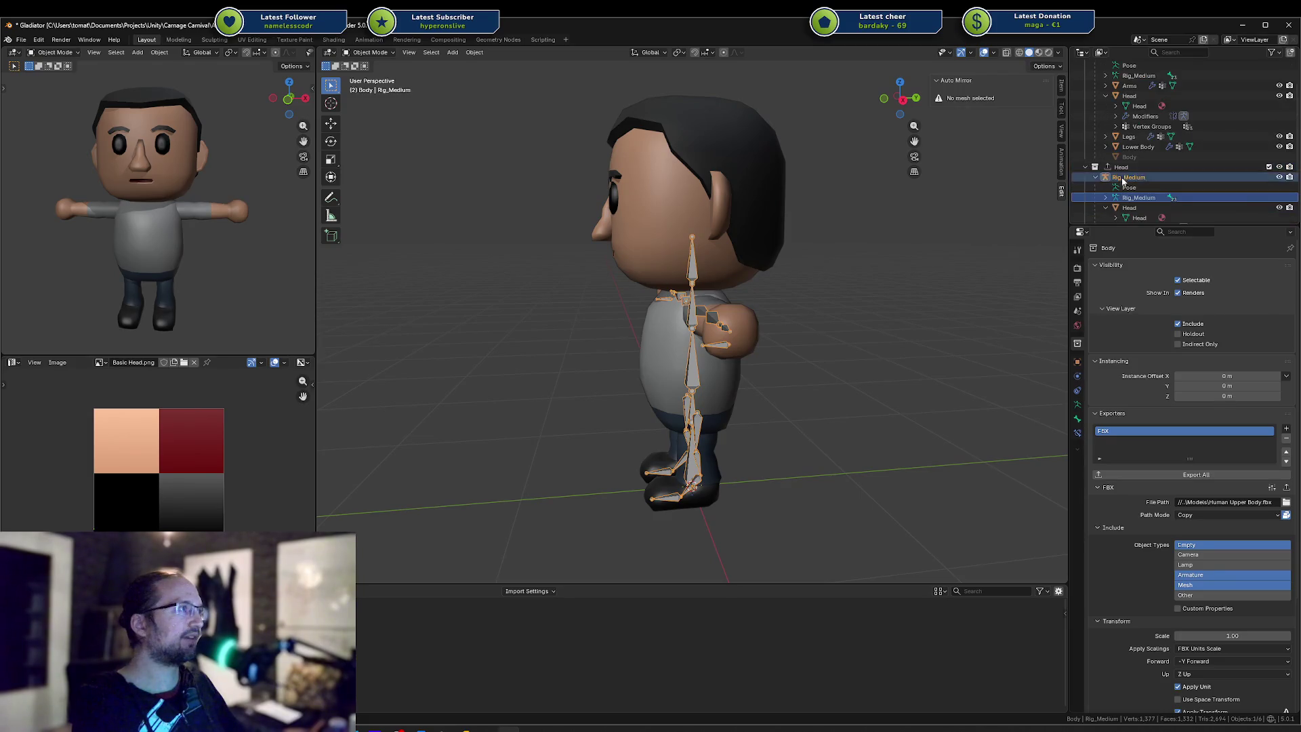
pyautogui.click(1105, 96)
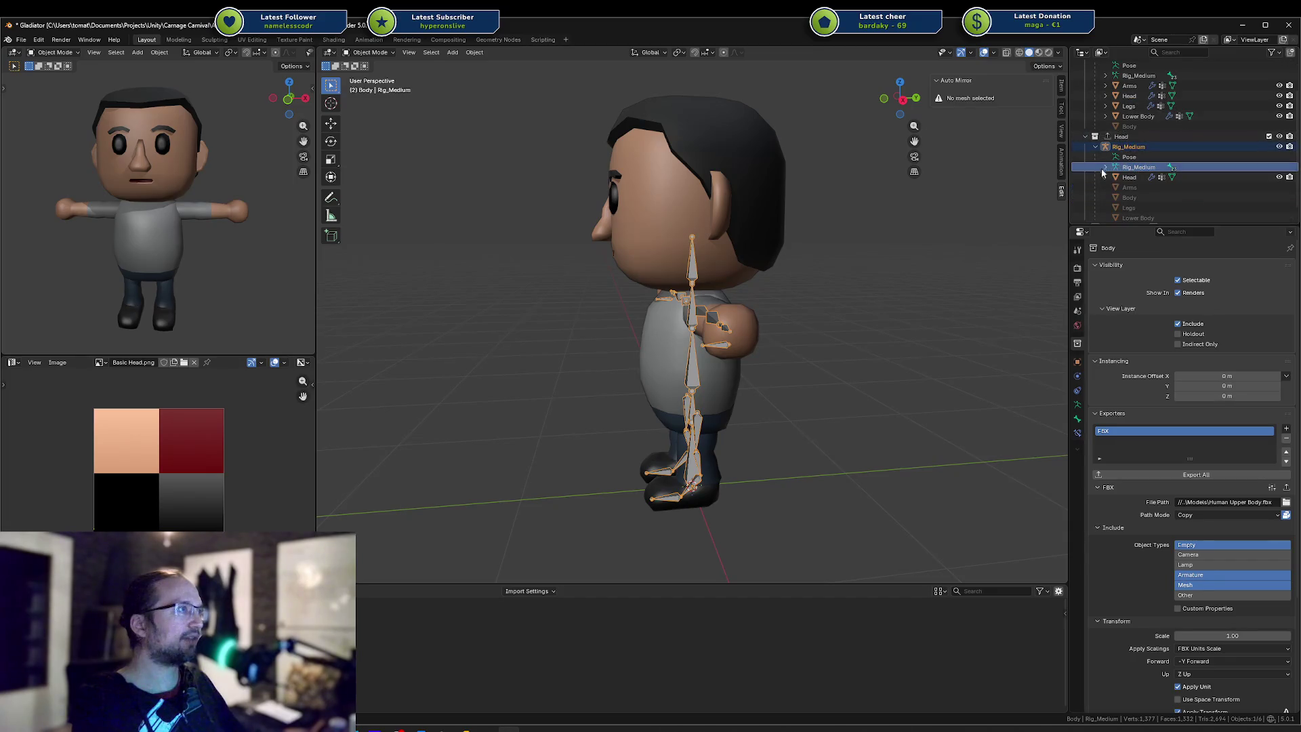
pyautogui.click(1130, 179)
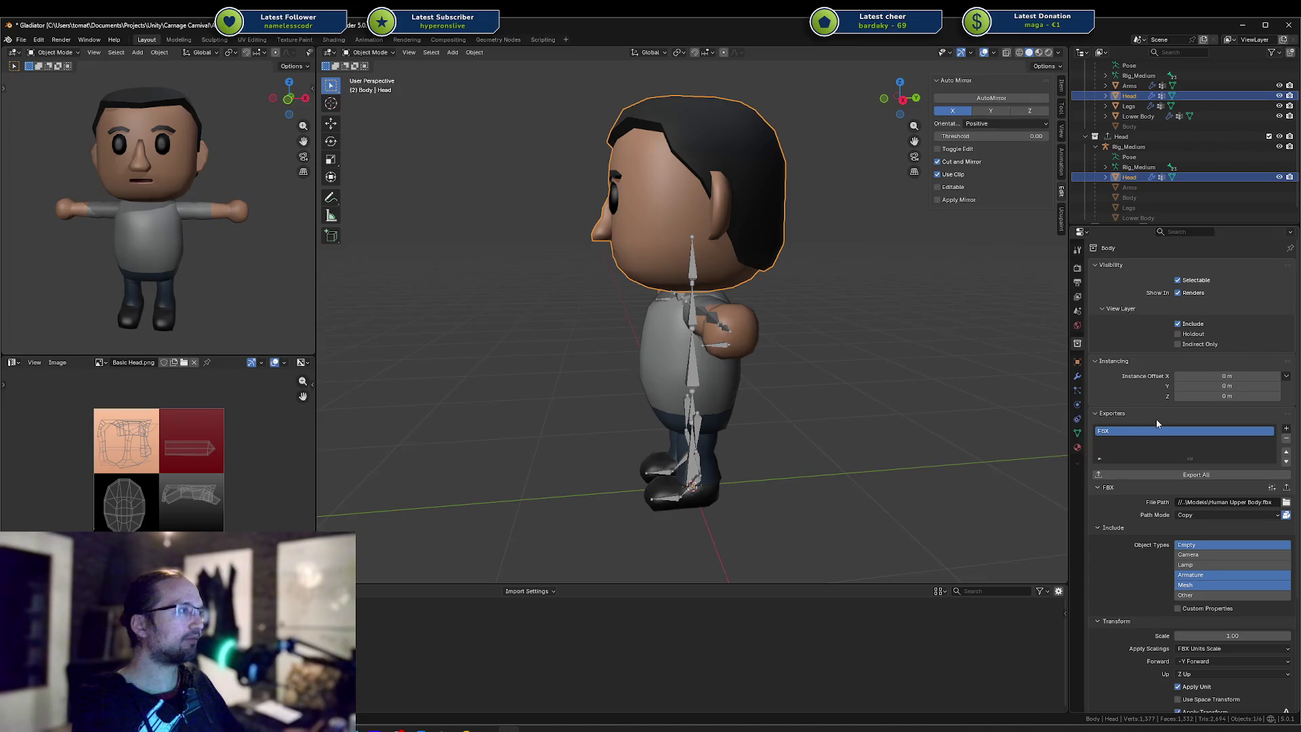
pyautogui.scroll(-3, 1156, 325)
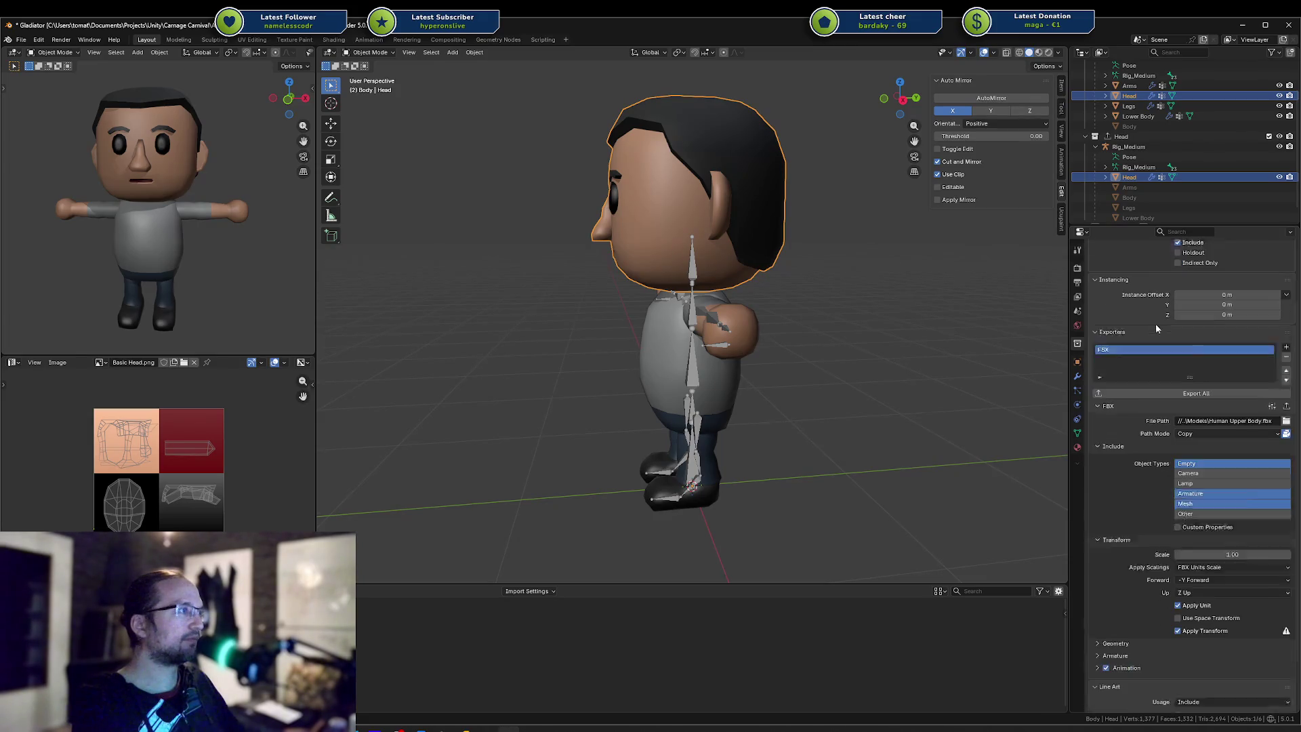
pyautogui.scroll(-2, 1157, 328)
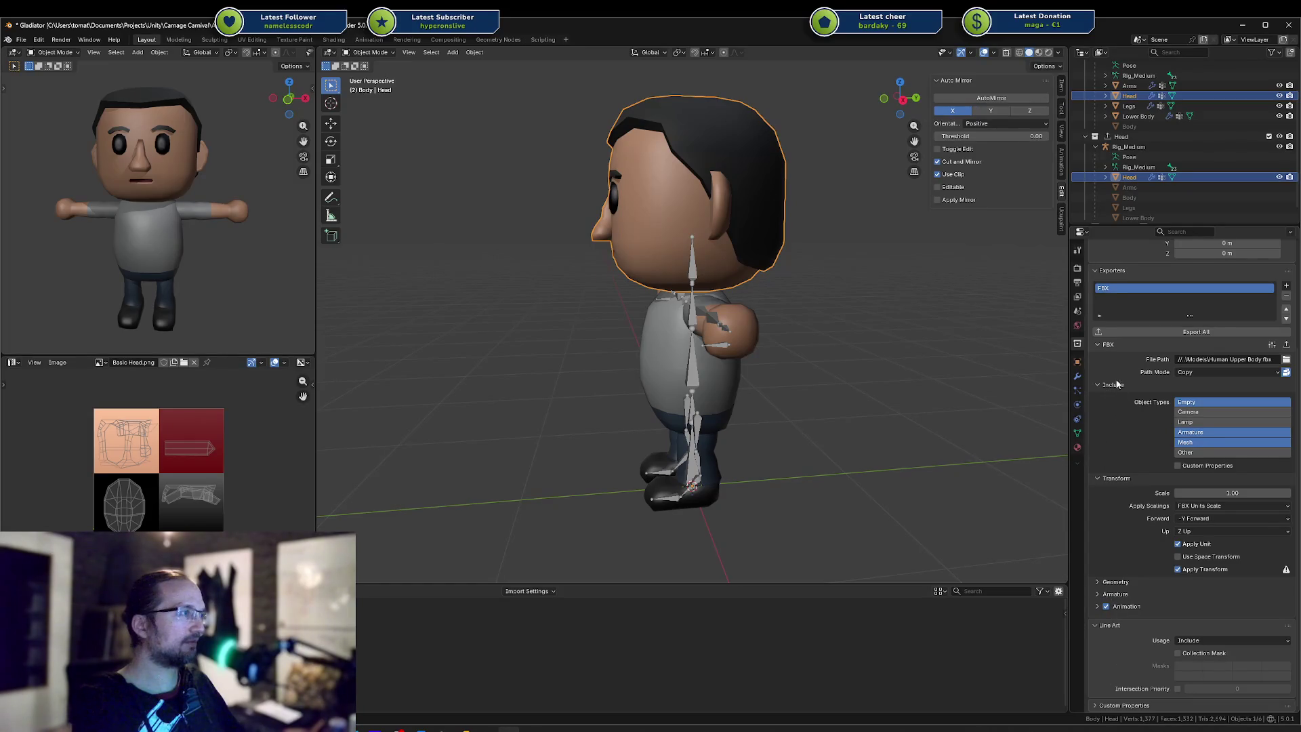
pyautogui.scroll(5, 1117, 385)
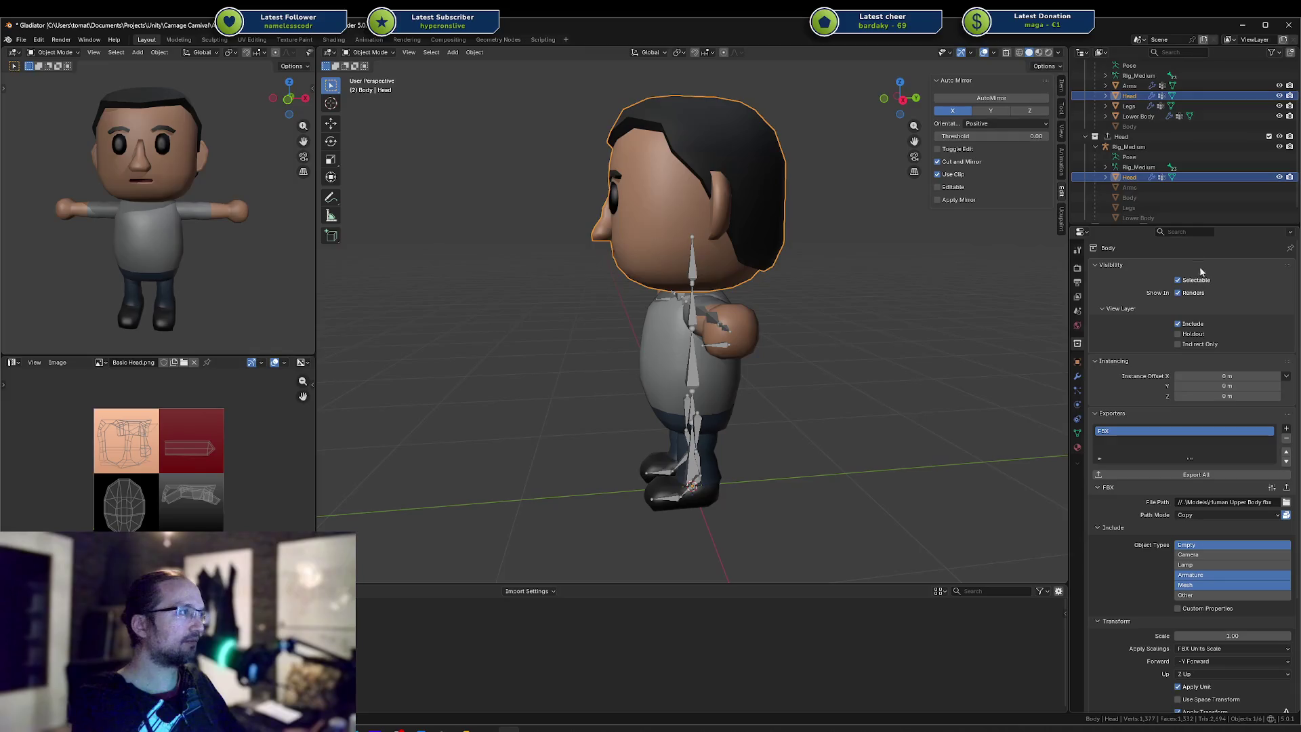
pyautogui.click(1125, 137)
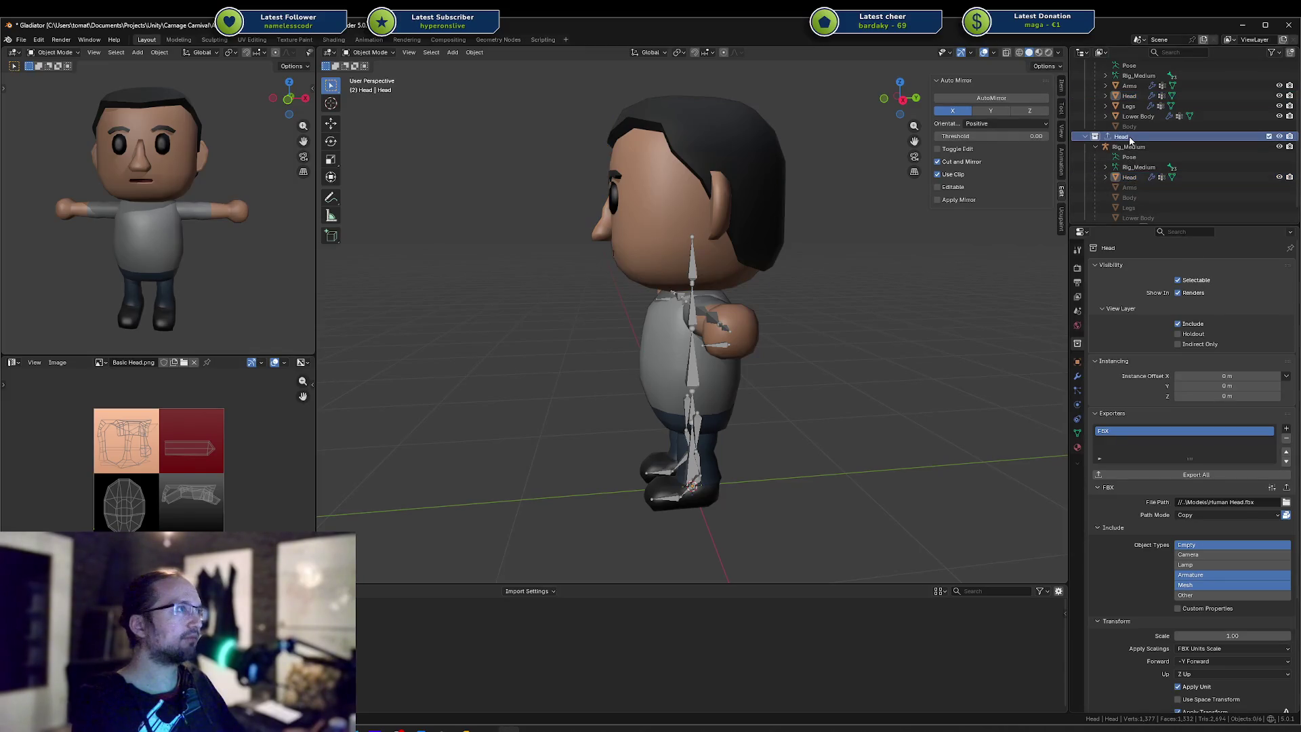
pyautogui.click(1138, 179)
pyautogui.scroll(-5, 1089, 531)
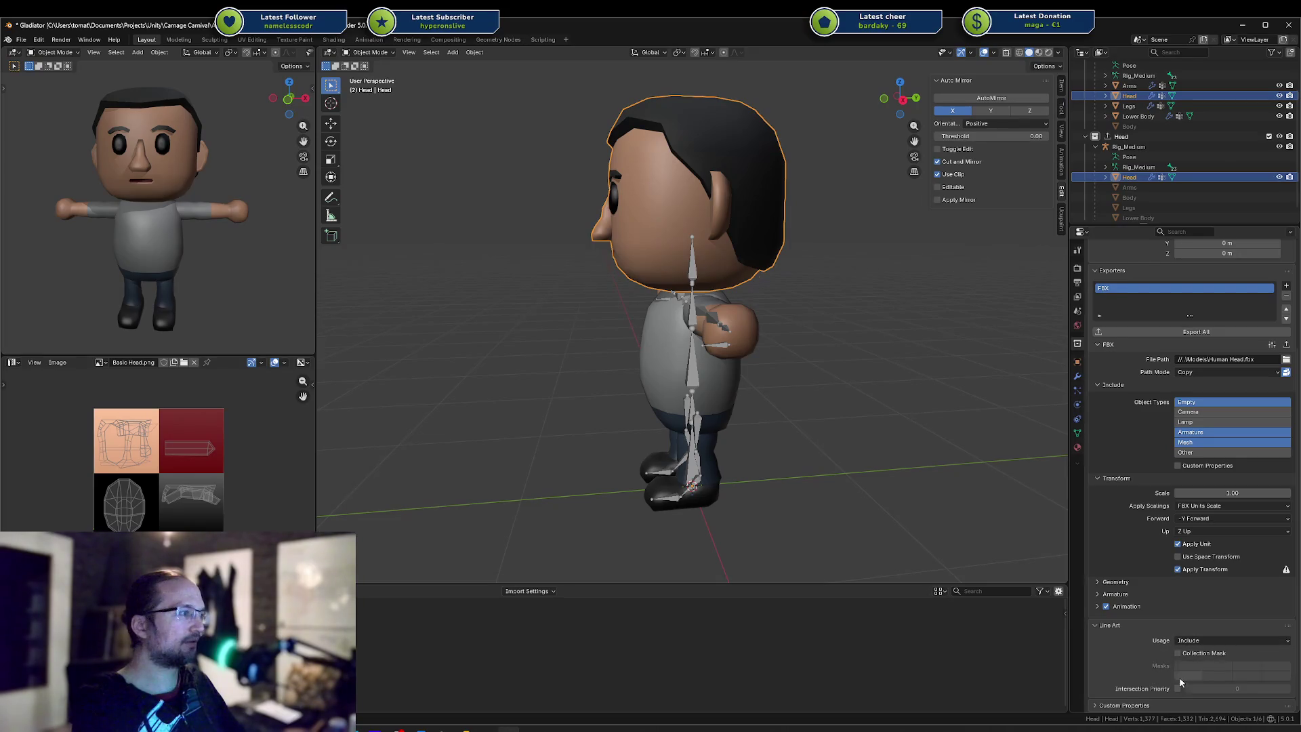
# Send the selected objects to the Gladiator collection, then drag only the Head mesh into the Head collection
pyautogui.rightClick(1128, 173)
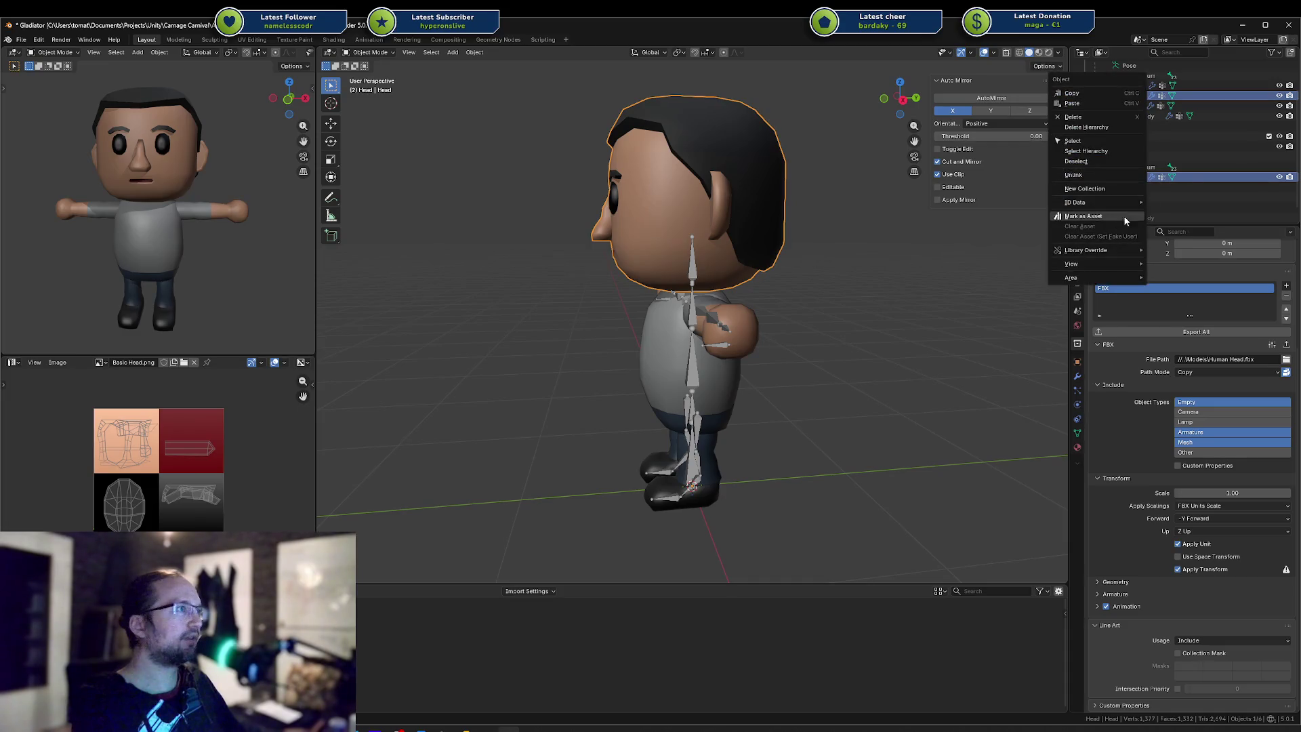
pyautogui.press('Escape')
pyautogui.press('m')
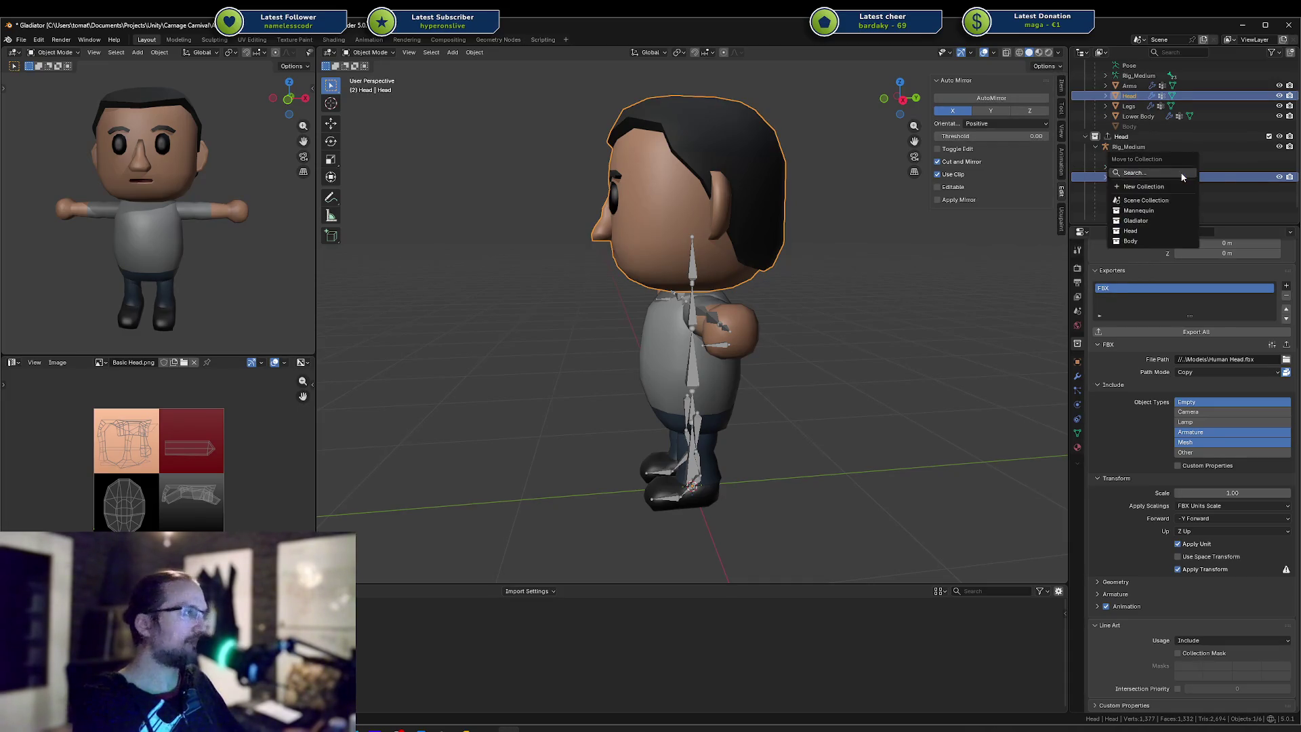
pyautogui.click(1149, 222)
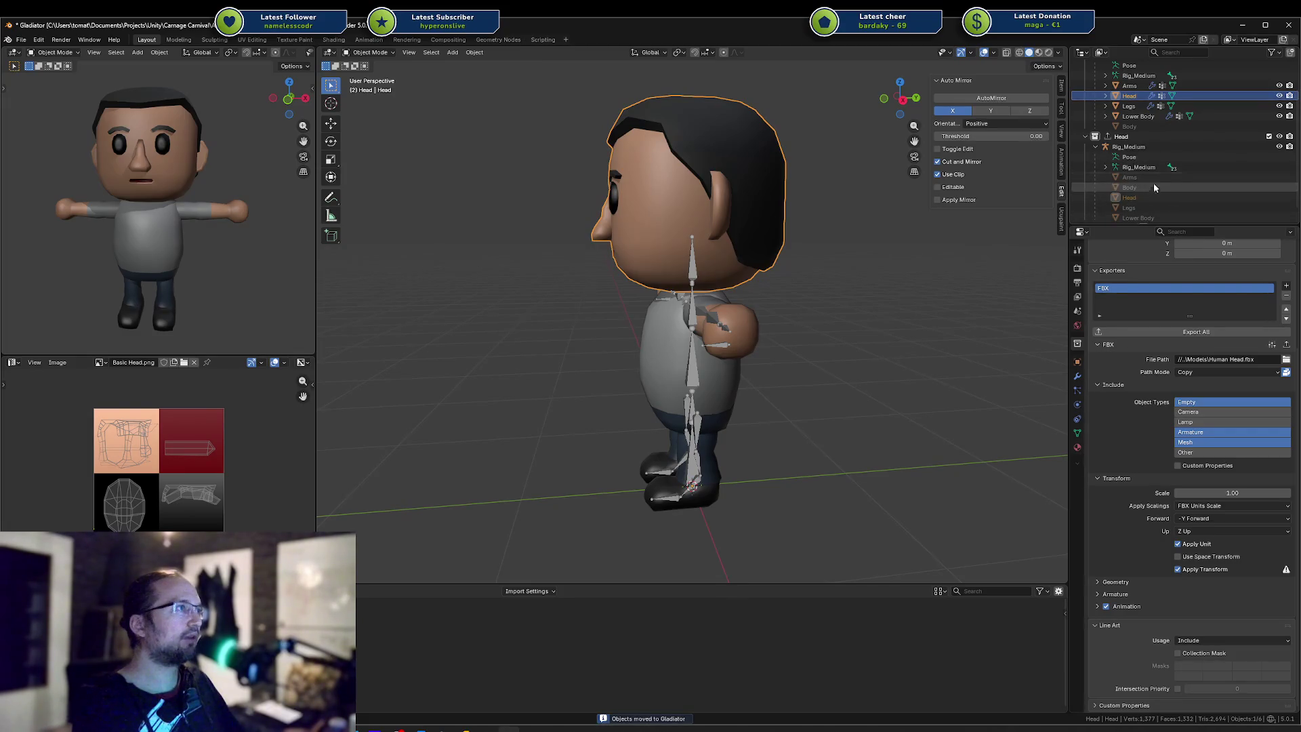
pyautogui.click(1139, 198)
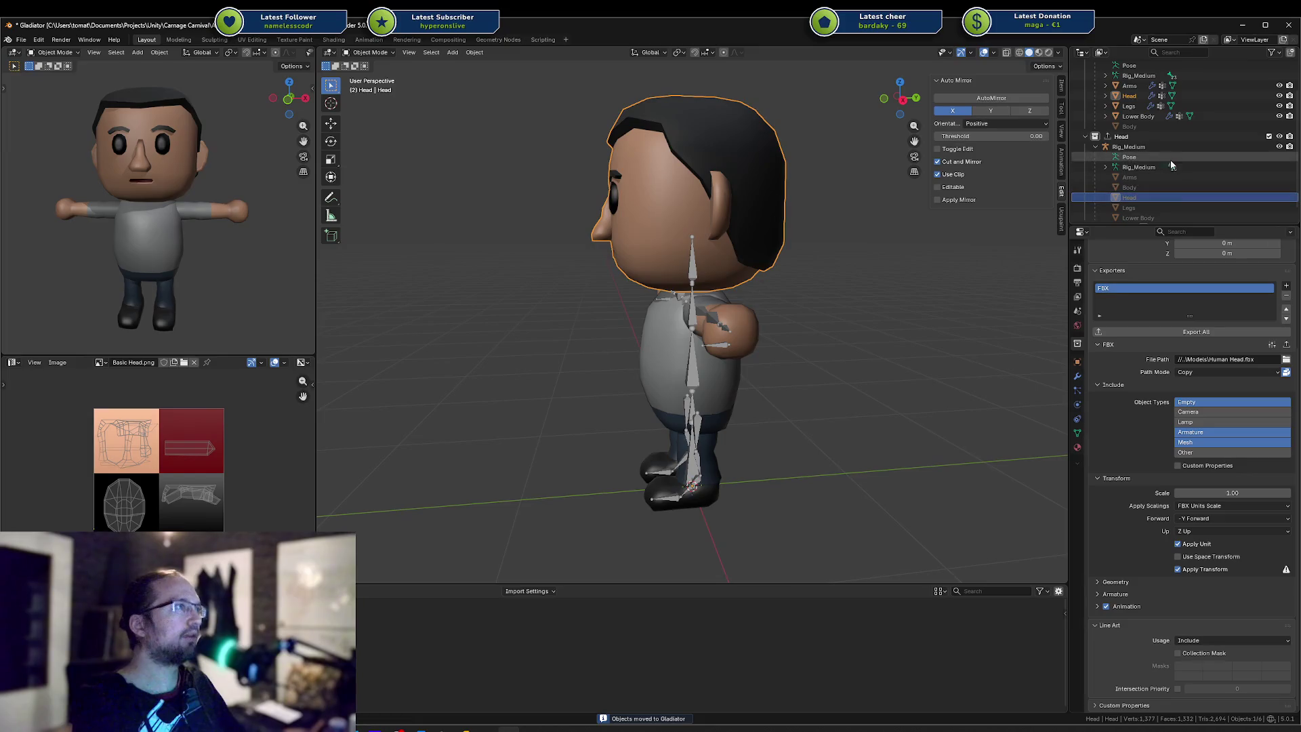
pyautogui.click(1096, 146)
pyautogui.moveTo(1128, 138); pyautogui.dragTo(1125, 181)
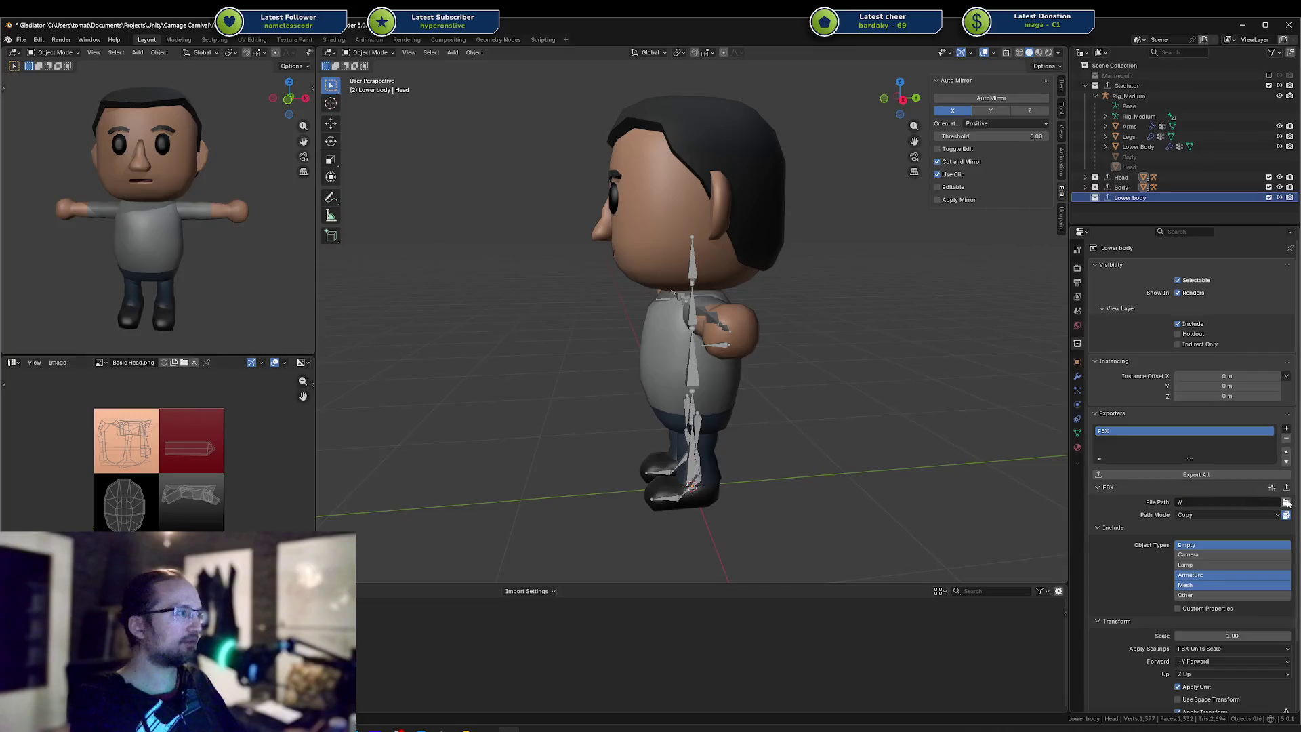
# Set the Lower body exporter's path to the Models folder with file name 'Lower Body.fbx'
pyautogui.click(1287, 502)
pyautogui.click(588, 298)
pyautogui.doubleClick(573, 338)
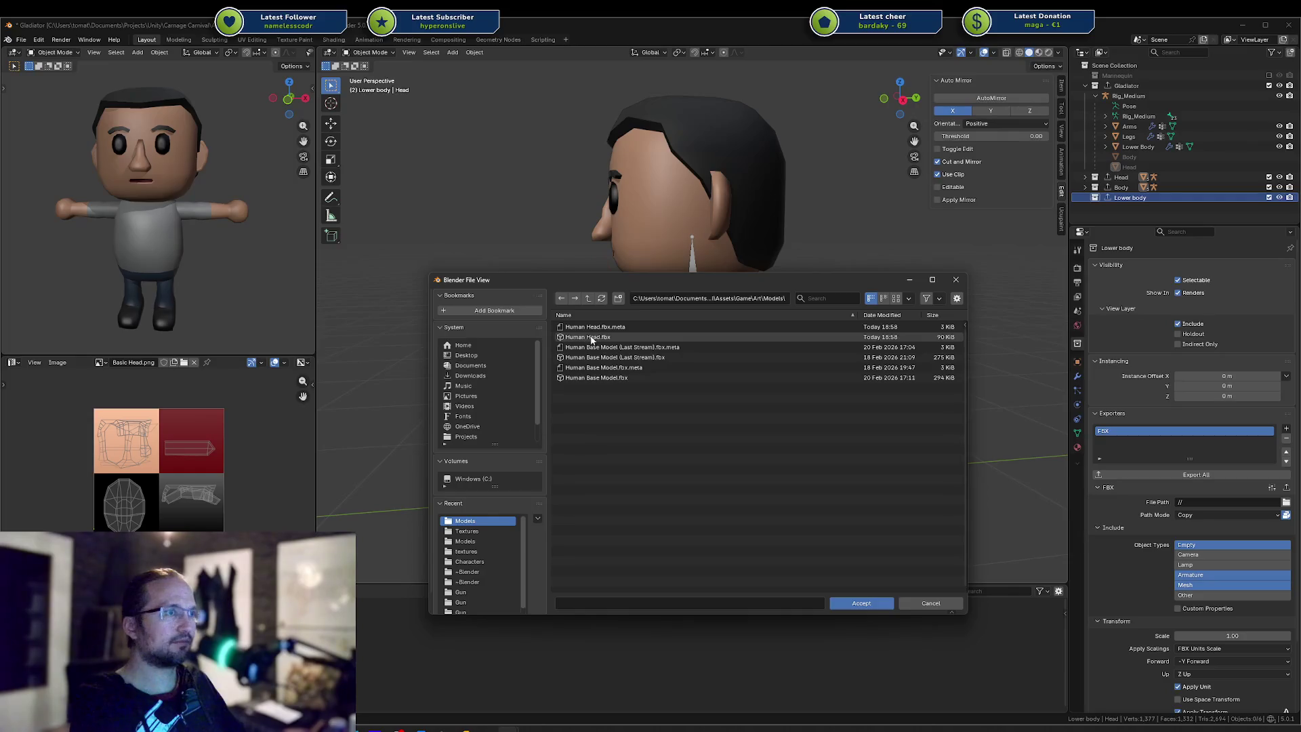
pyautogui.click(877, 600)
pyautogui.click(1237, 501)
pyautogui.write('Lower Body.fbx')
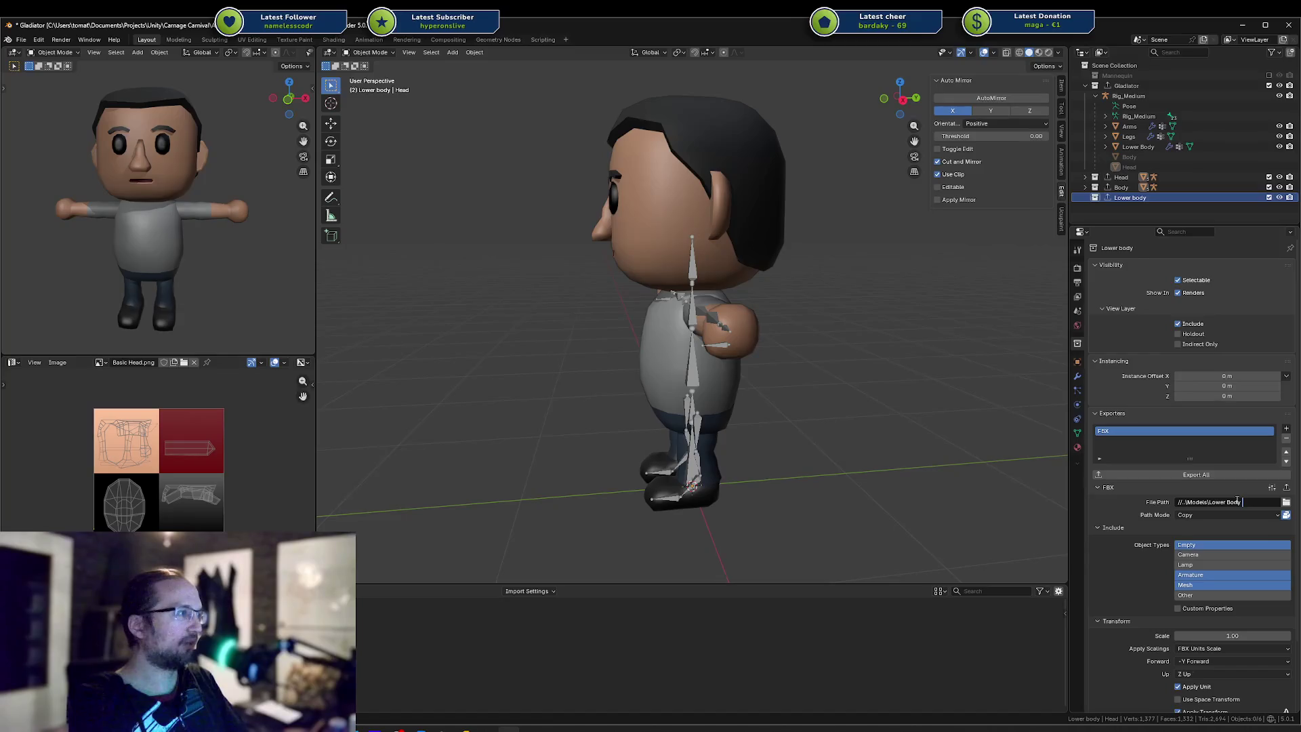
pyautogui.press('Return')
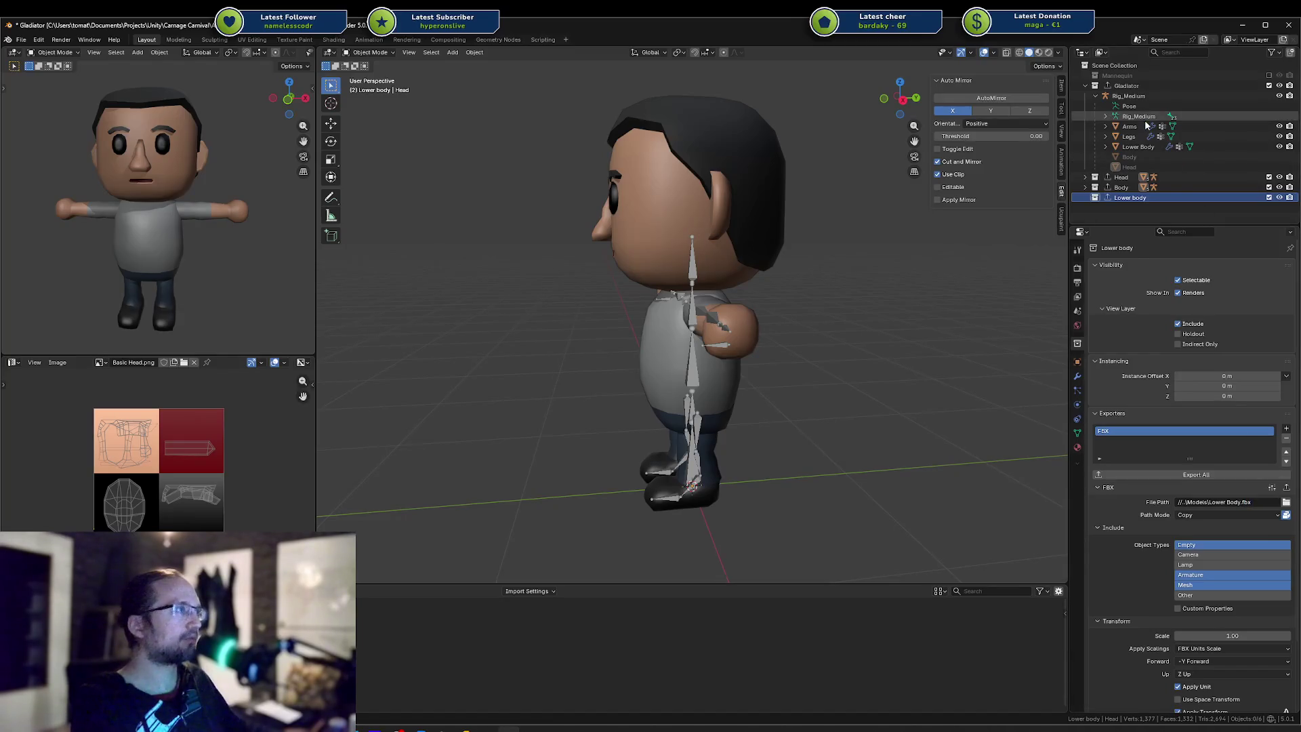
# Move the rig, Lower Body and Legs meshes into the Lower body collection and save Gladiator.blend
pyautogui.moveTo(1128, 96); pyautogui.dragTo(1118, 198)
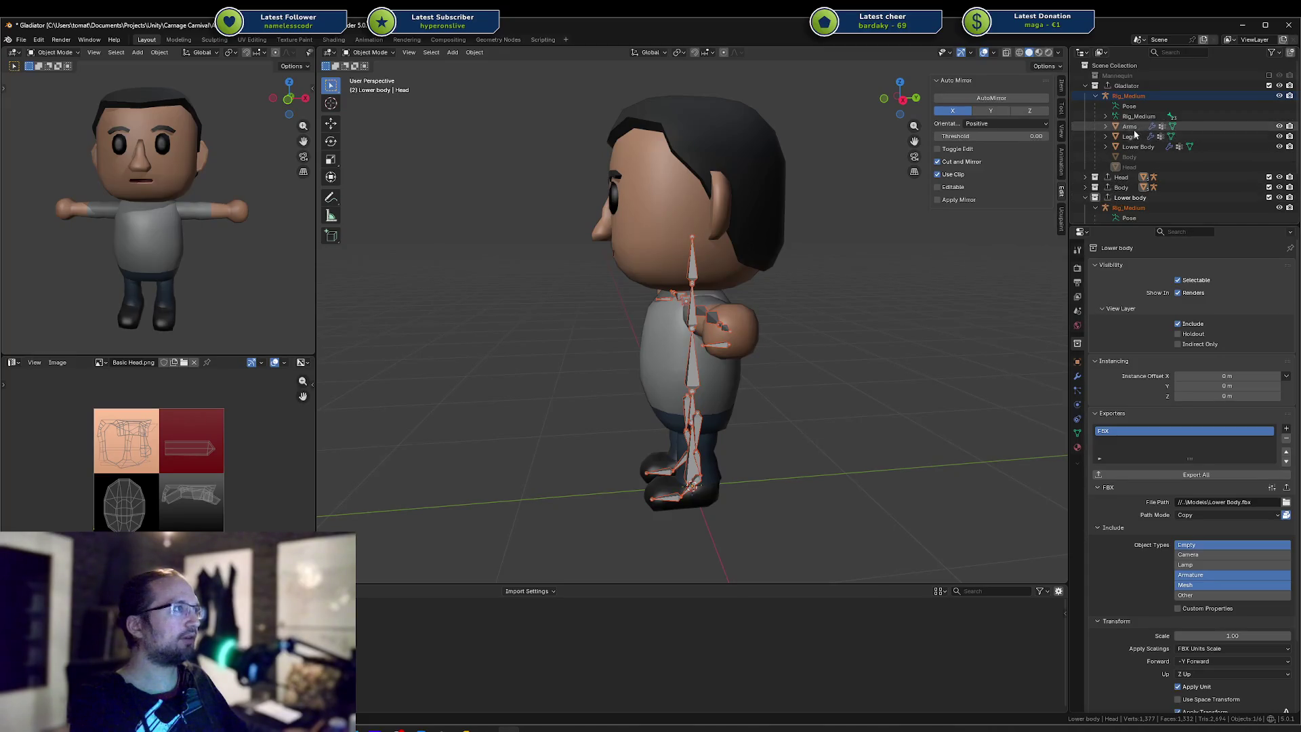
pyautogui.moveTo(1133, 148); pyautogui.dragTo(1130, 201)
pyautogui.moveTo(1129, 136)
pyautogui.mouseDown()
pyautogui.moveTo(1131, 201)
pyautogui.moveTo(1130, 136)
pyautogui.moveTo(1148, 188)
pyautogui.mouseUp()
pyautogui.hotkey('ctrl', 's')
pyautogui.click(1086, 197)
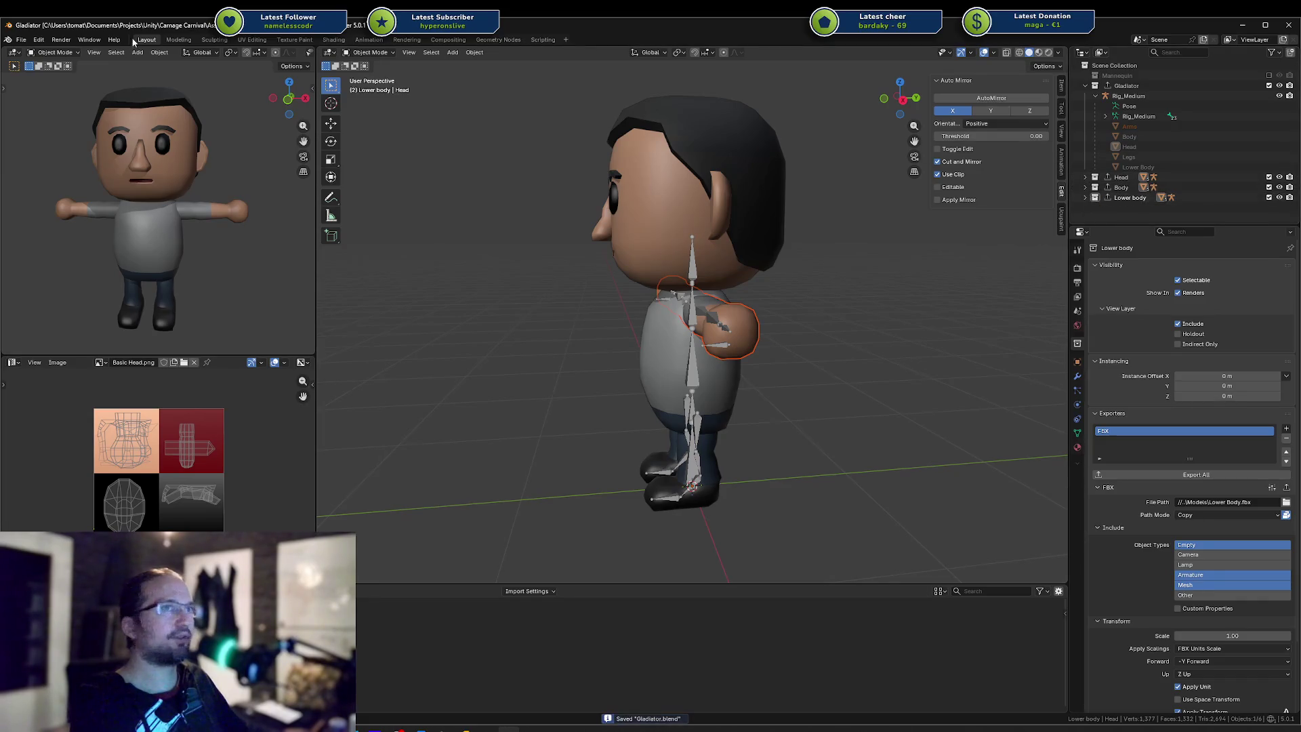
pyautogui.click(21, 40)
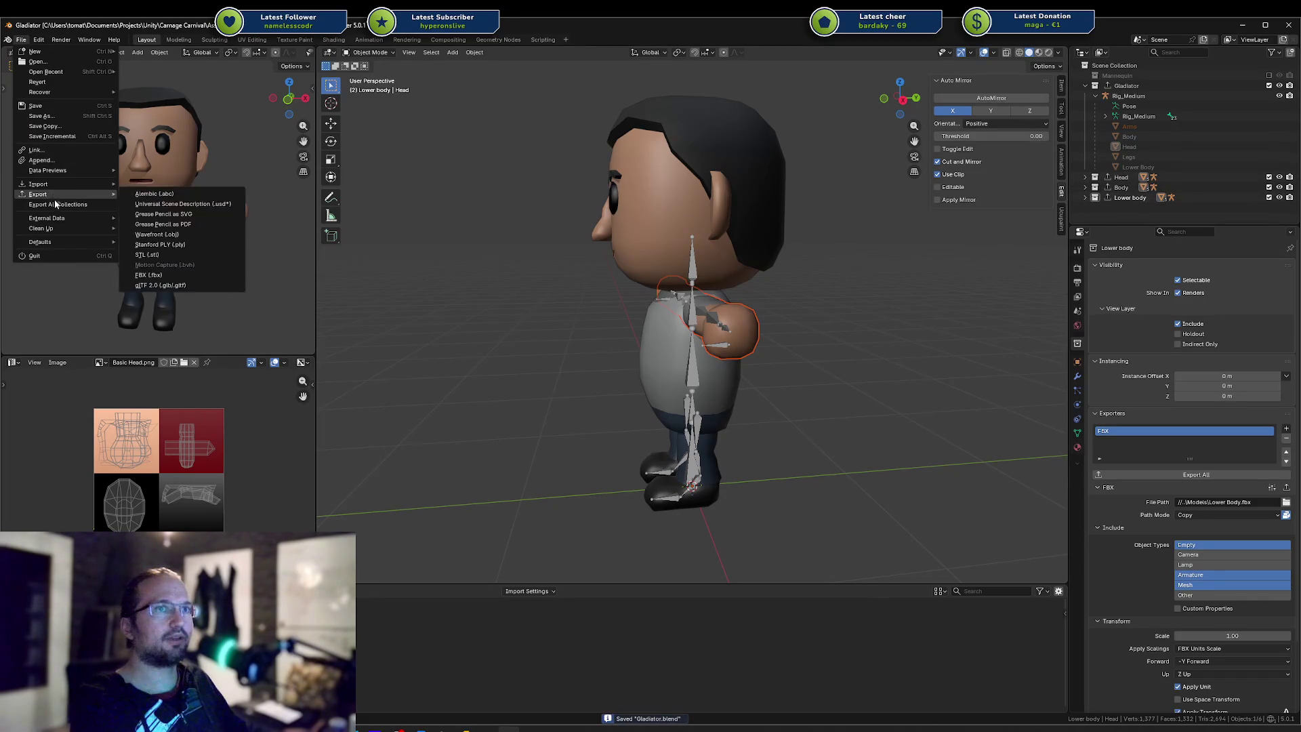
# Delete the Gladiator collection's own FBX exporter and save the file
pyautogui.click(1138, 86)
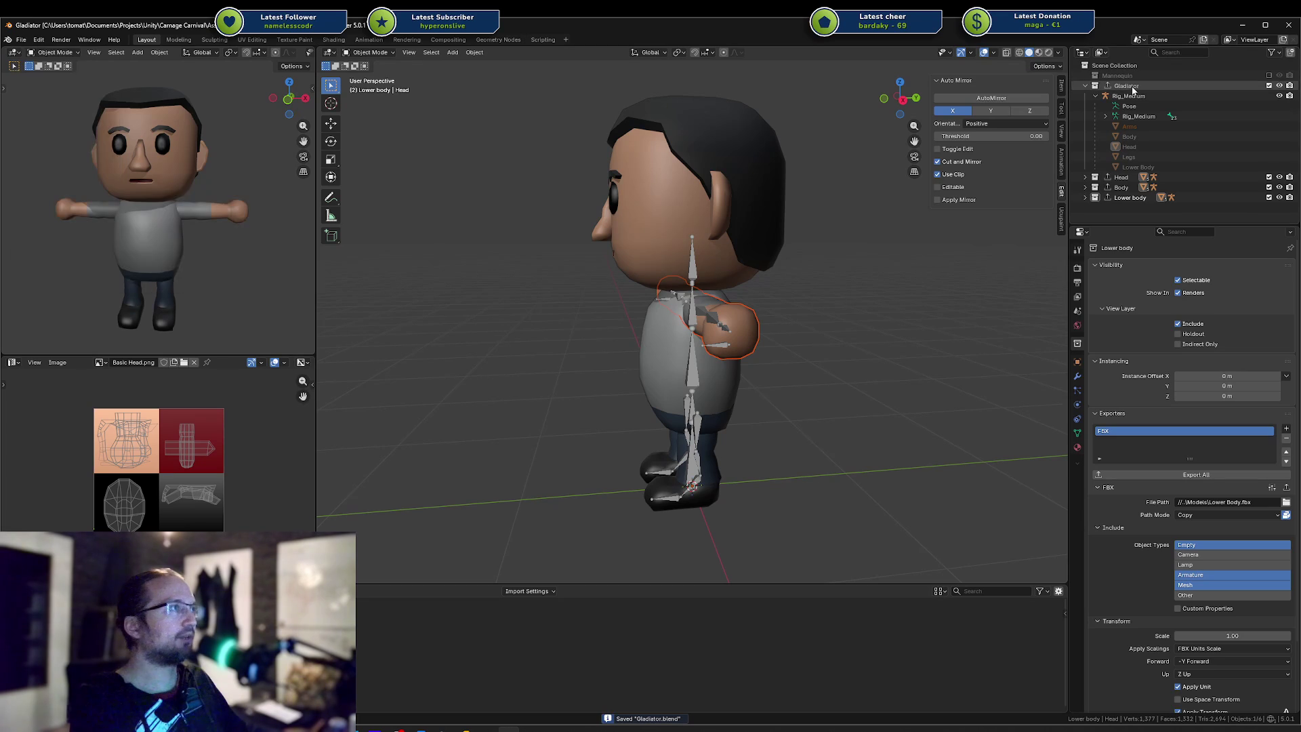
pyautogui.click(1141, 86)
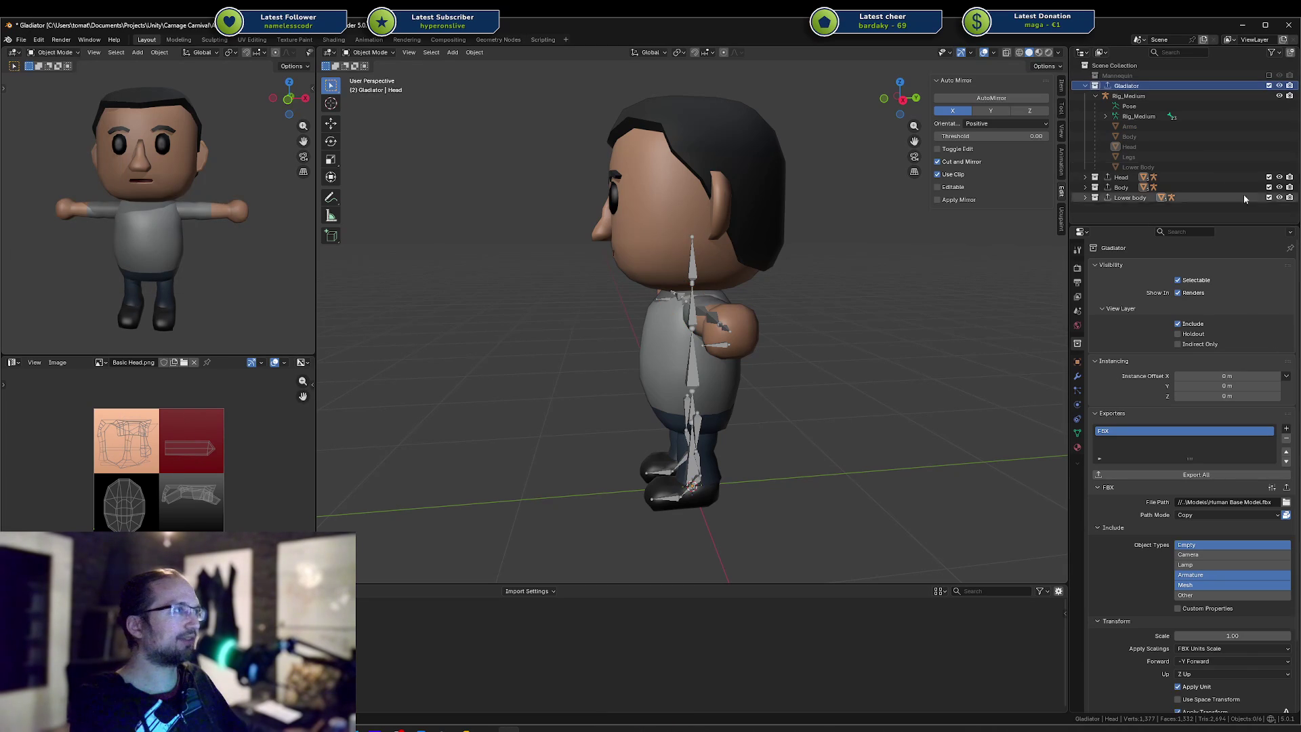
pyautogui.click(1286, 439)
pyautogui.click(1233, 442)
pyautogui.hotkey('ctrl', 's')
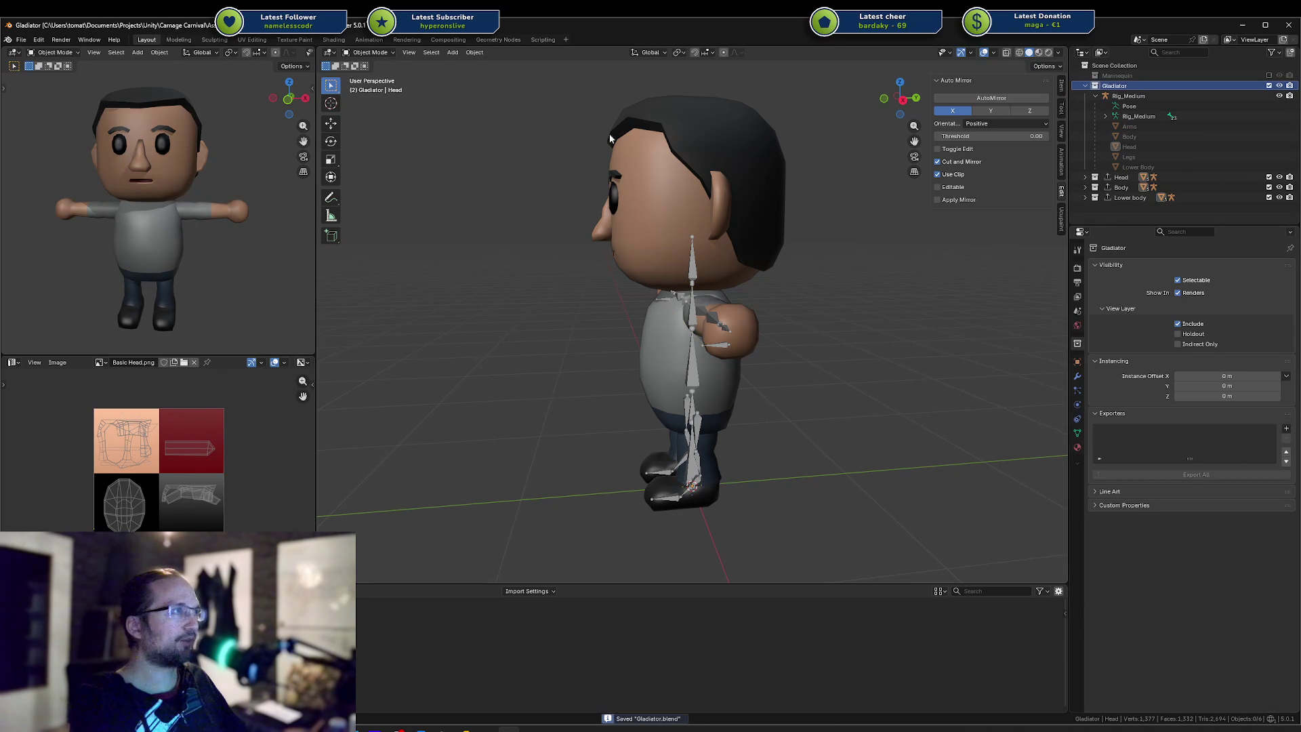
# Export all collections to their FBX files, save Gladiator.blend, and switch to Unity
pyautogui.click(22, 40)
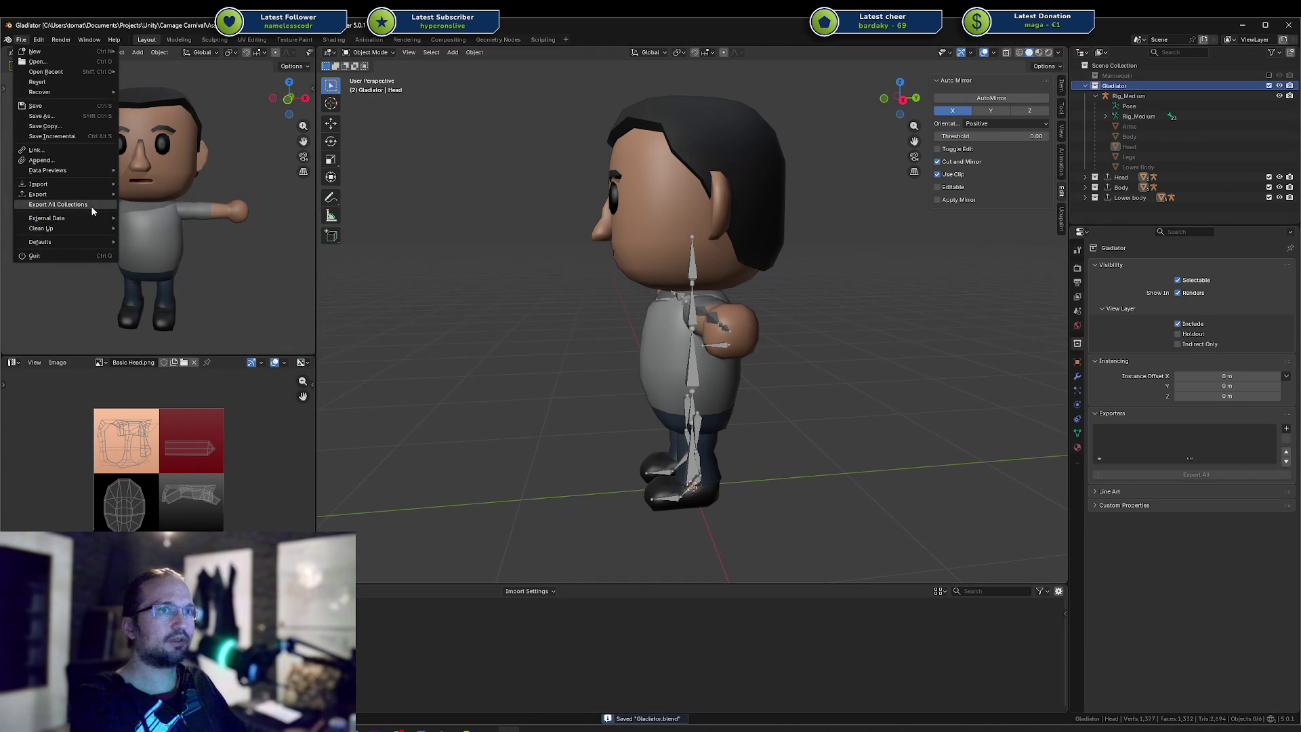
pyautogui.click(91, 204)
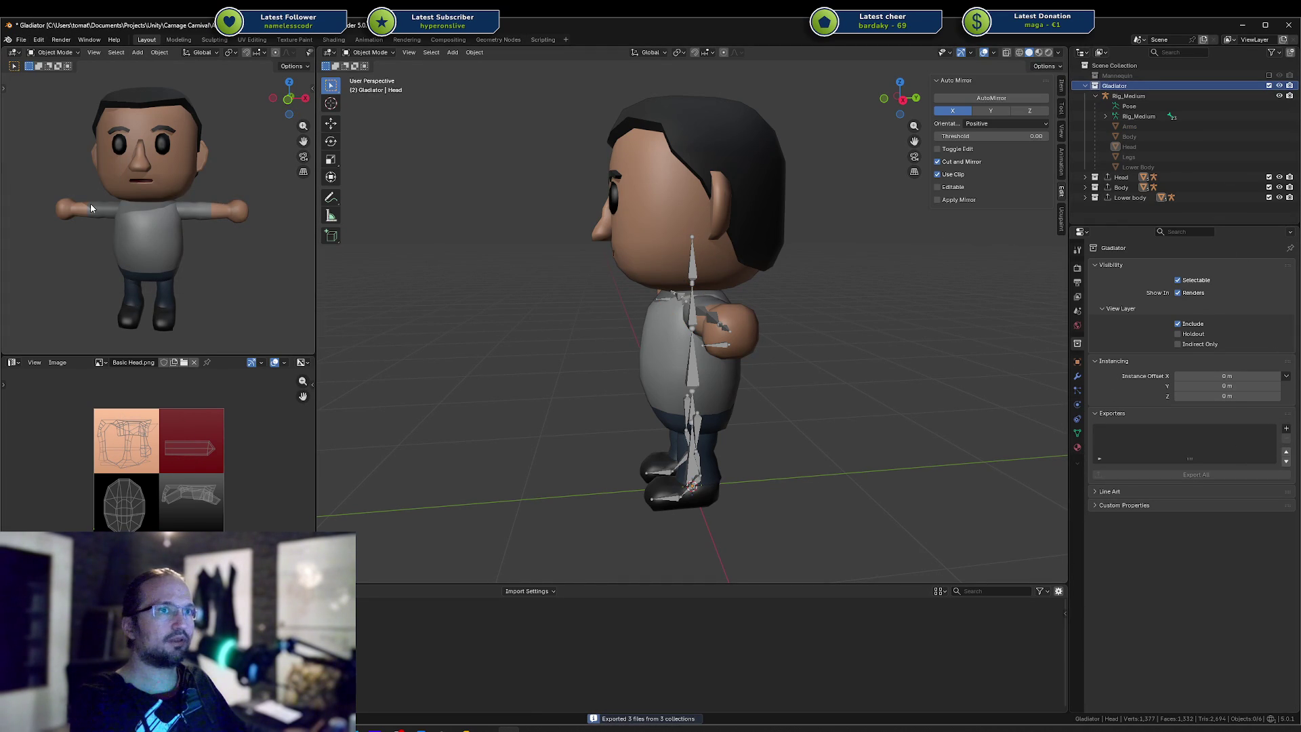
pyautogui.click(19, 41)
pyautogui.hotkey('ctrl', 's')
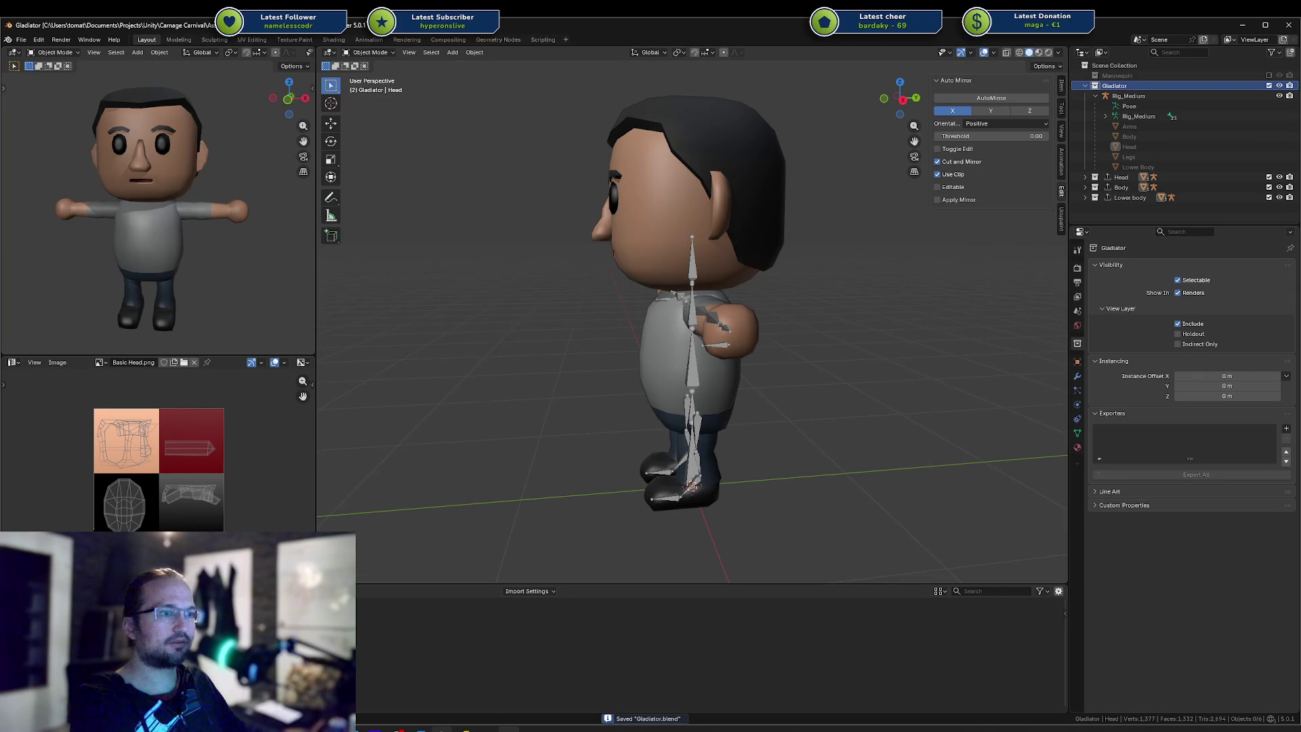
pyautogui.hotkey('alt', 'Tab')
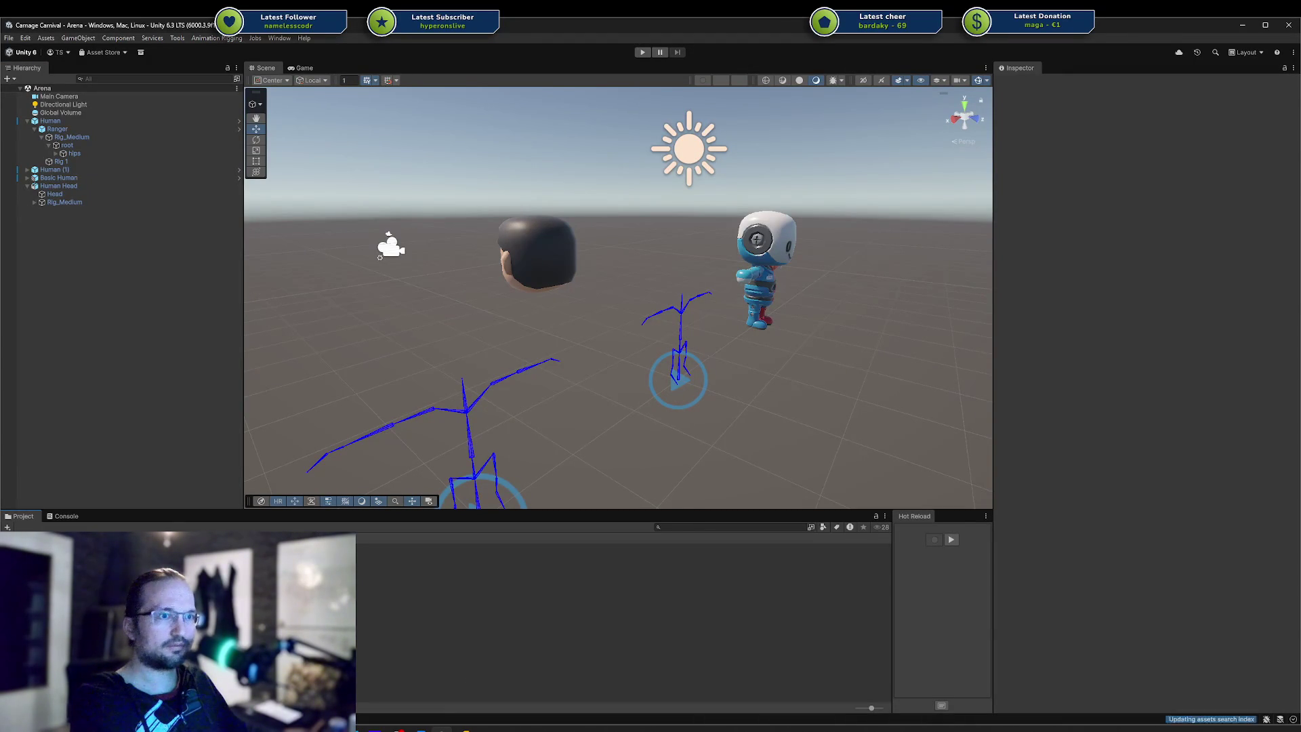
# Drag the exported human model into the scene and frame it in view
pyautogui.moveTo(144, 418); pyautogui.dragTo(116, 349)
pyautogui.press('f')
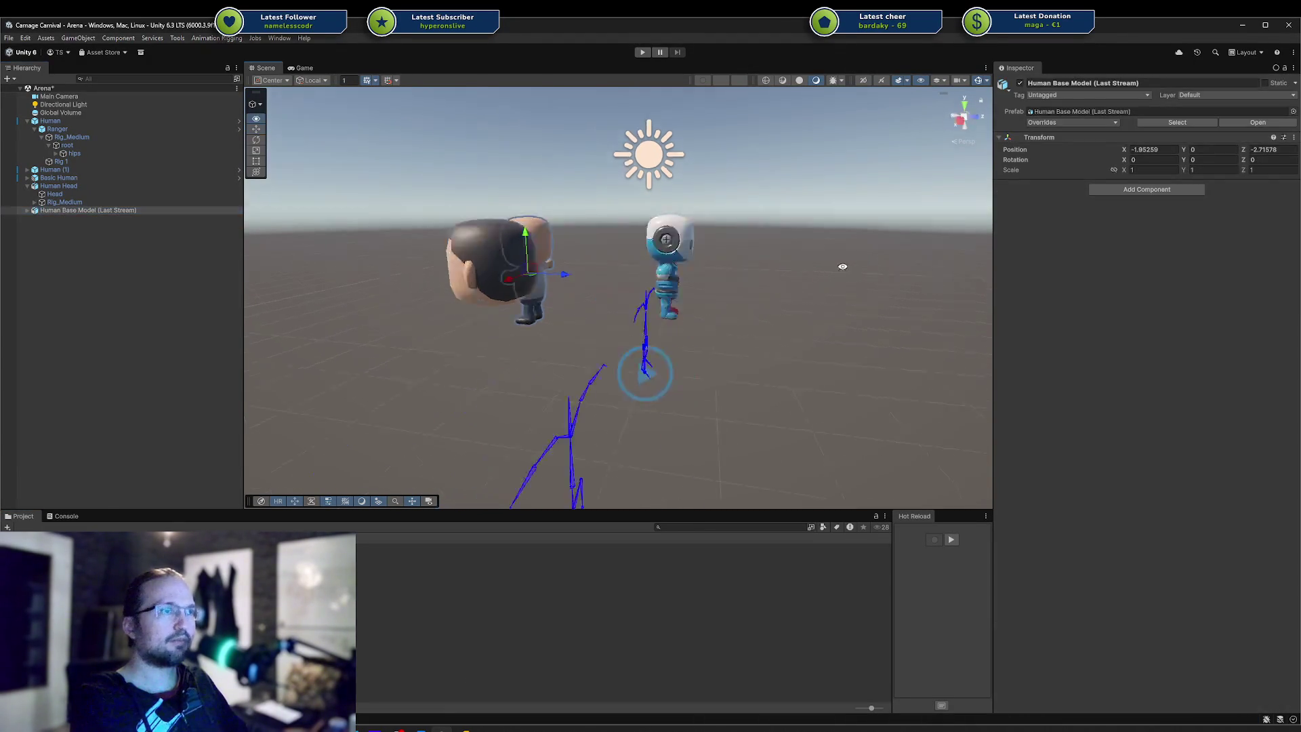
pyautogui.keyDown('alt'); pyautogui.moveTo(928, 271); pyautogui.dragTo(739, 281); pyautogui.keyUp('alt')
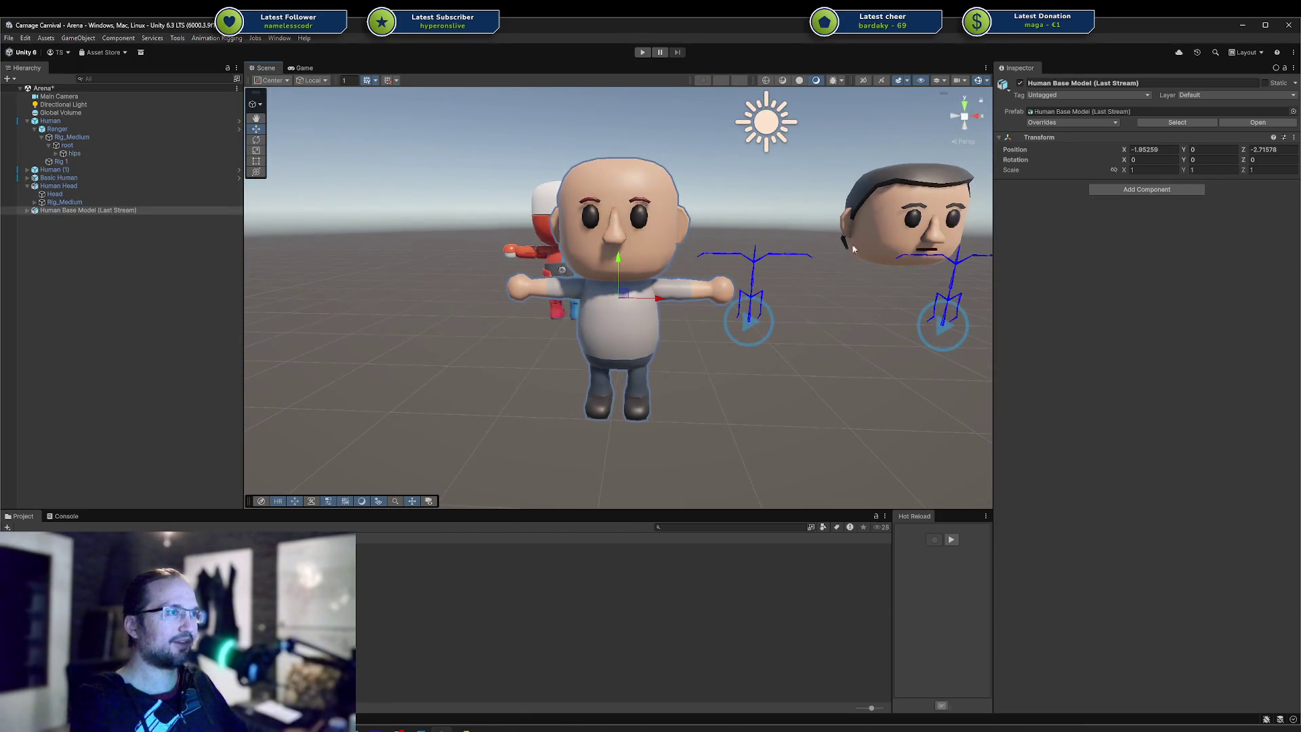
# Delete the Human Base Model and old Human Head, then add the exported Head, Upper Body and Lower Body
pyautogui.click(116, 321)
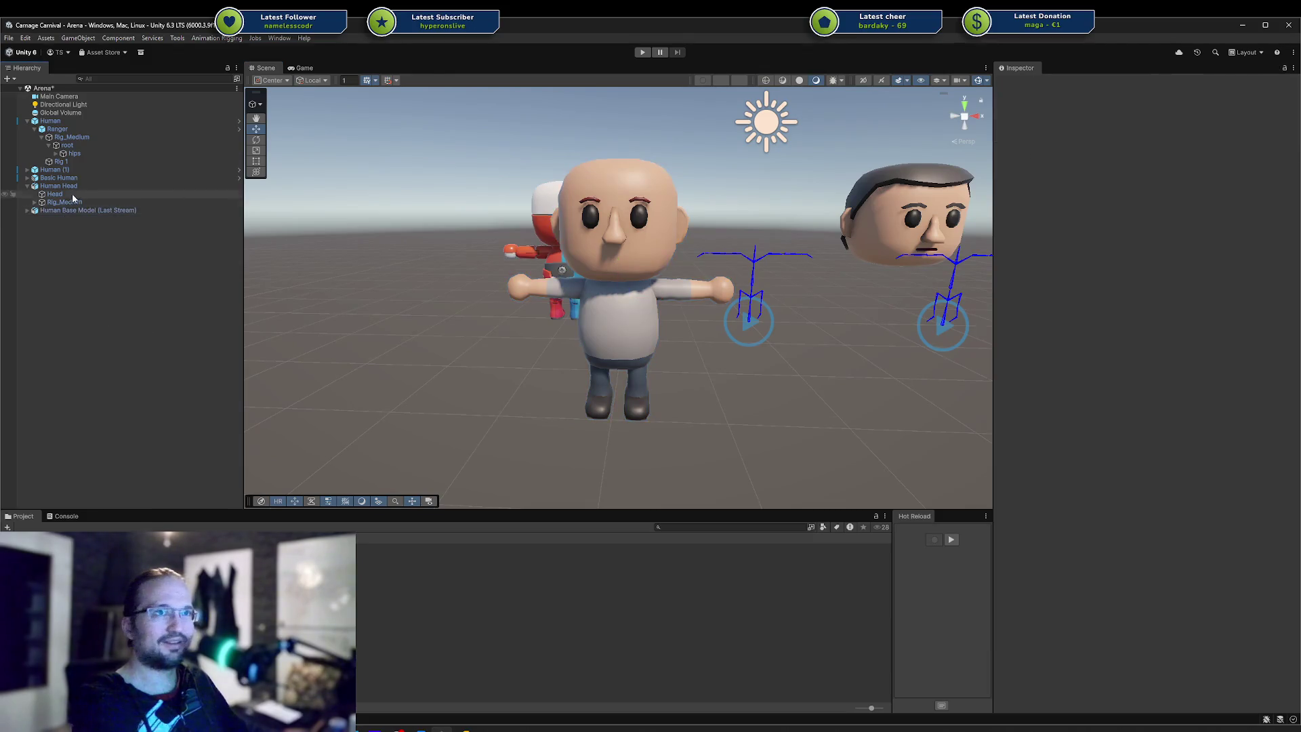
pyautogui.click(75, 210)
pyautogui.press('Delete')
pyautogui.click(905, 217)
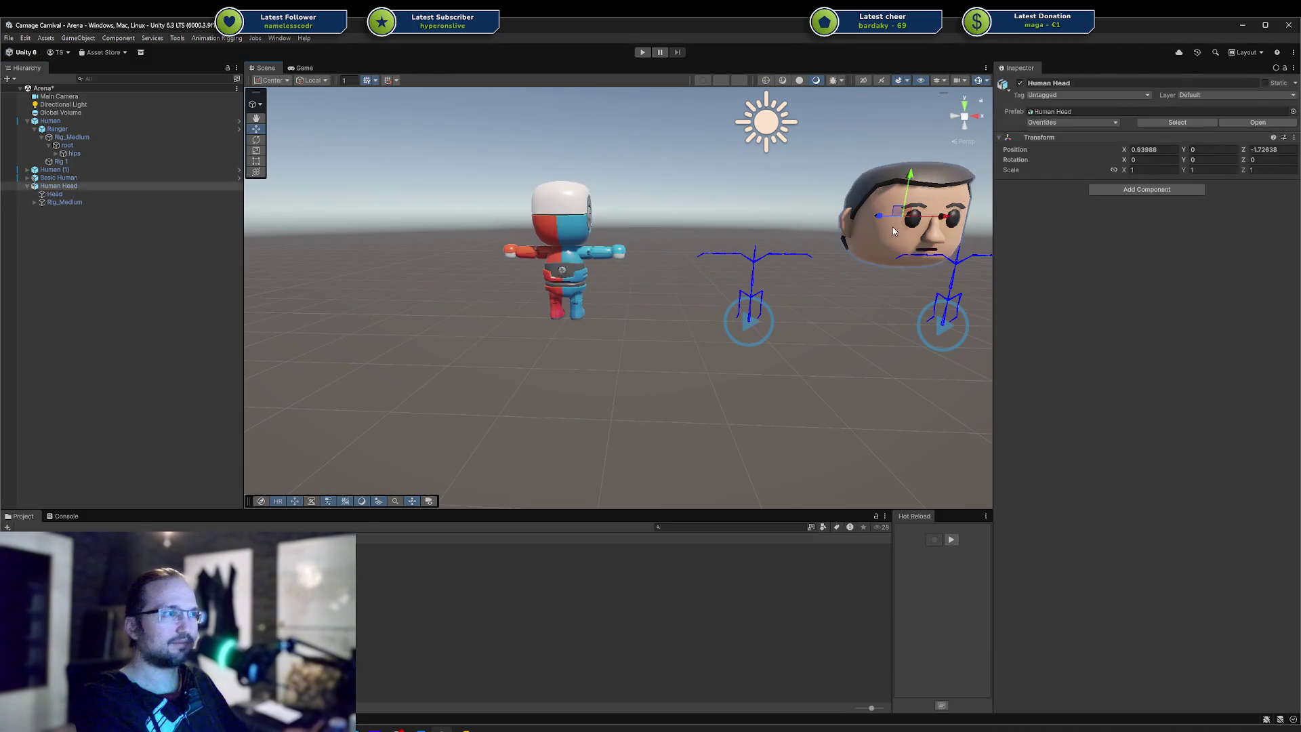
pyautogui.press('Delete')
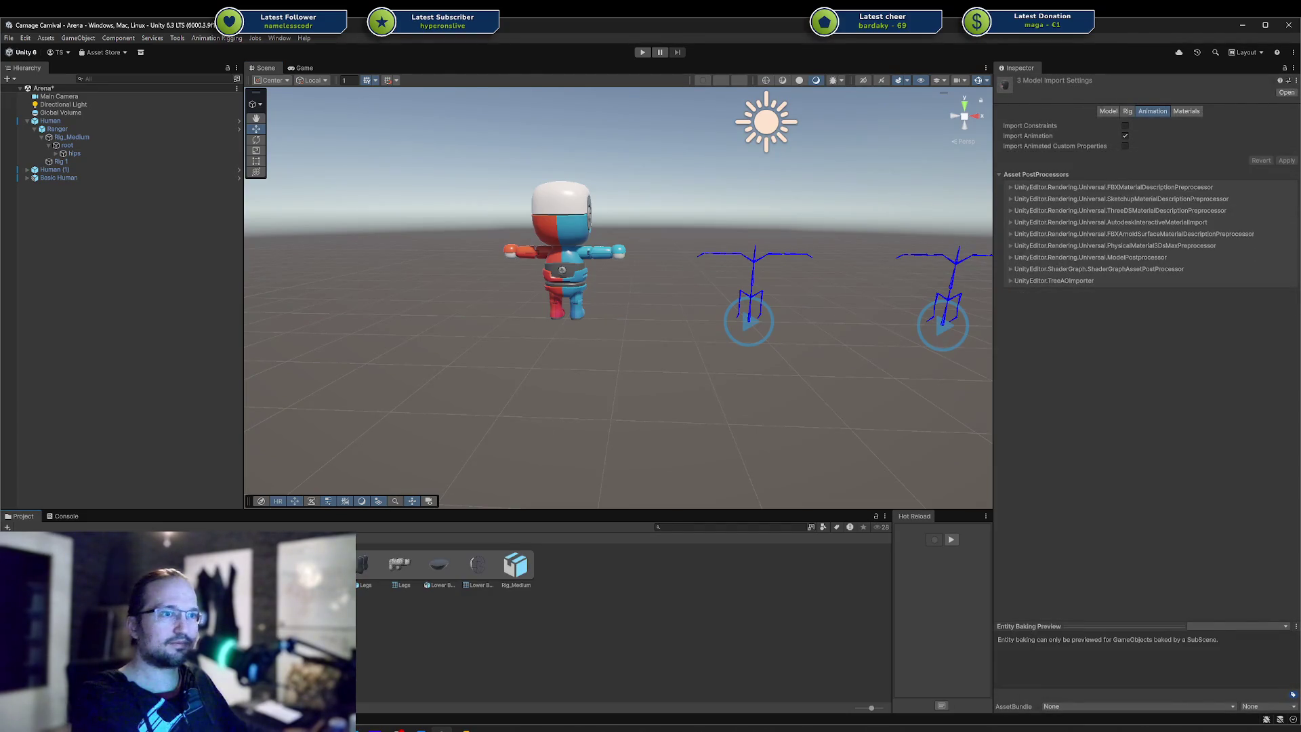
pyautogui.moveTo(182, 426)
pyautogui.mouseDown()
pyautogui.moveTo(144, 385)
pyautogui.moveTo(196, 391)
pyautogui.mouseUp()
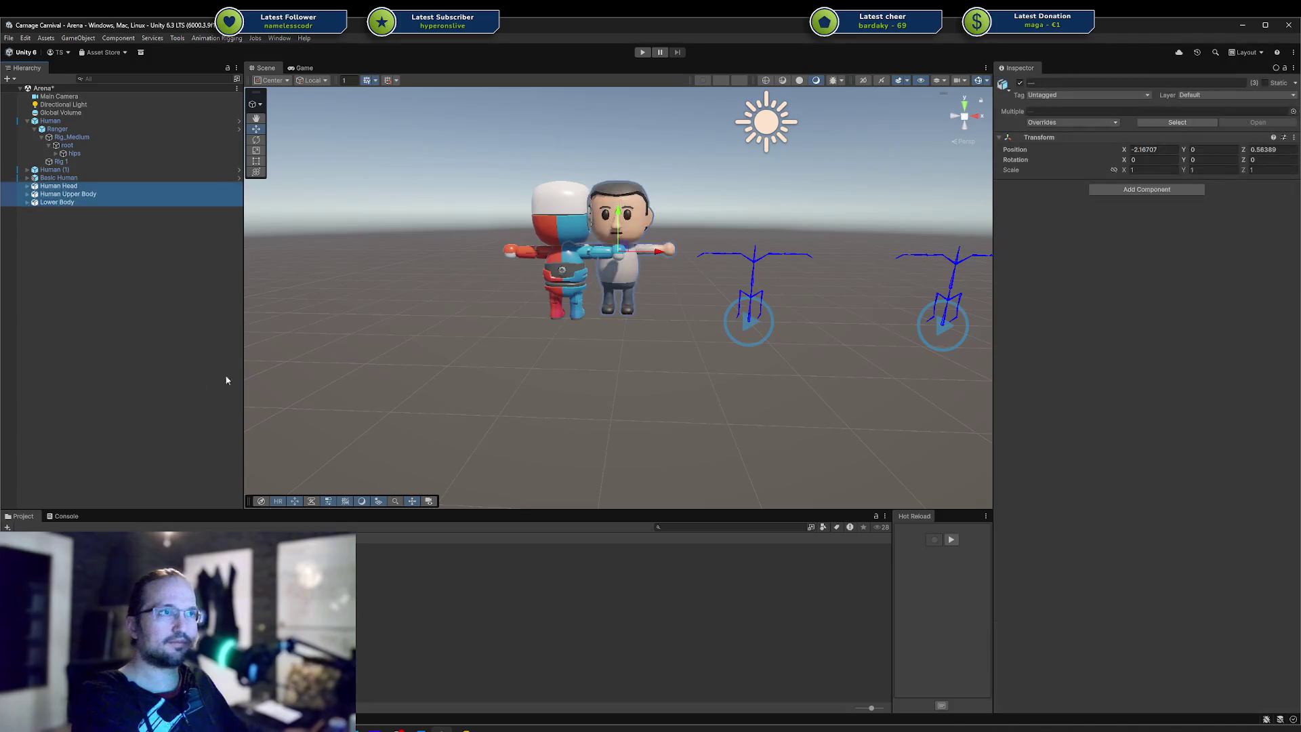
# Wrap the three selected parts in a new empty parent named GameObject
pyautogui.rightClick(83, 195)
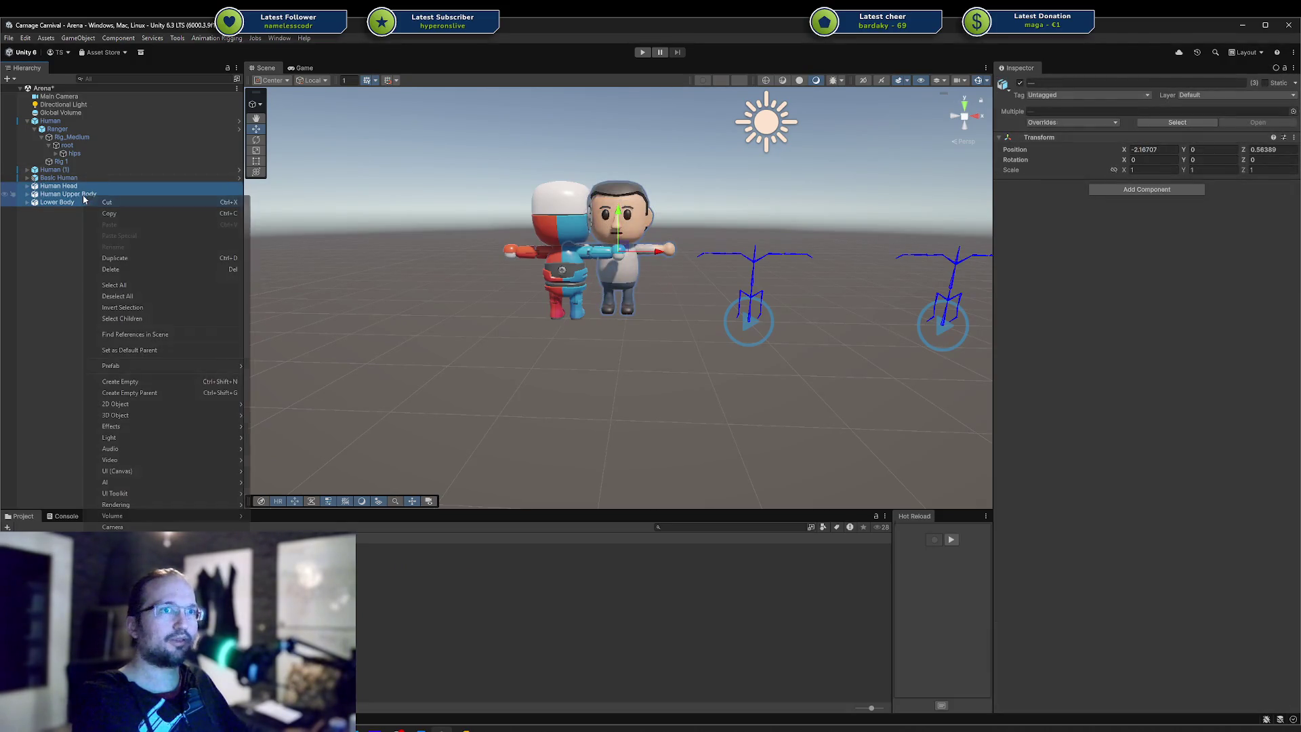
pyautogui.click(120, 390)
pyautogui.press('Return')
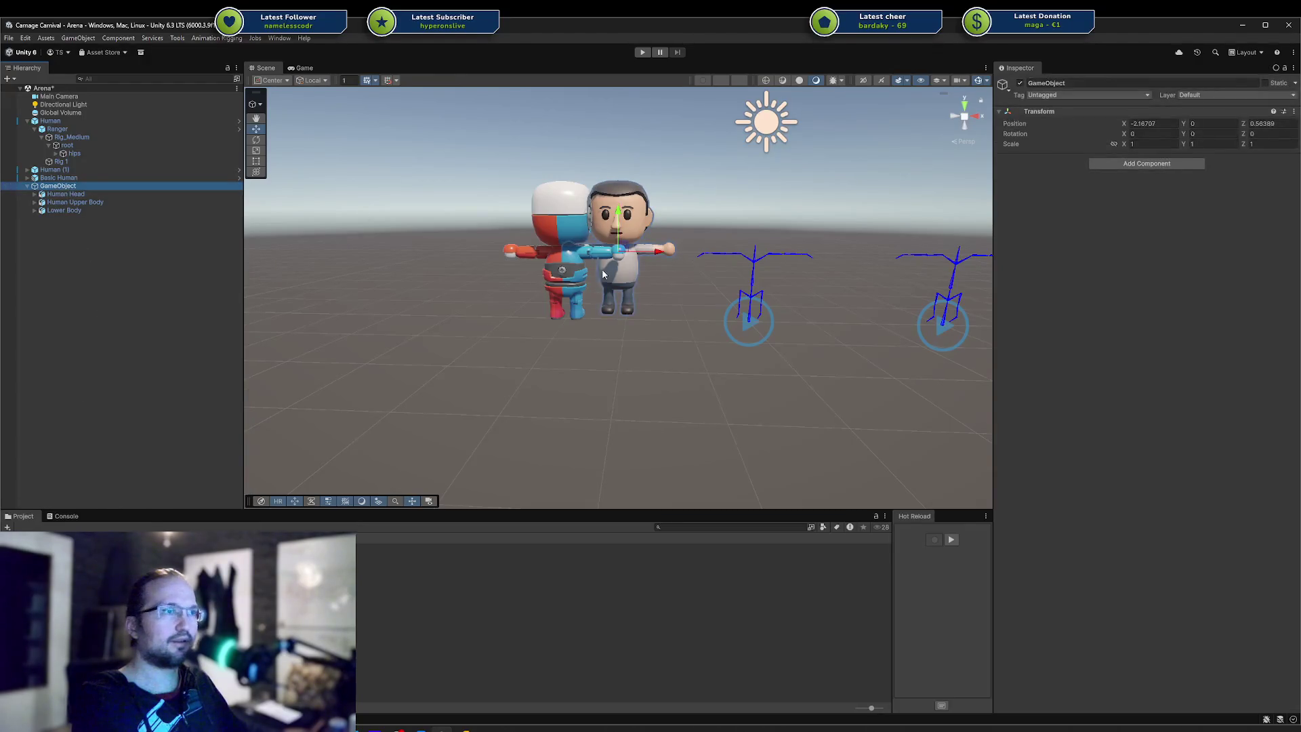
# Move the grouped character to Z -3.058, frame it, and step through its Lower Body and Head parts
pyautogui.keyDown('alt'); pyautogui.moveTo(650, 294); pyautogui.dragTo(558, 332); pyautogui.keyUp('alt')
pyautogui.moveTo(880, 211)
pyautogui.mouseDown()
pyautogui.moveTo(537, 257)
pyautogui.moveTo(576, 246)
pyautogui.mouseUp()
pyautogui.press('f')
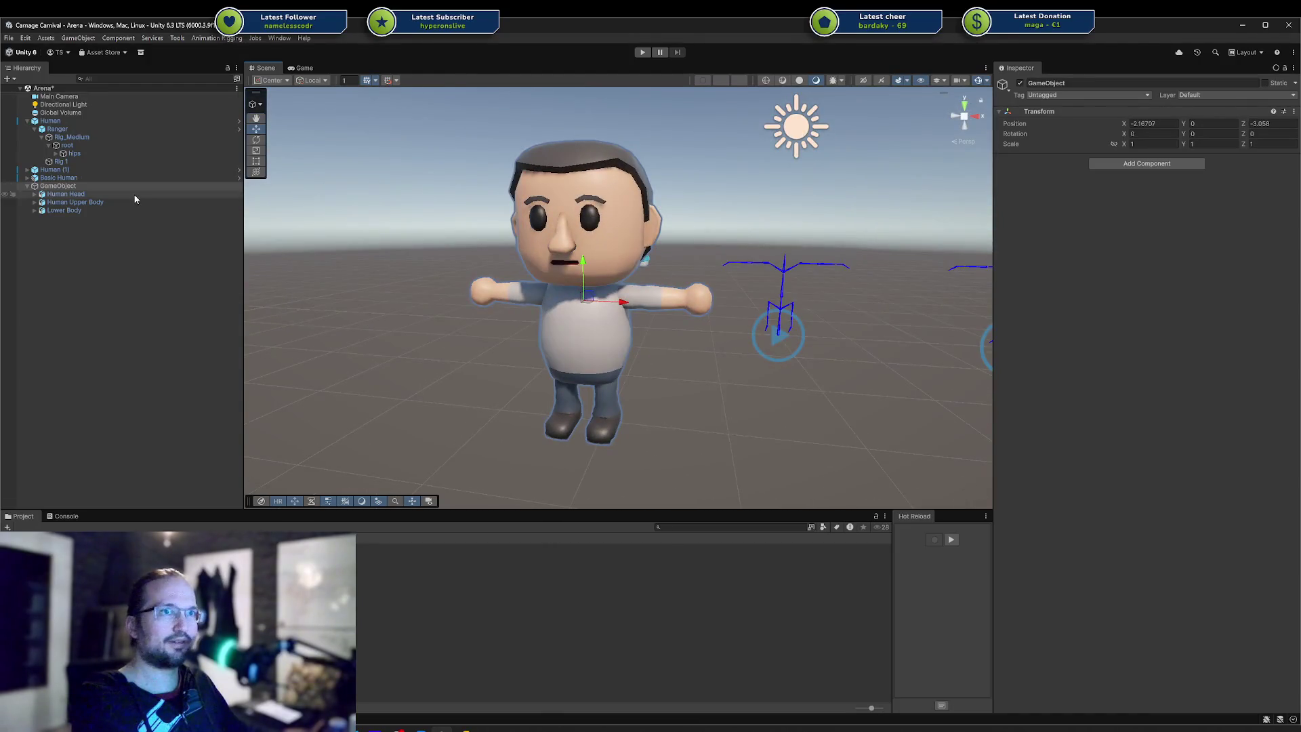
pyautogui.click(67, 194)
pyautogui.click(129, 202)
pyautogui.click(115, 210)
pyautogui.click(110, 195)
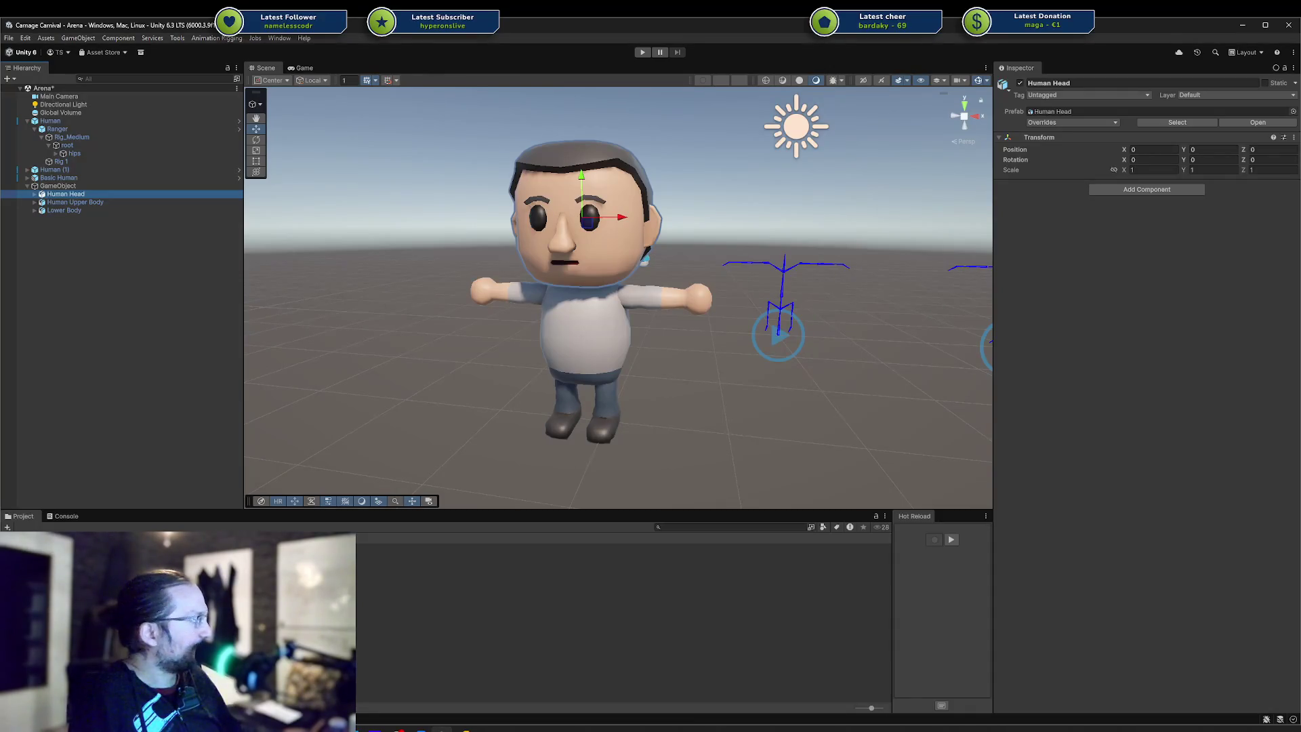
pyautogui.hotkey('alt', 'Tab')
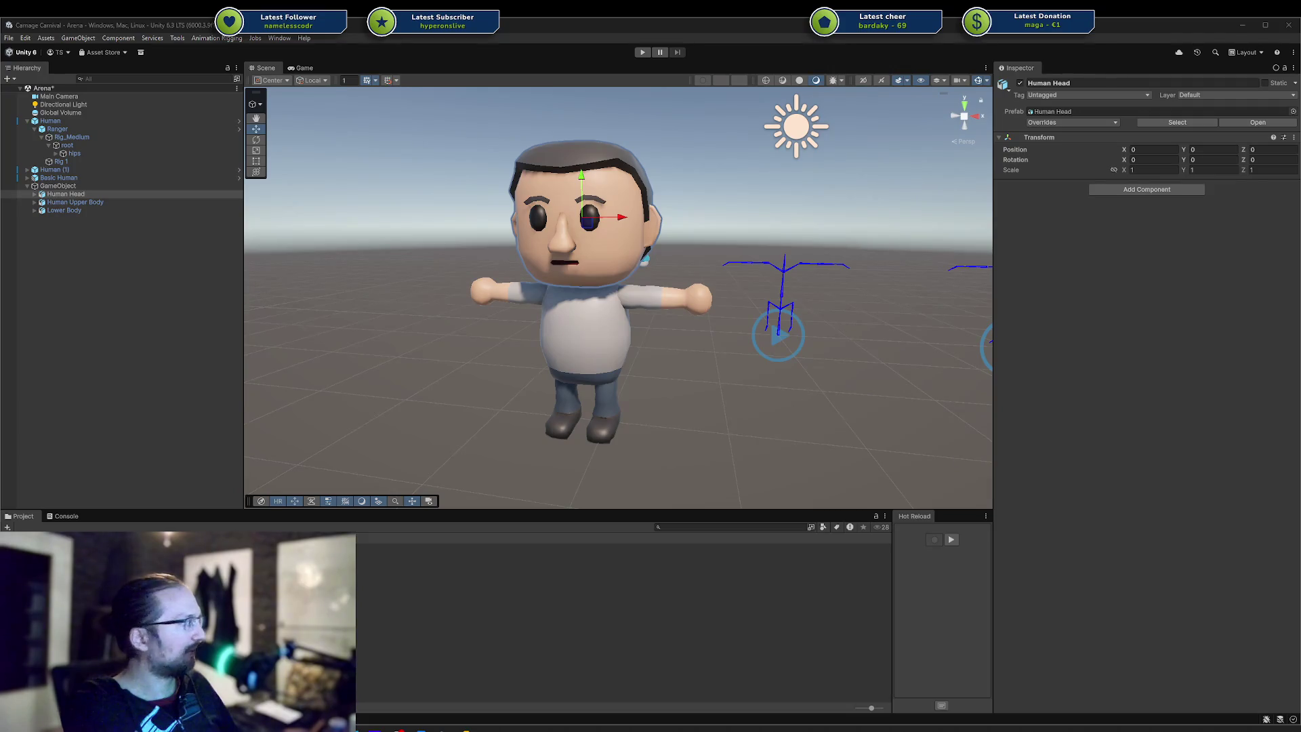
pyautogui.click(161, 301)
# Delete the grouped GameObject character, then undo to restore it
pyautogui.click(79, 186)
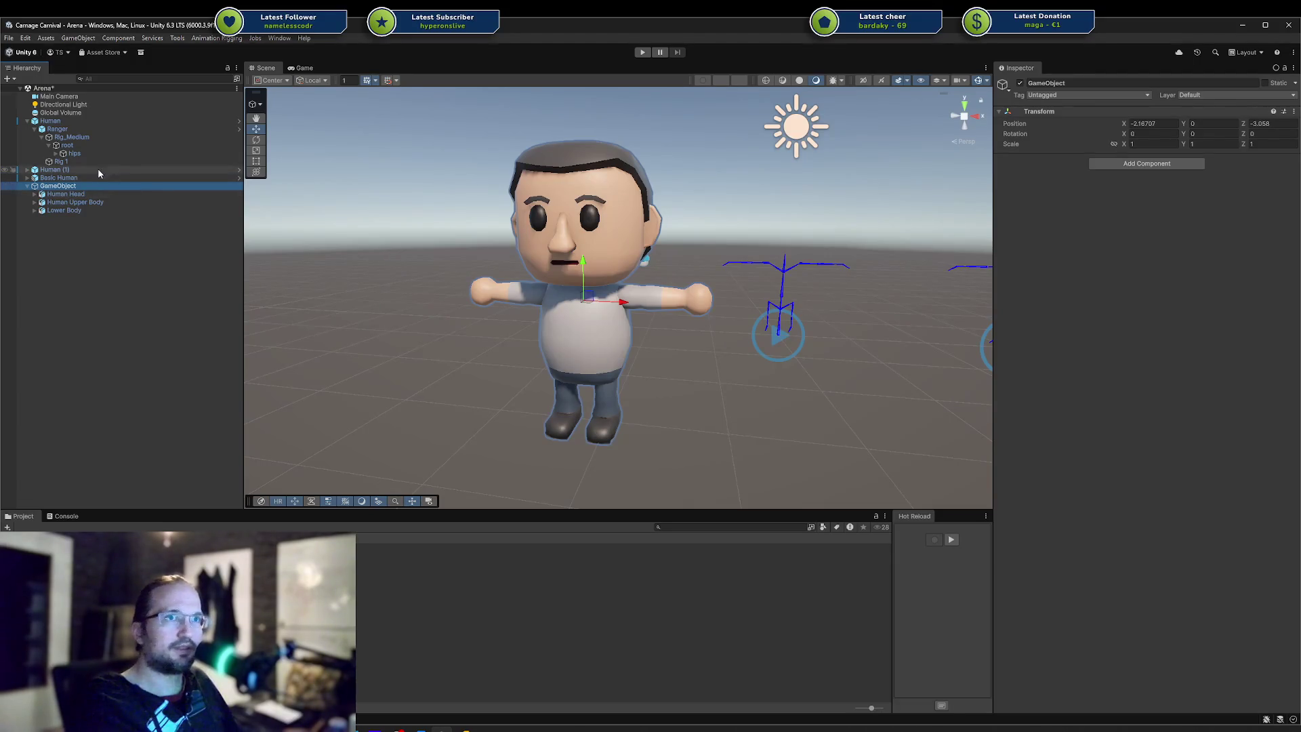
pyautogui.press('Delete')
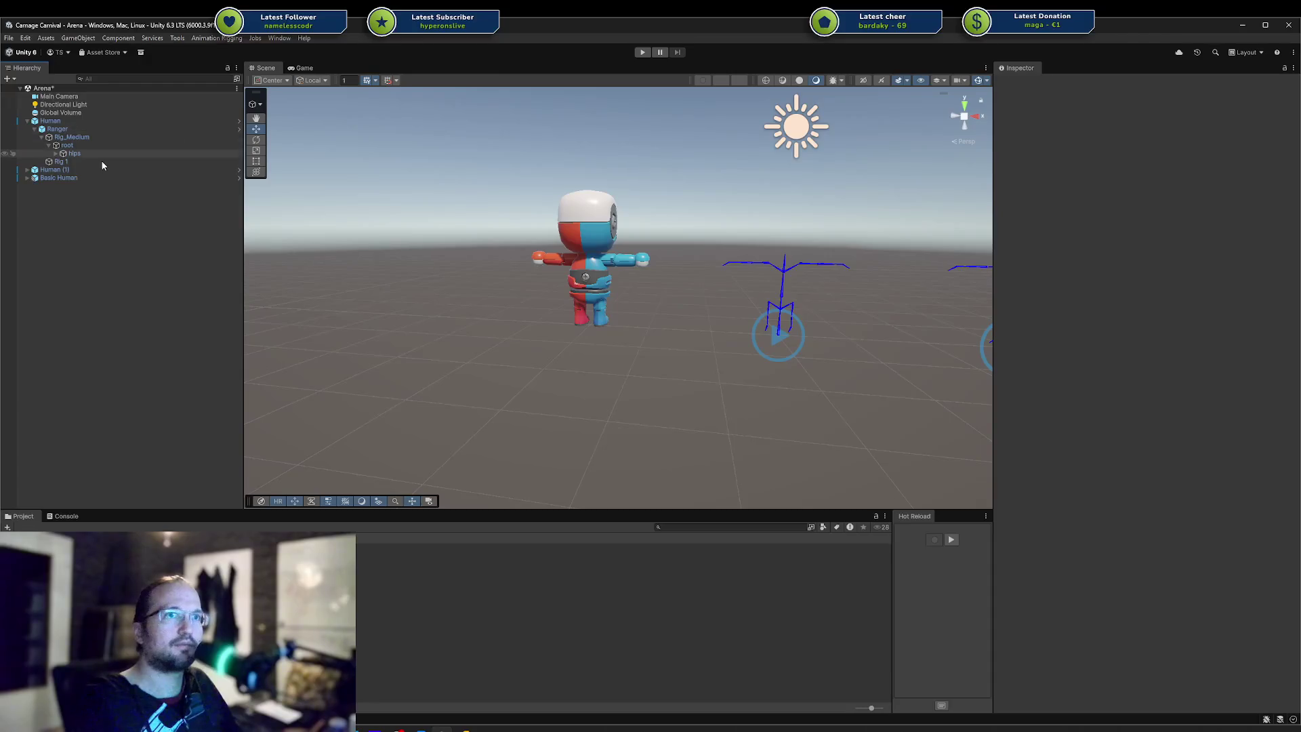
pyautogui.hotkey('ctrl', 'z')
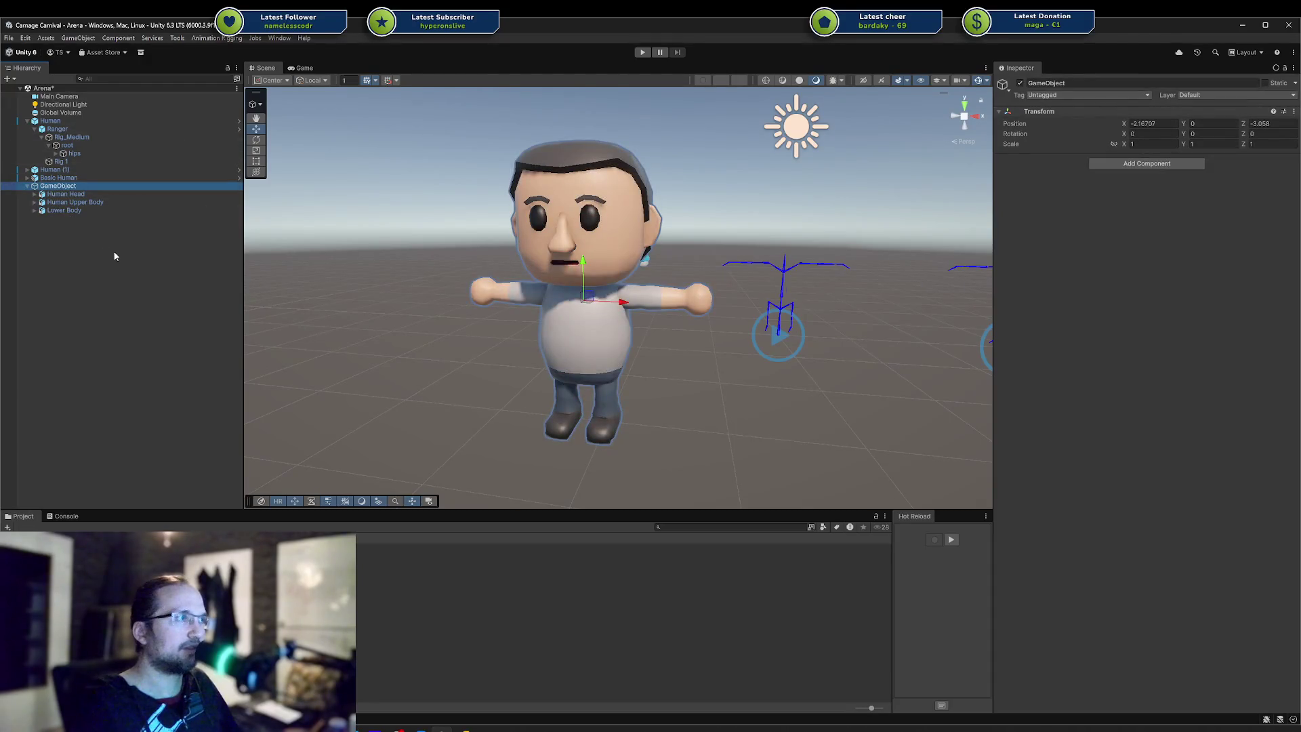
pyautogui.hotkey('ctrl', 'z')
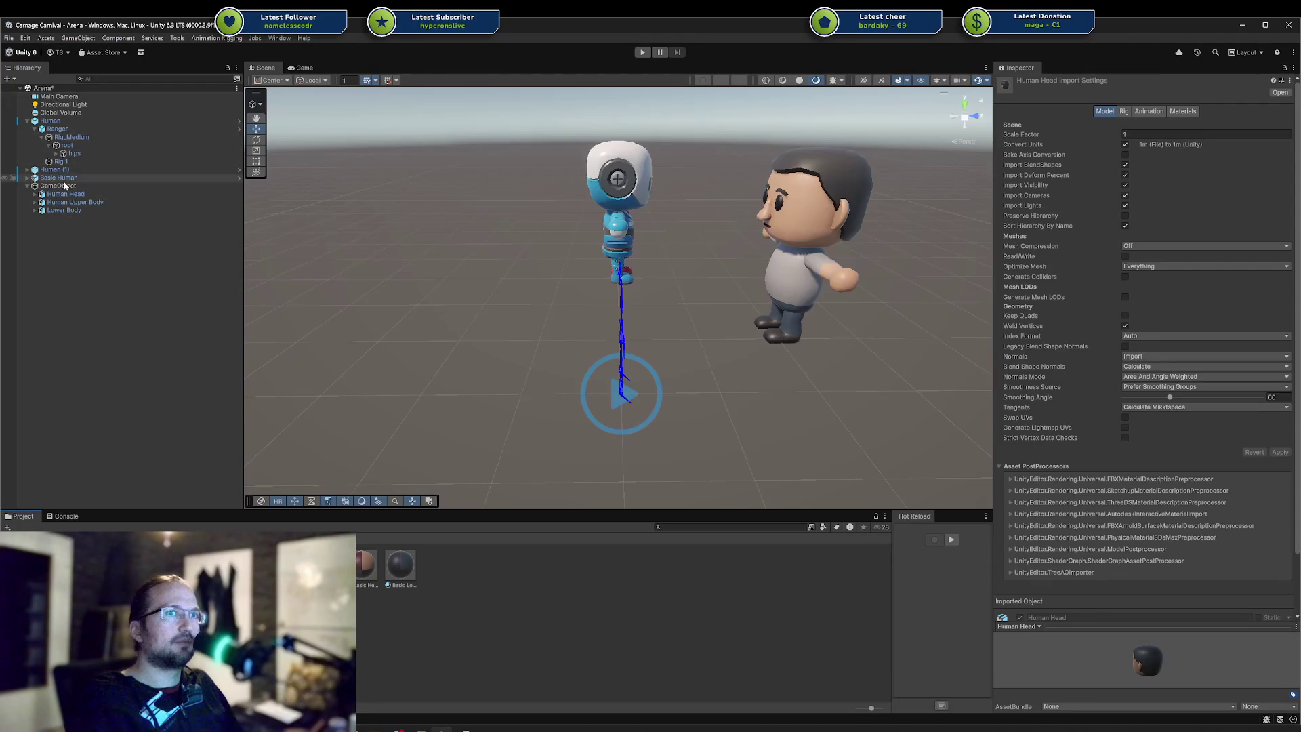
# Inspect Human (1), the Upper Body and Head parts, and Ranger's Rig_Medium and Rig 1 children
pyautogui.click(49, 171)
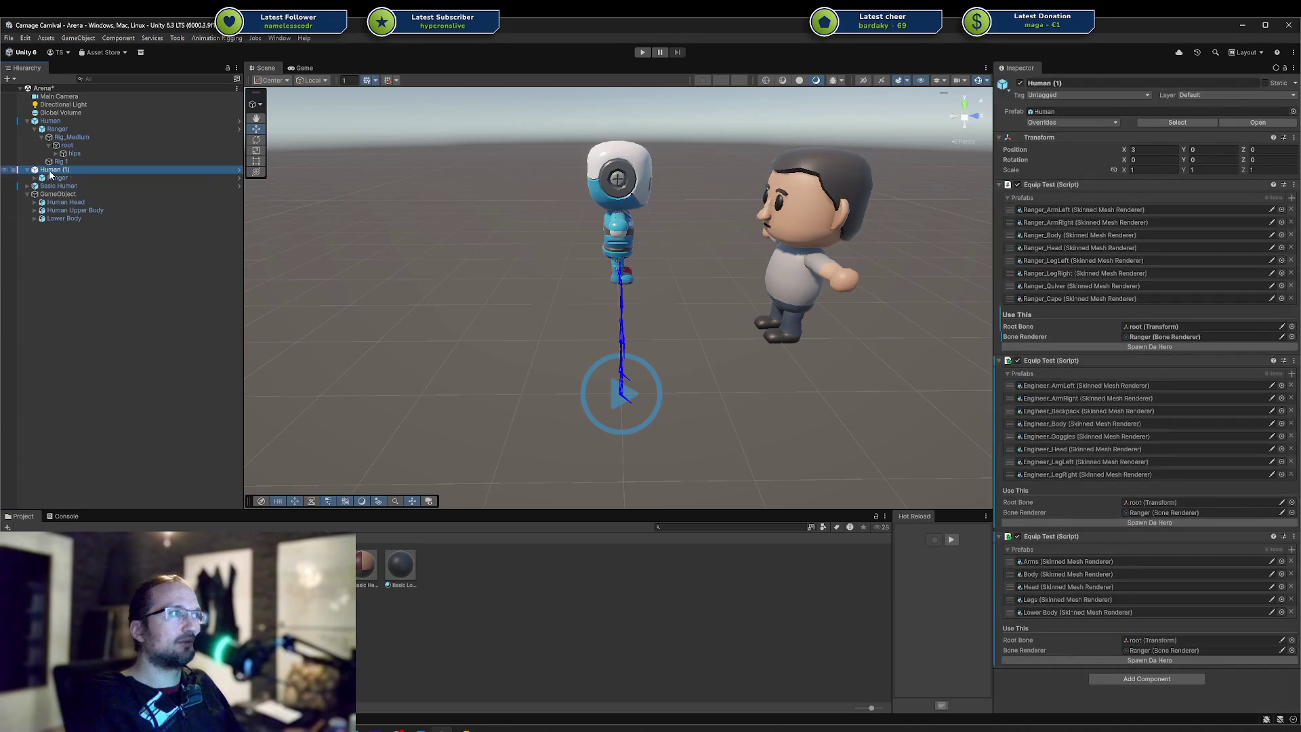
pyautogui.click(65, 210)
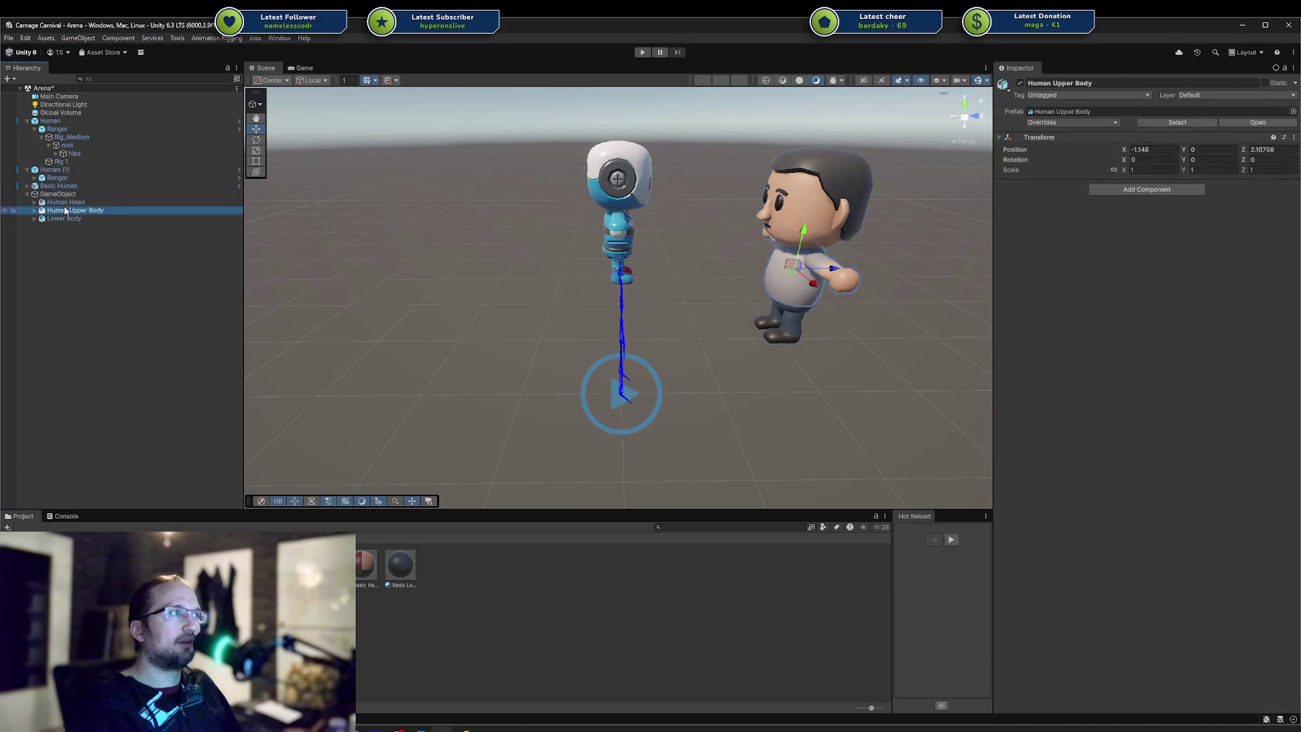
pyautogui.click(66, 202)
pyautogui.click(74, 210)
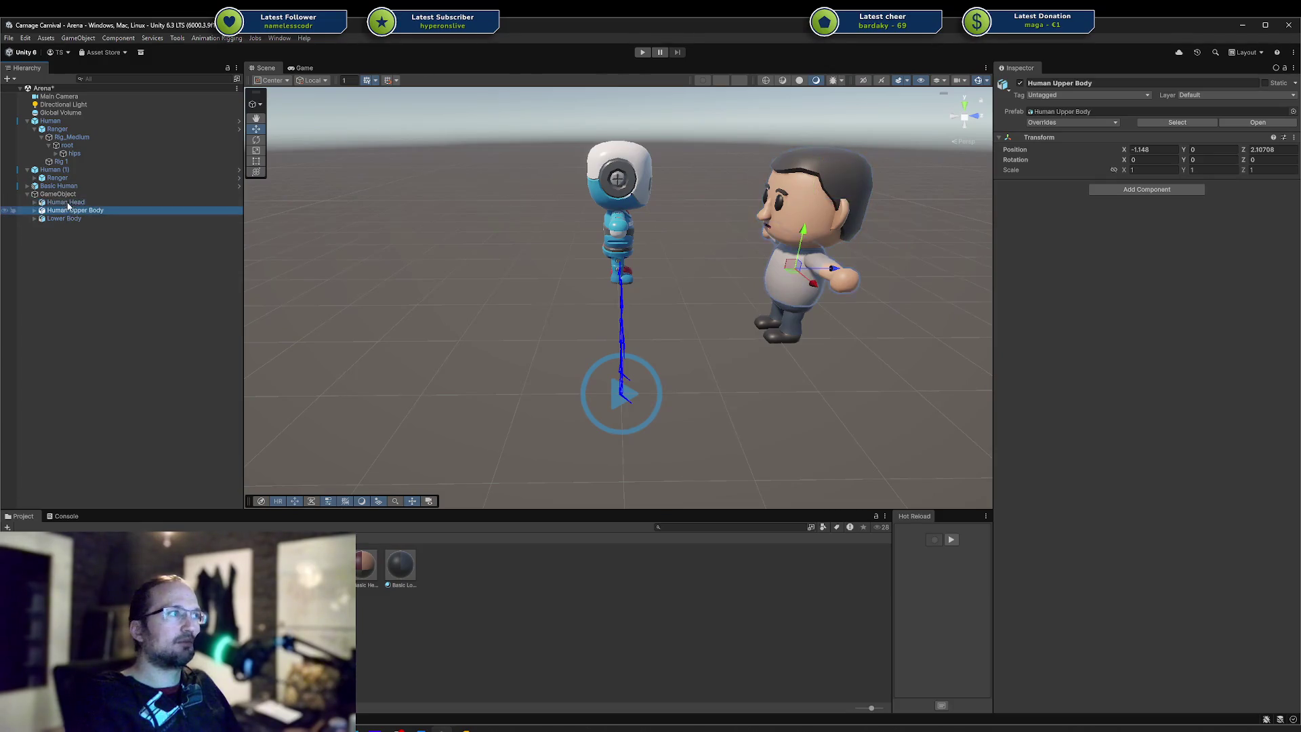
pyautogui.click(71, 178)
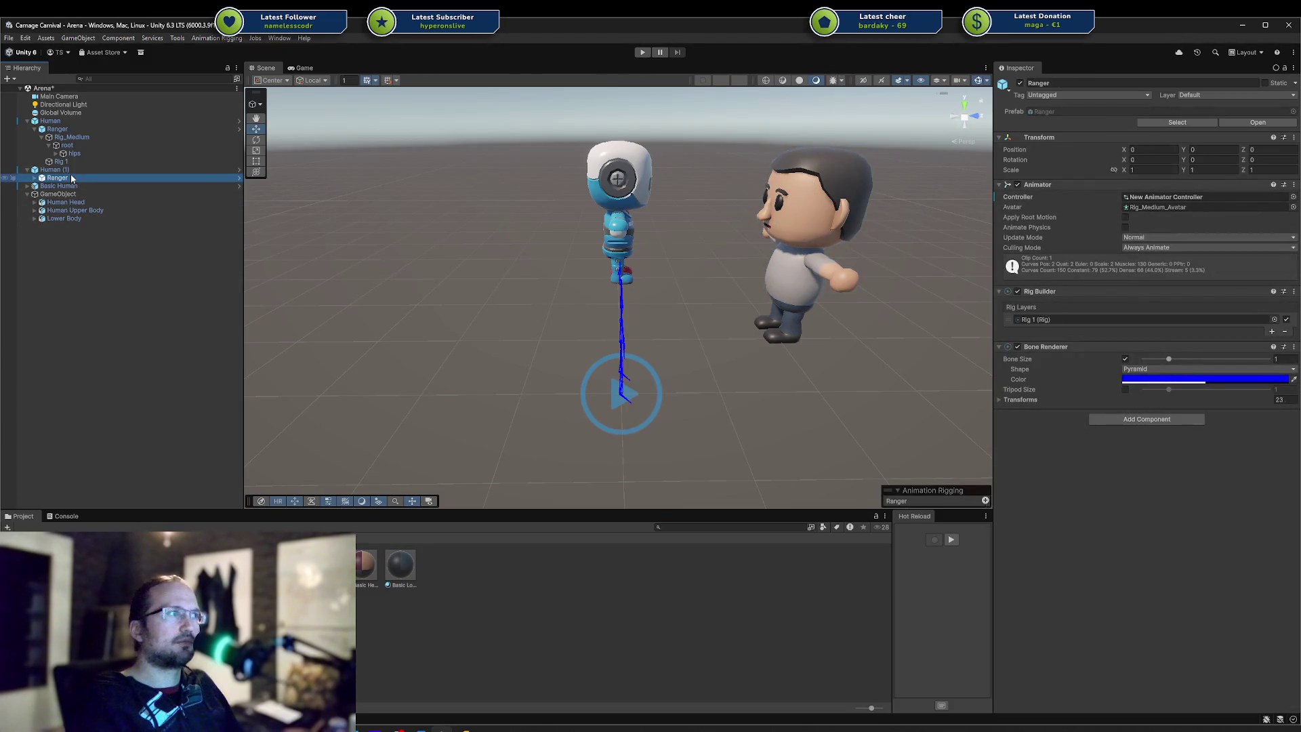
pyautogui.click(34, 178)
pyautogui.click(68, 185)
pyautogui.click(65, 195)
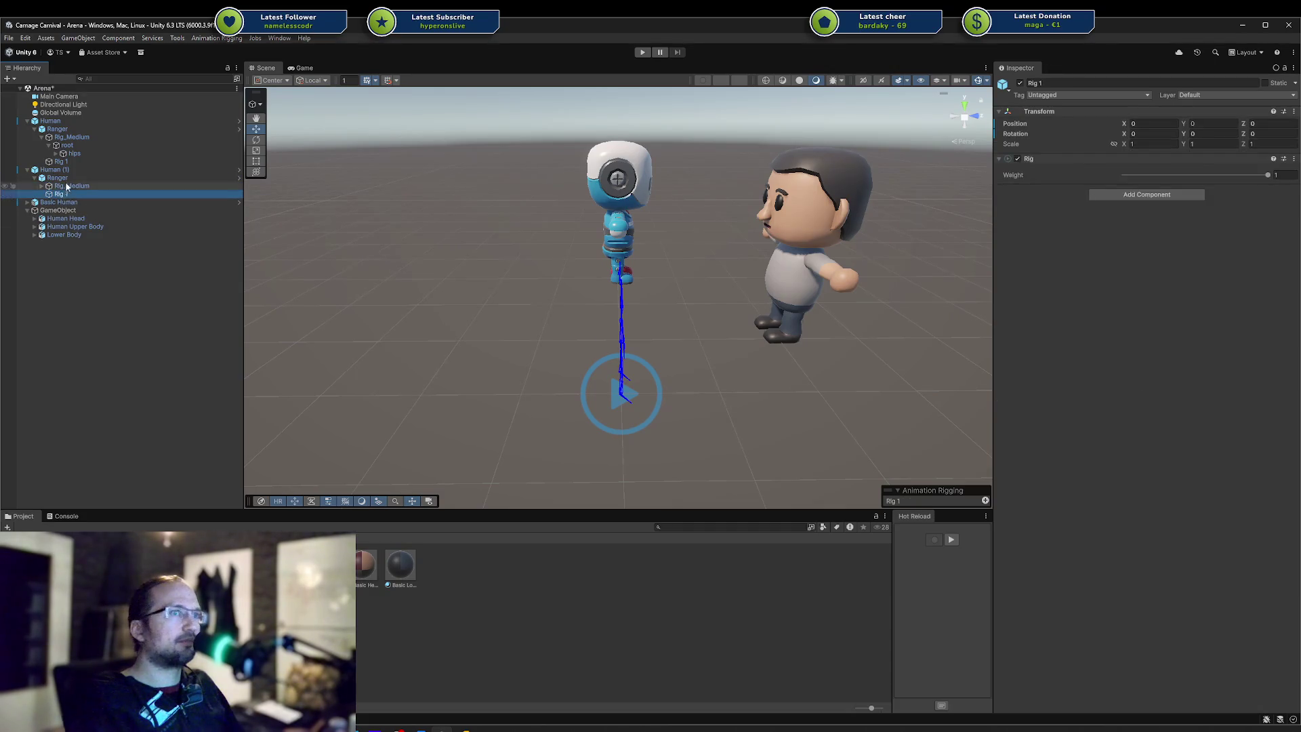
pyautogui.click(67, 179)
pyautogui.click(70, 170)
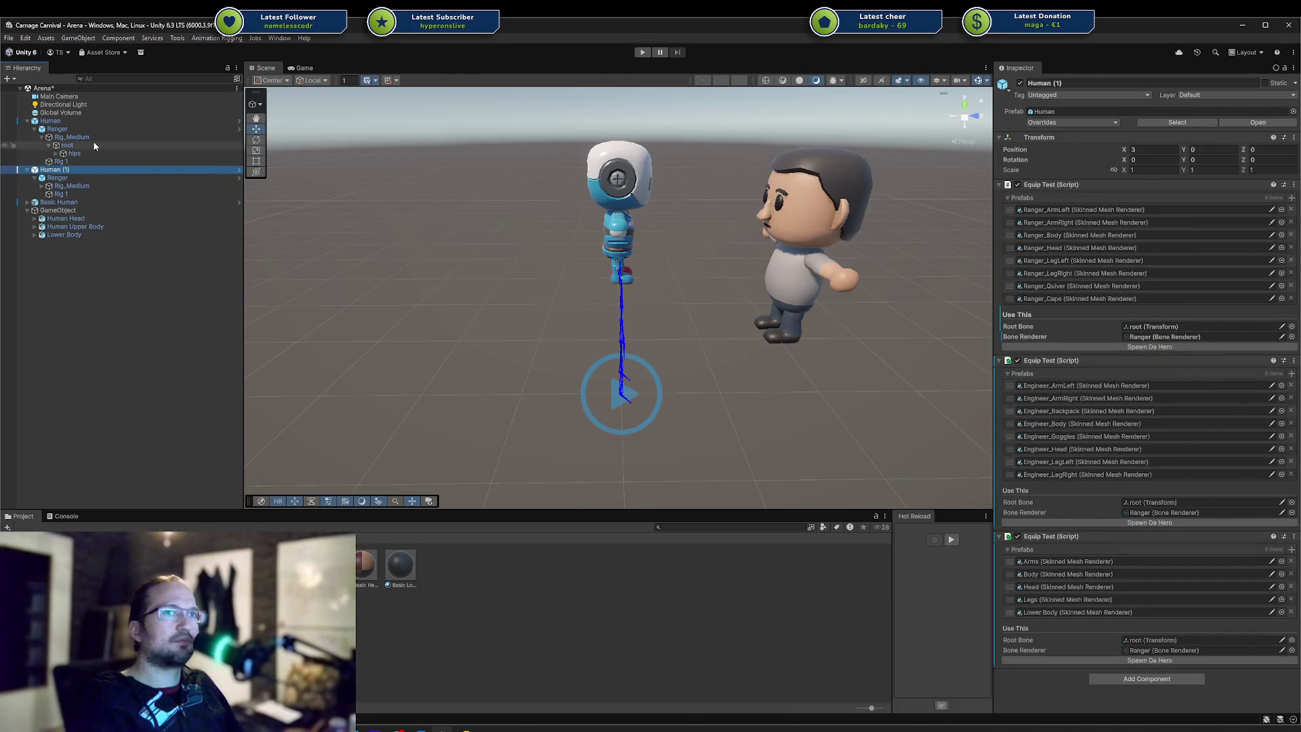
# Recheck Basic Human, Ranger and its rigs, then expand Human Head to inspect Head and Rig_Medium
pyautogui.click(27, 203)
pyautogui.click(27, 202)
pyautogui.click(58, 178)
pyautogui.click(69, 186)
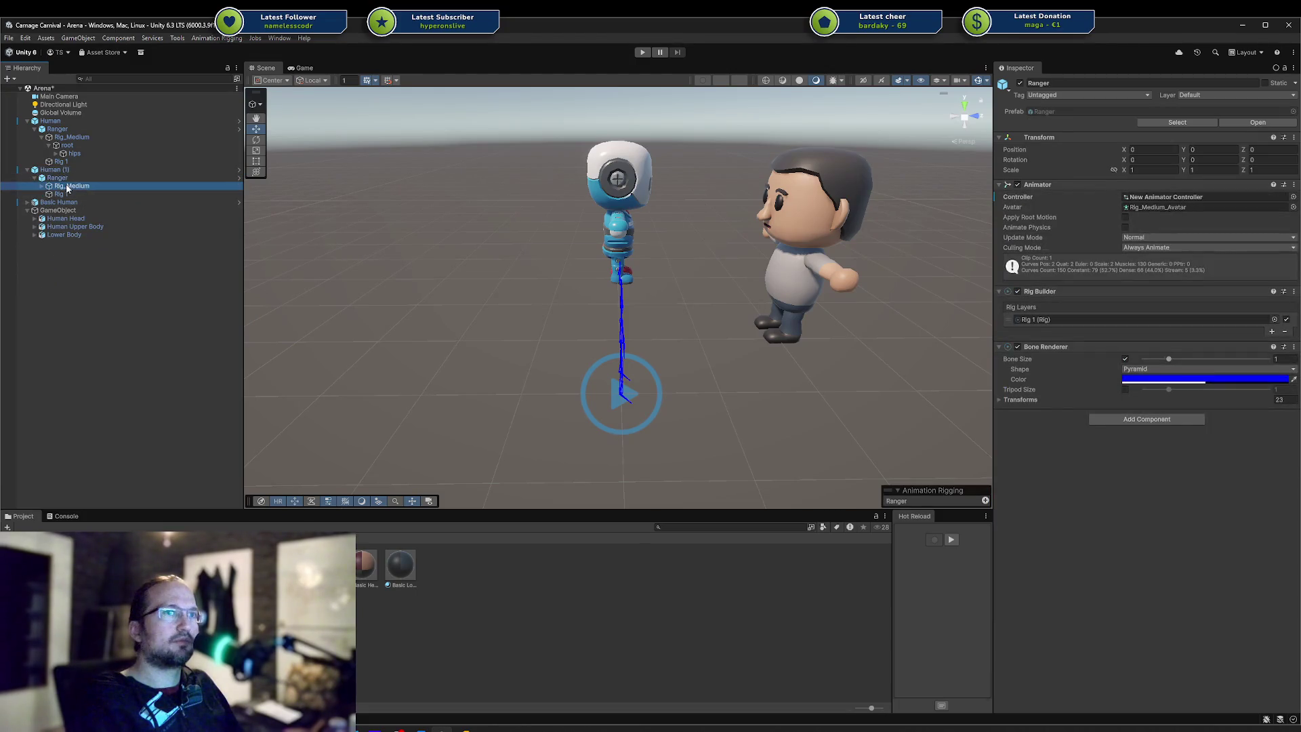
pyautogui.click(63, 194)
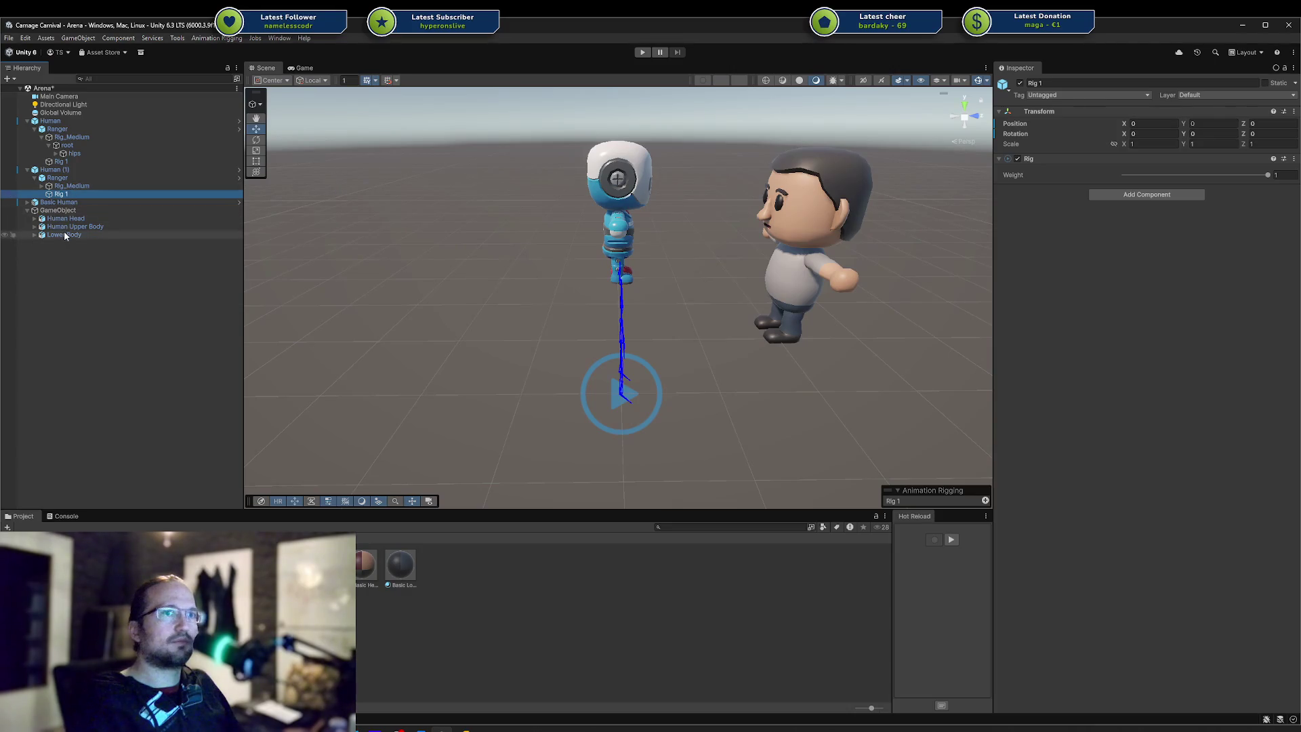
pyautogui.click(64, 228)
pyautogui.click(61, 218)
pyautogui.click(34, 218)
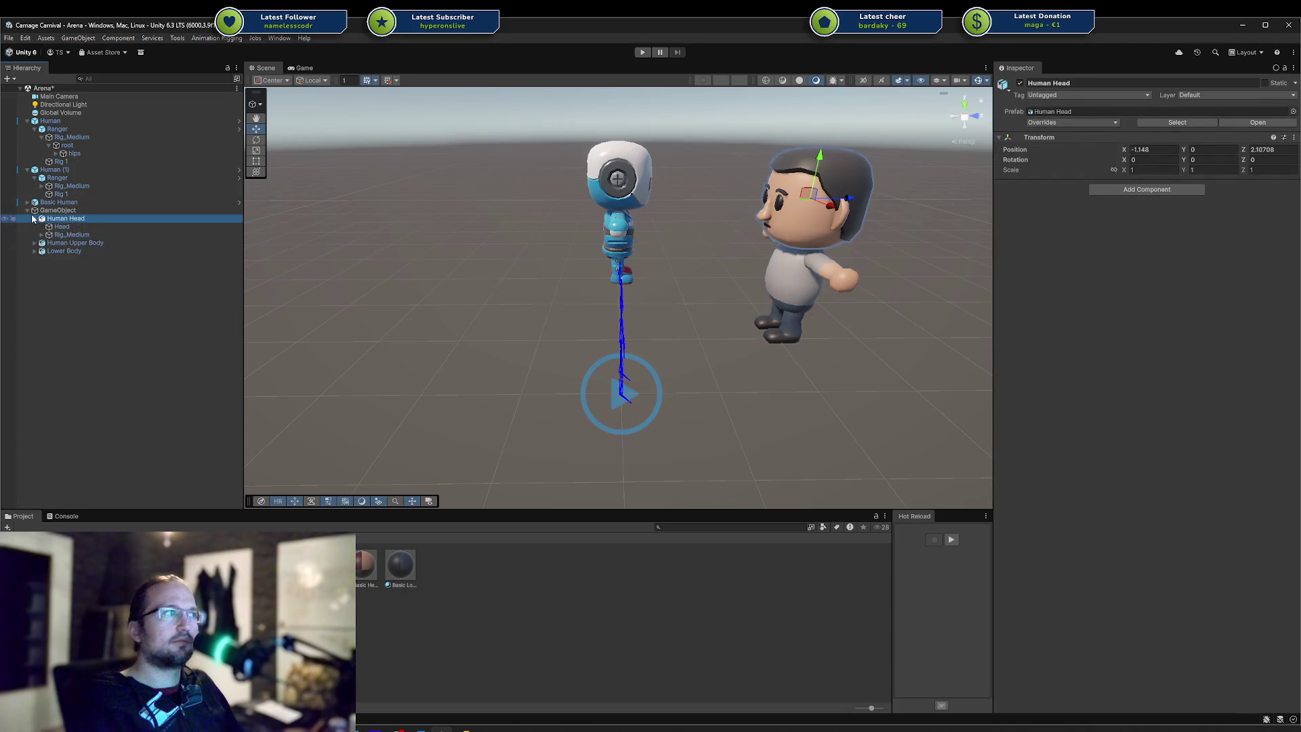
pyautogui.click(62, 226)
pyautogui.click(69, 234)
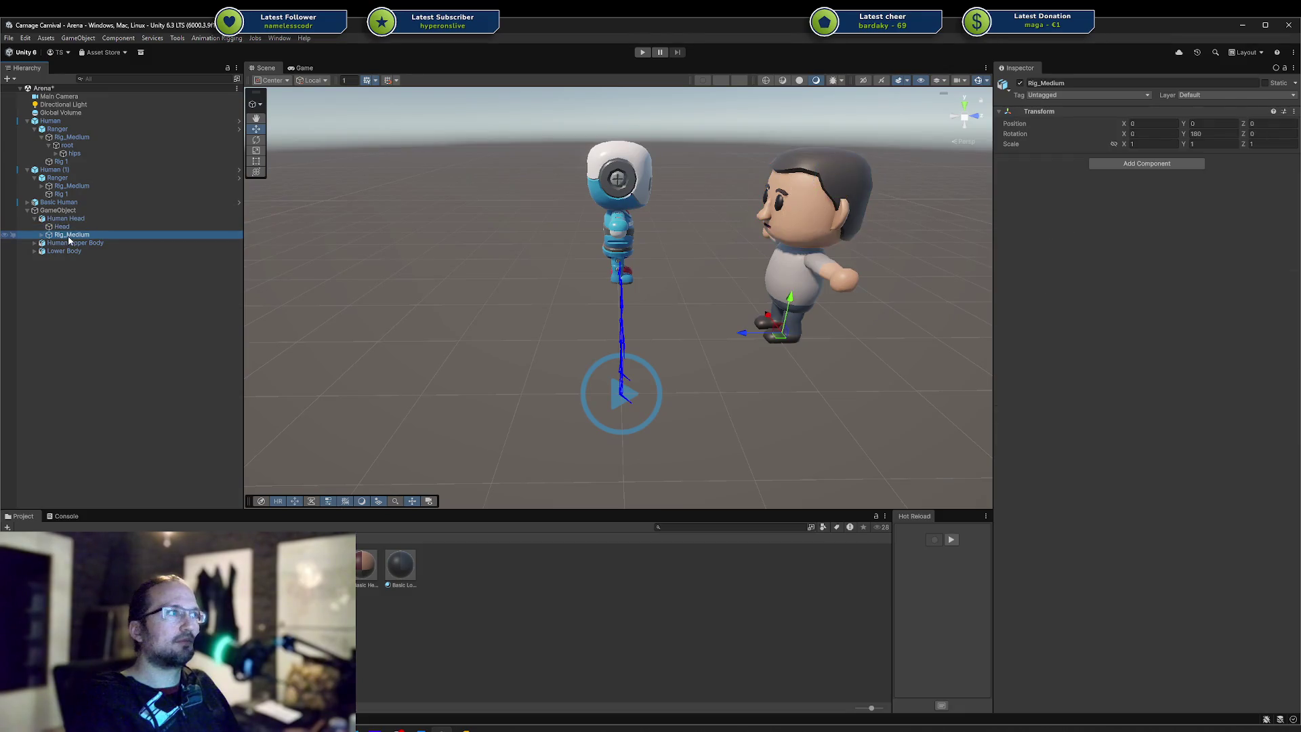
# Orbit the Scene view around the characters before returning to Blender
pyautogui.moveTo(444, 229); pyautogui.dragTo(276, 219, button='right')
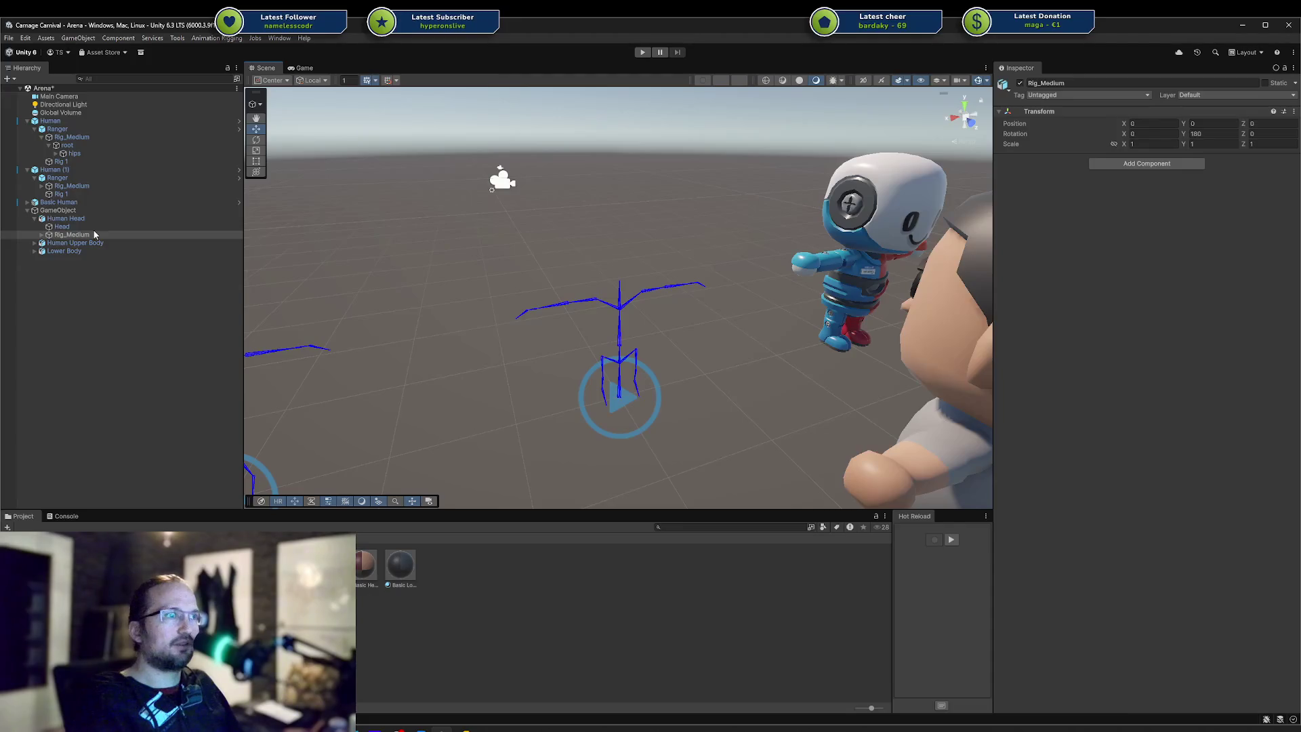
pyautogui.moveTo(508, 319); pyautogui.dragTo(505, 556, button='right')
pyautogui.hotkey('alt', 'Tab')
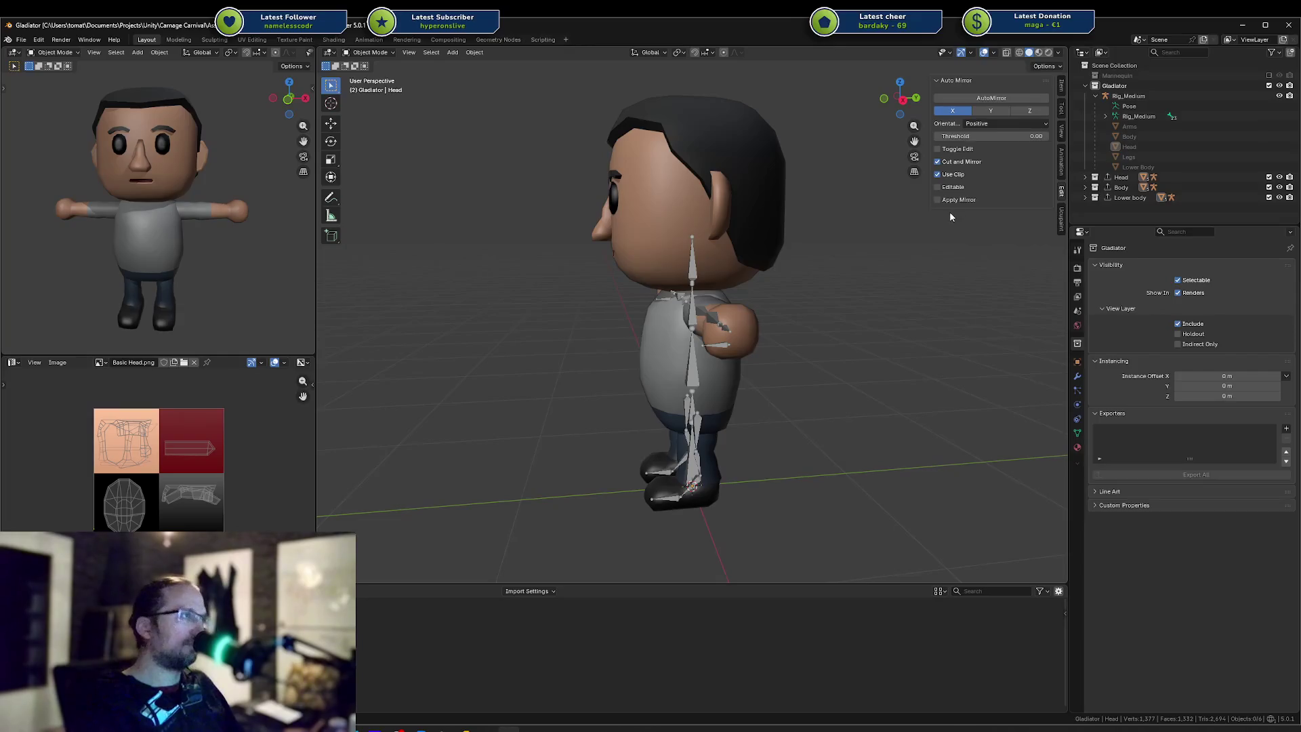
# Review the Lower body, Head and Gladiator collections' export settings and save the file
pyautogui.click(1125, 127)
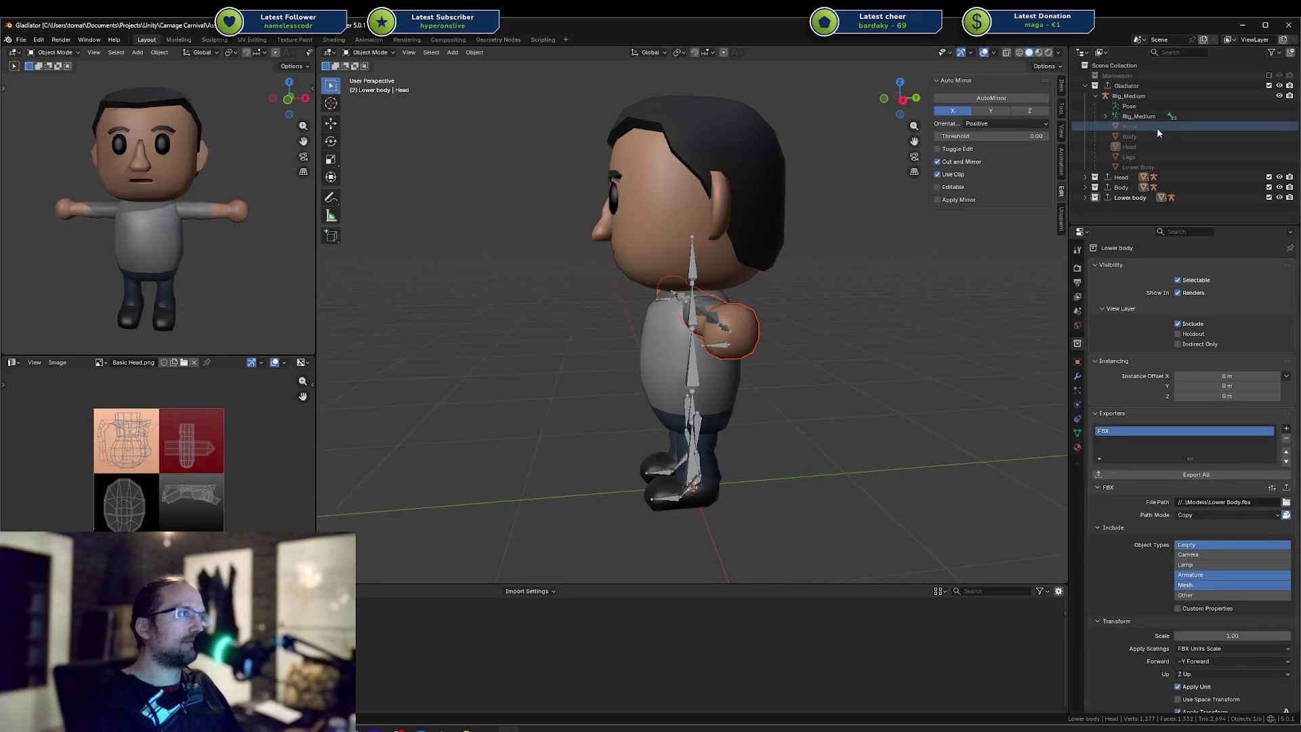
pyautogui.hotkey('ctrl', 's')
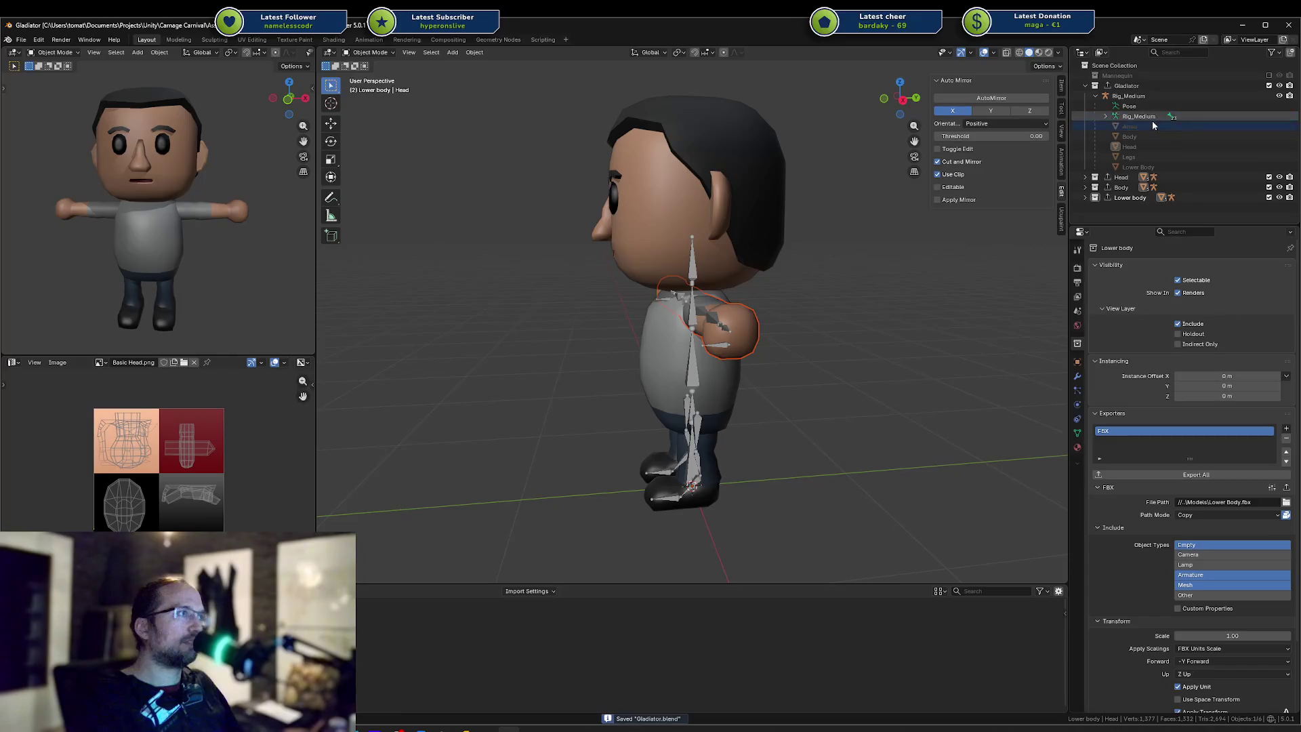
pyautogui.click(1136, 96)
pyautogui.click(1127, 86)
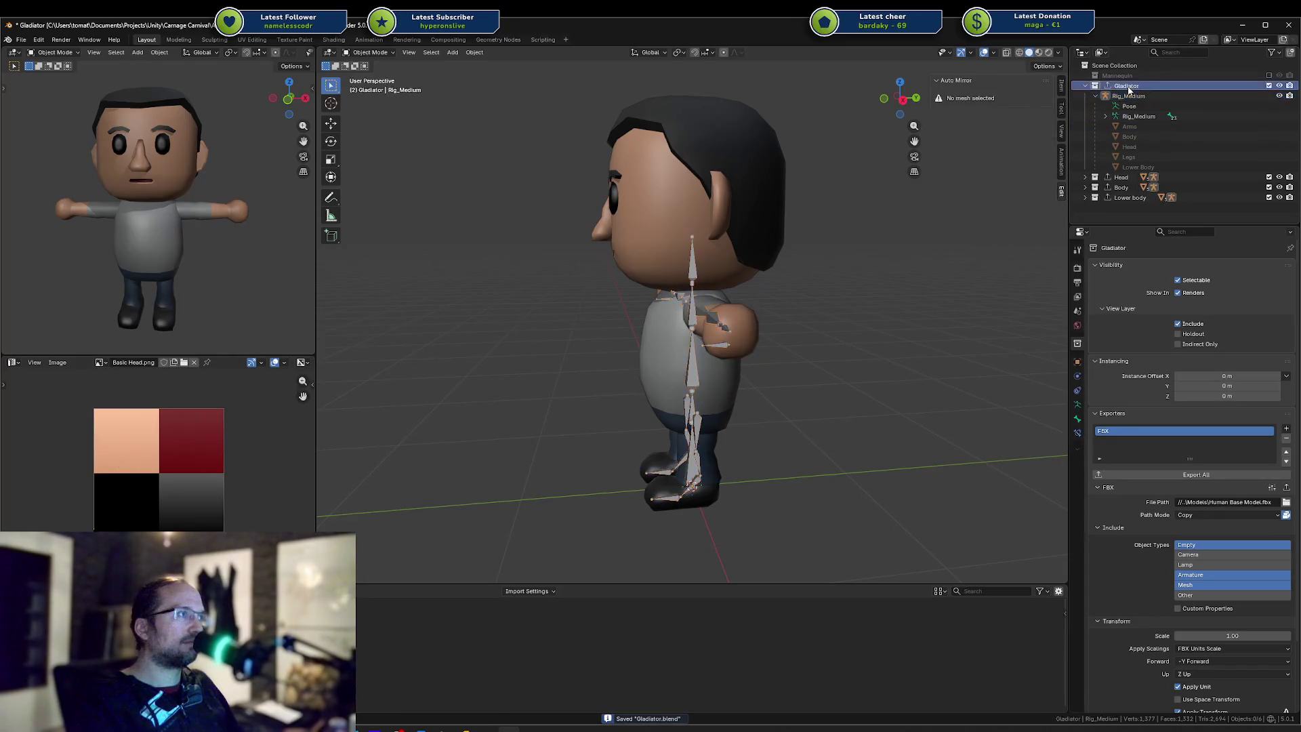
pyautogui.scroll(-3, 1153, 541)
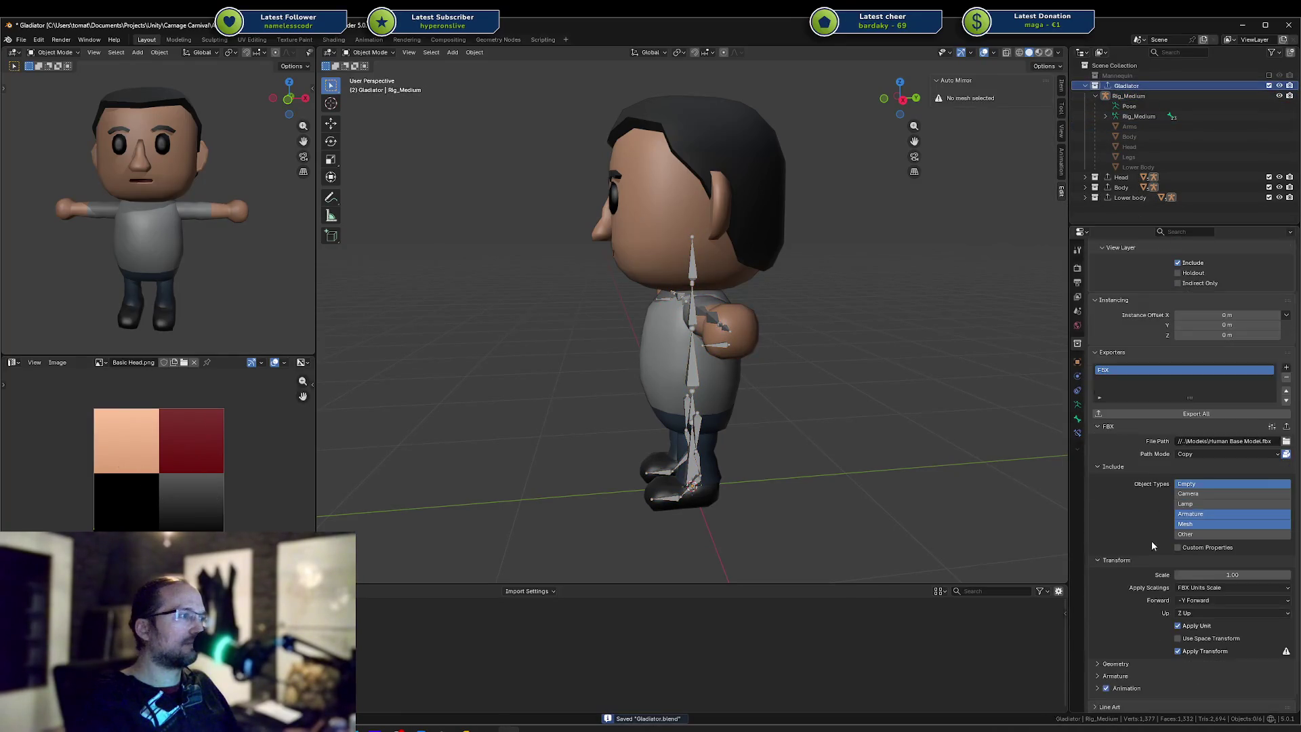
pyautogui.click(1114, 178)
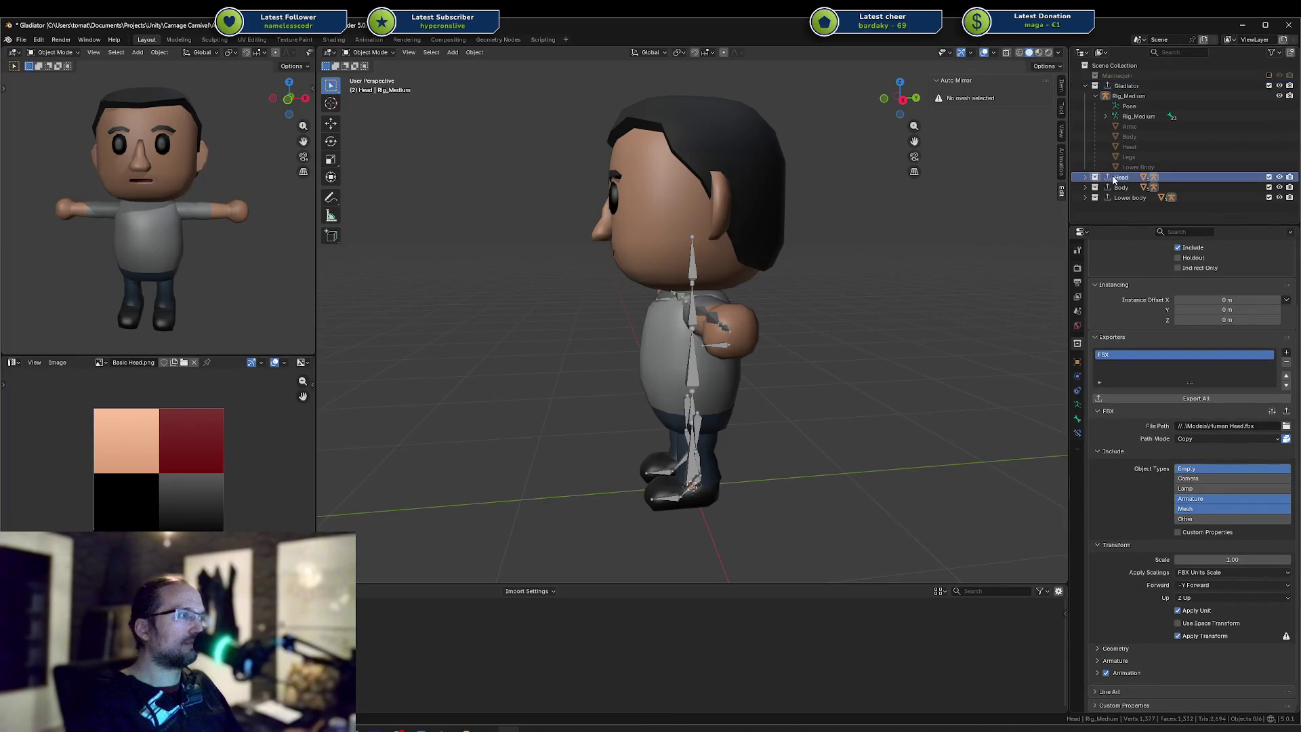
pyautogui.click(1133, 87)
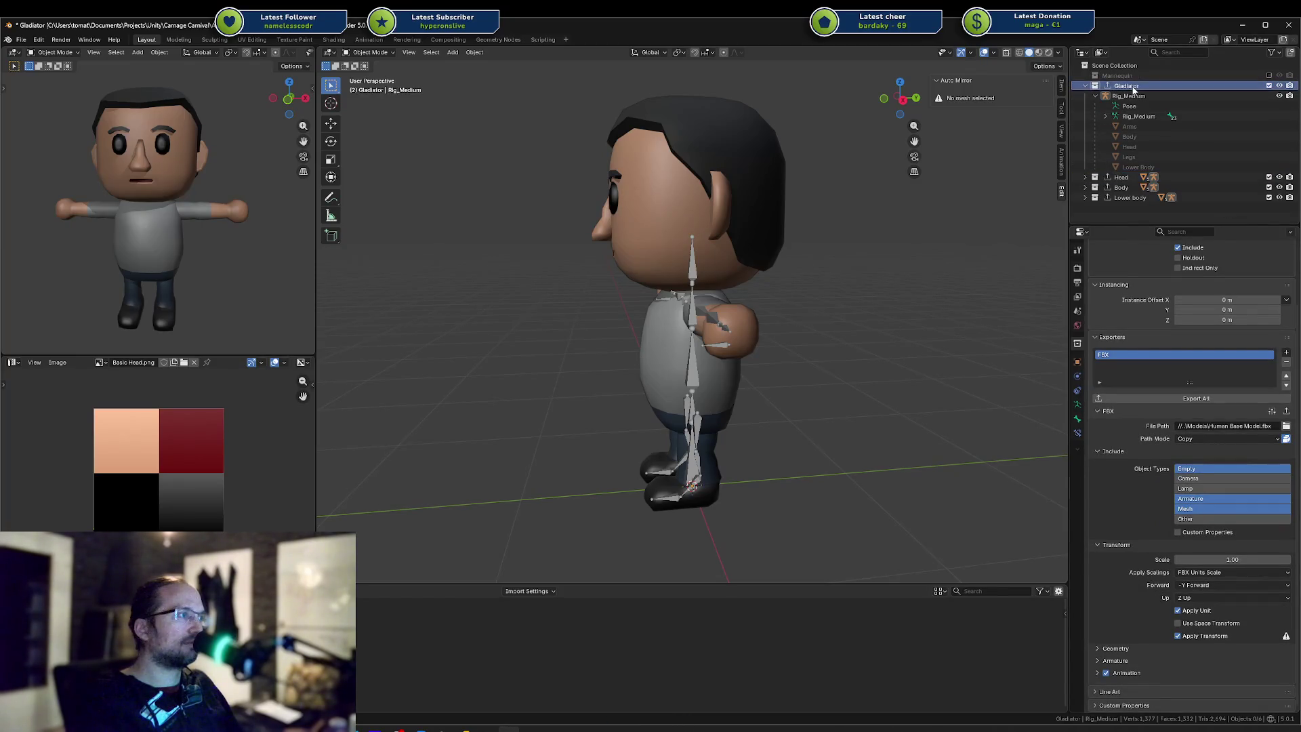
pyautogui.click(1121, 178)
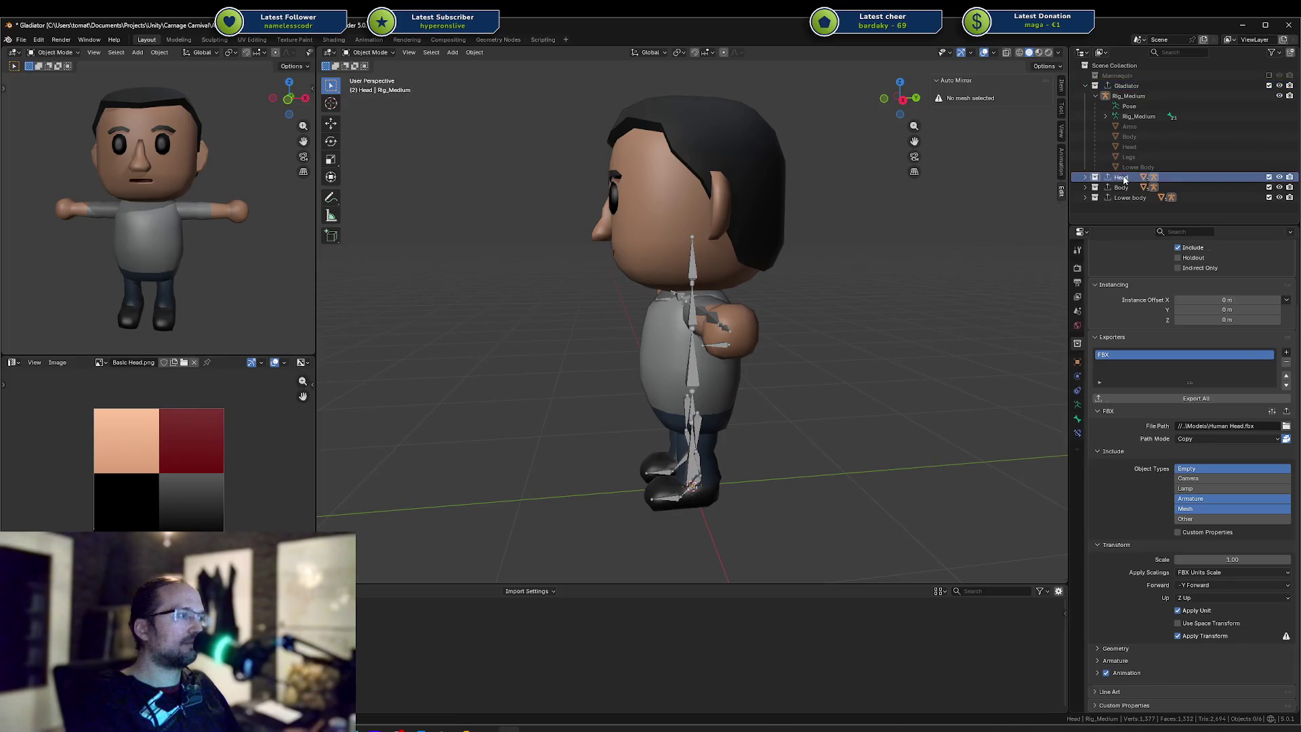
pyautogui.click(1125, 87)
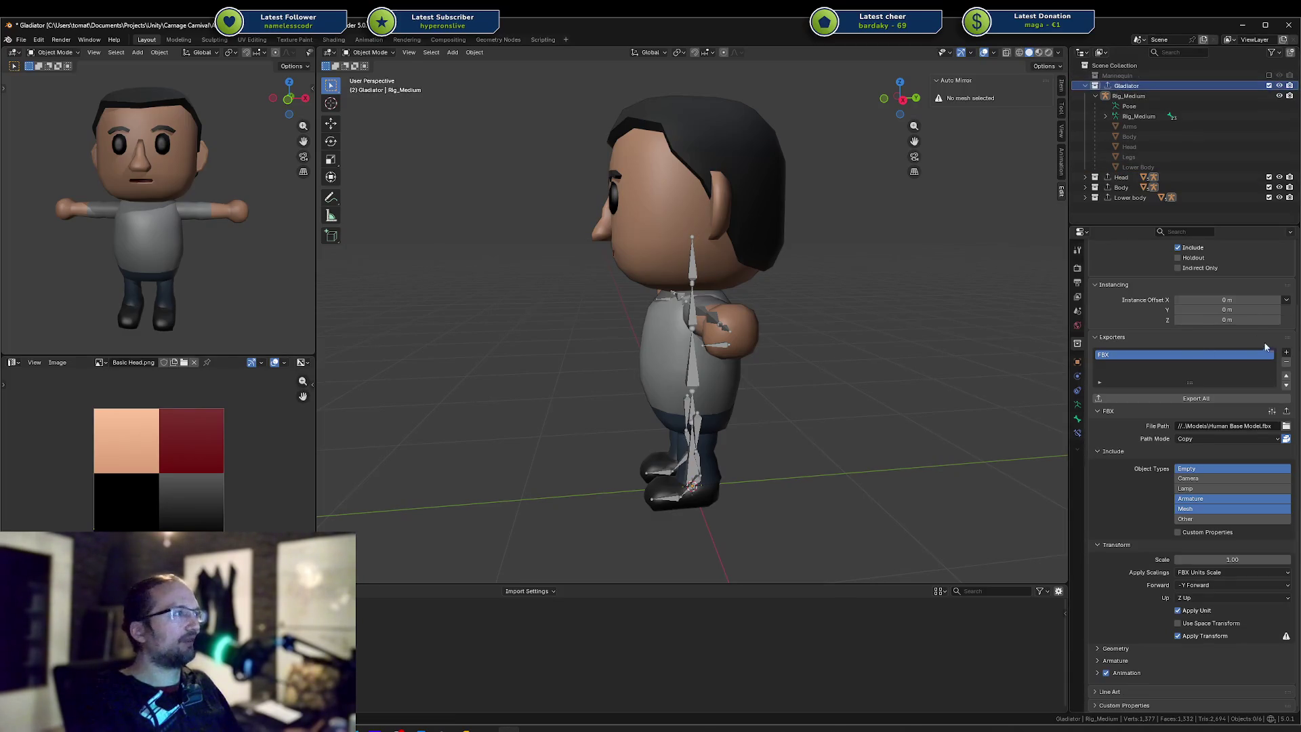
# Delete the Gladiator collection's FBX exporter, save, and briefly recentre Unity's scene view
pyautogui.click(1286, 362)
pyautogui.click(1223, 360)
pyautogui.hotkey('ctrl', 's')
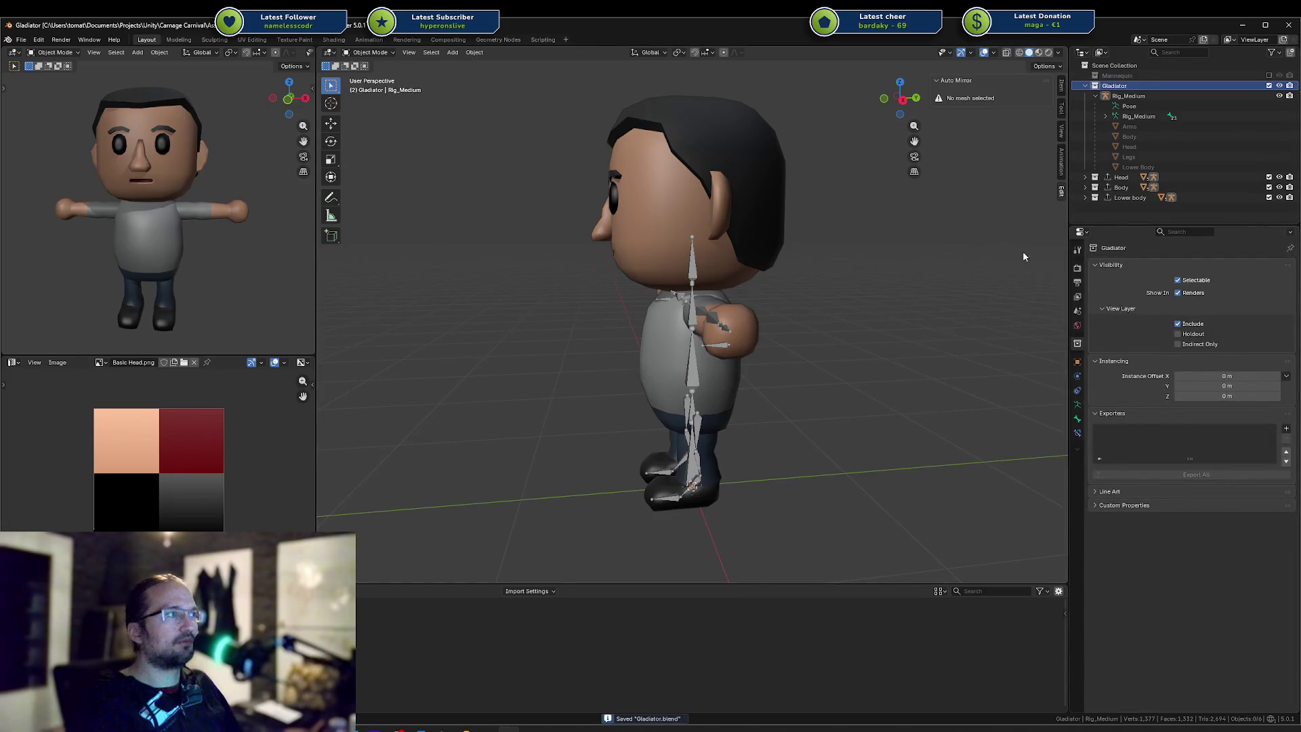
pyautogui.click(486, 729)
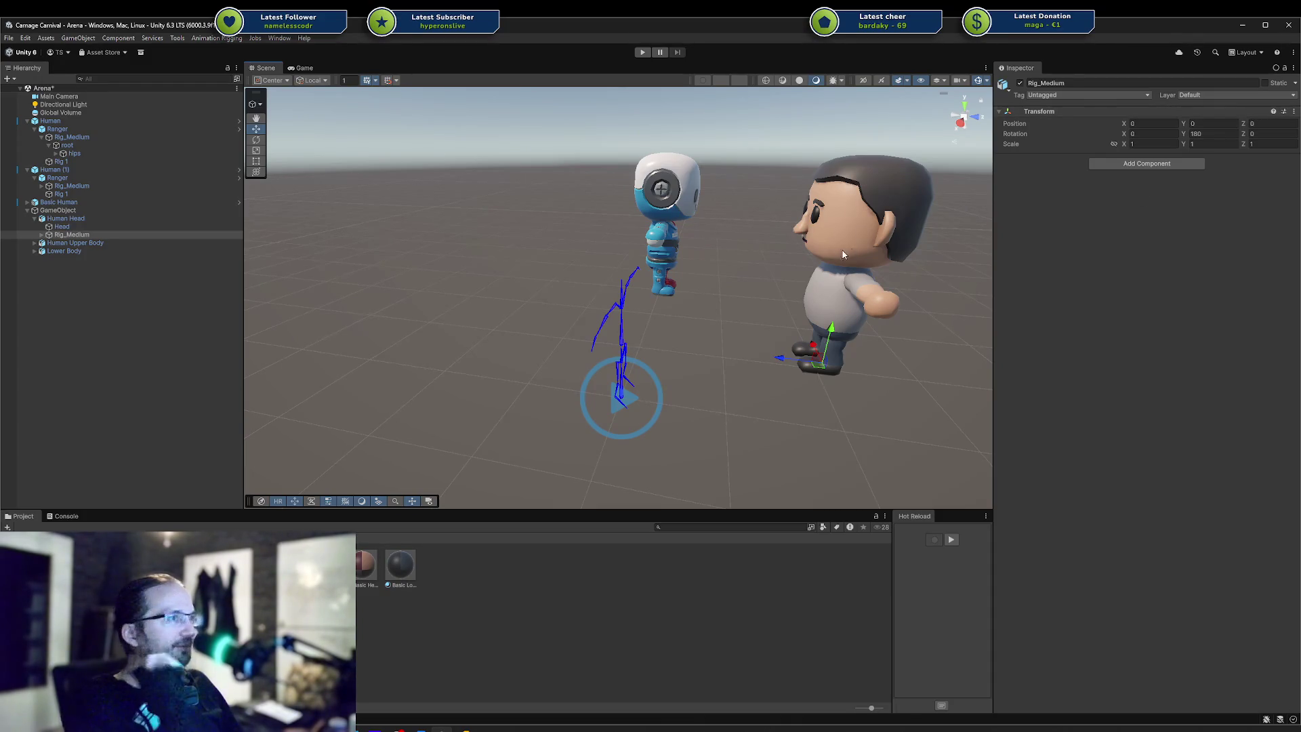
pyautogui.moveTo(851, 248); pyautogui.dragTo(812, 265, button='middle')
pyautogui.click(441, 728)
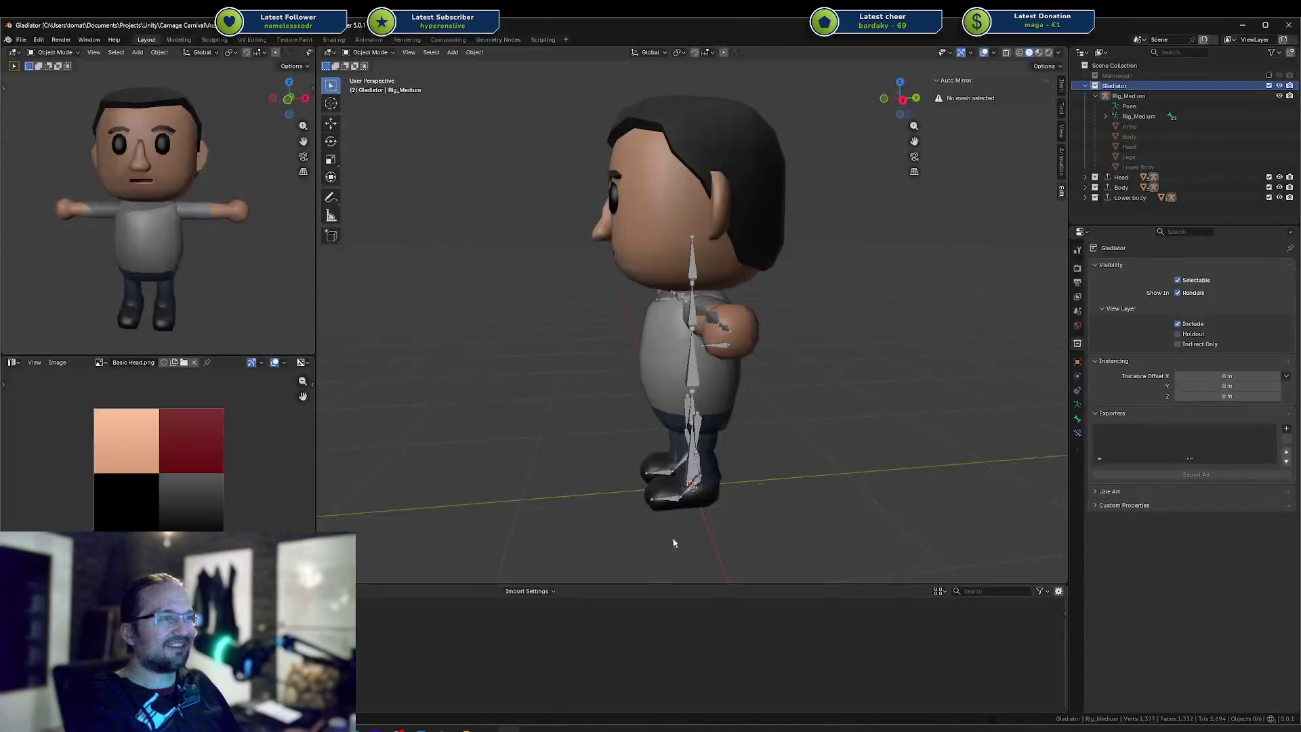
# Orbit through front, side and high three-quarter views, selecting the Head and Body meshes
pyautogui.moveTo(702, 386)
pyautogui.mouseDown(button='middle')
pyautogui.moveTo(610, 357)
pyautogui.moveTo(779, 442)
pyautogui.mouseUp(button='middle')
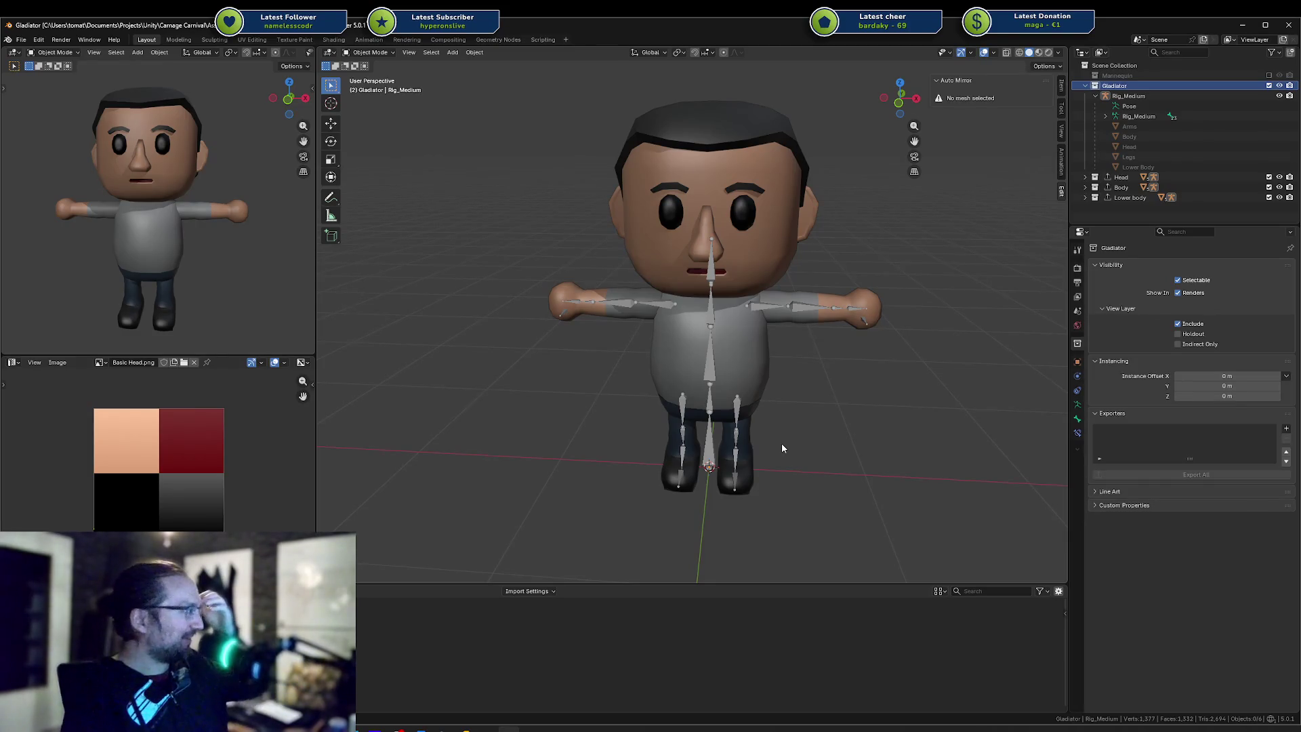
pyautogui.moveTo(791, 442)
pyautogui.mouseDown(button='middle')
pyautogui.moveTo(807, 393)
pyautogui.moveTo(751, 396)
pyautogui.moveTo(860, 396)
pyautogui.mouseUp(button='middle')
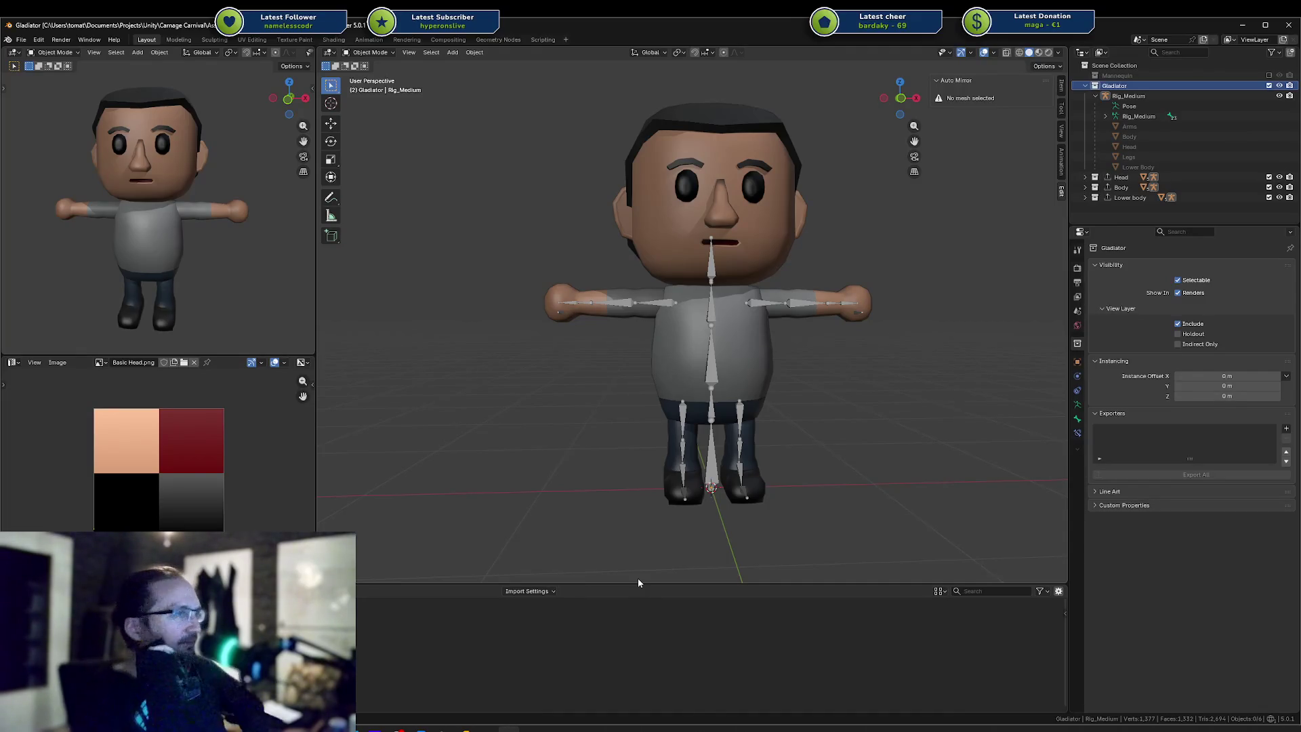
pyautogui.moveTo(637, 579)
pyautogui.mouseDown(button='middle')
pyautogui.moveTo(646, 197)
pyautogui.moveTo(793, 241)
pyautogui.mouseUp(button='middle')
pyautogui.click(646, 196)
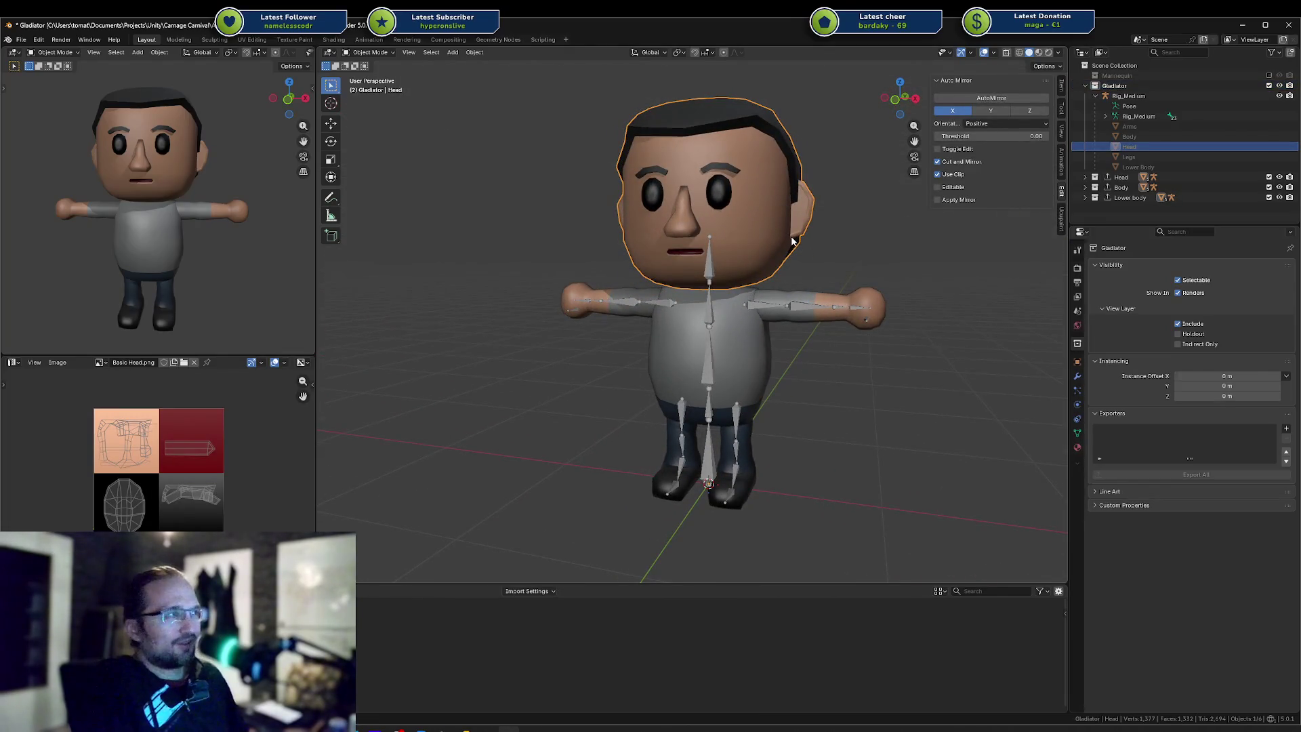
pyautogui.click(678, 379)
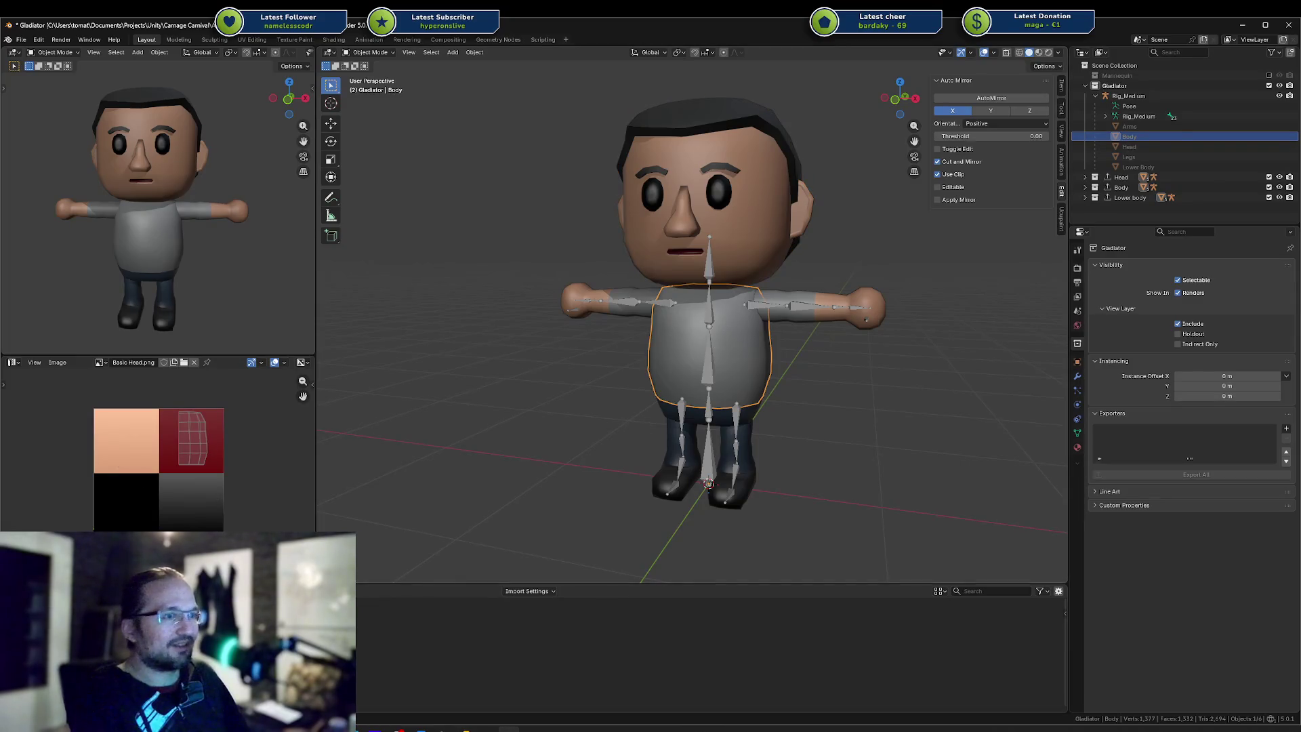
pyautogui.hotkey('alt', 'Tab')
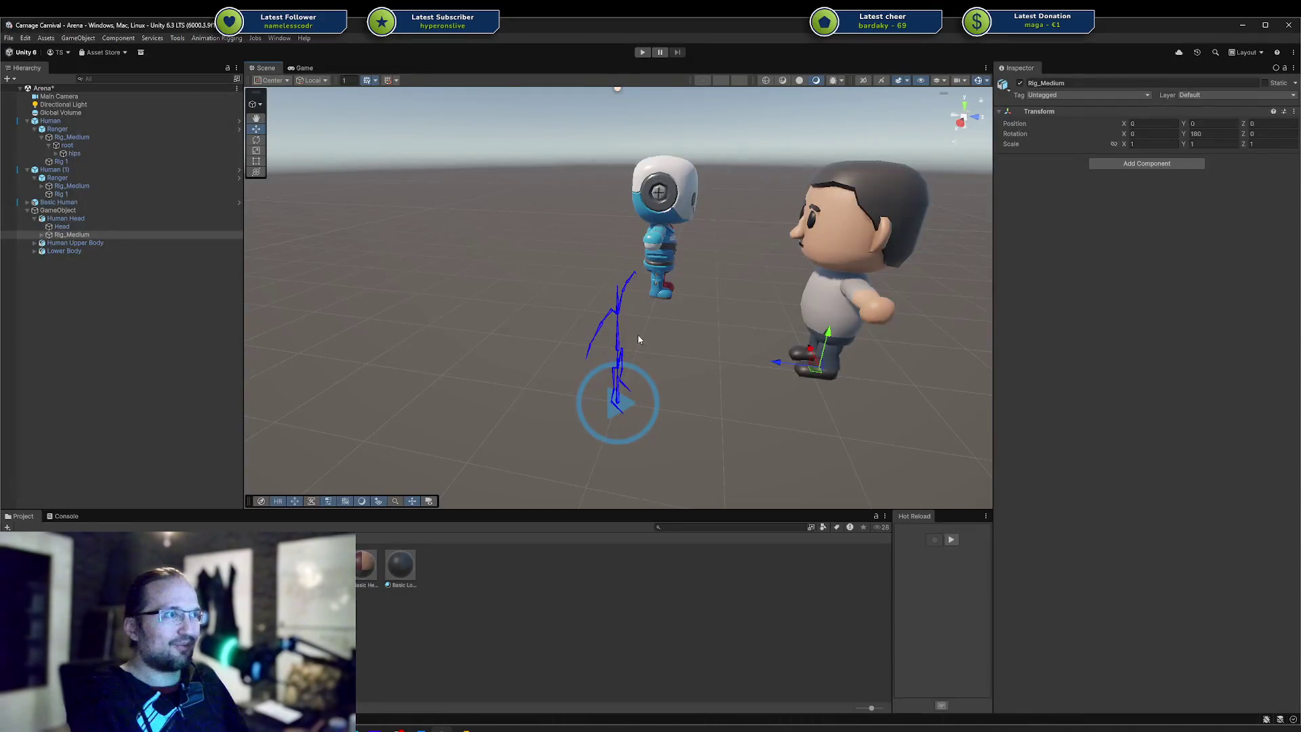
# Select Human Head, Human Upper Body and Lower Body together, briefly toggling their active state
pyautogui.click(35, 219)
pyautogui.click(64, 218)
pyautogui.click(74, 226)
pyautogui.click(68, 235)
pyautogui.press('Up')
pyautogui.press('Up')
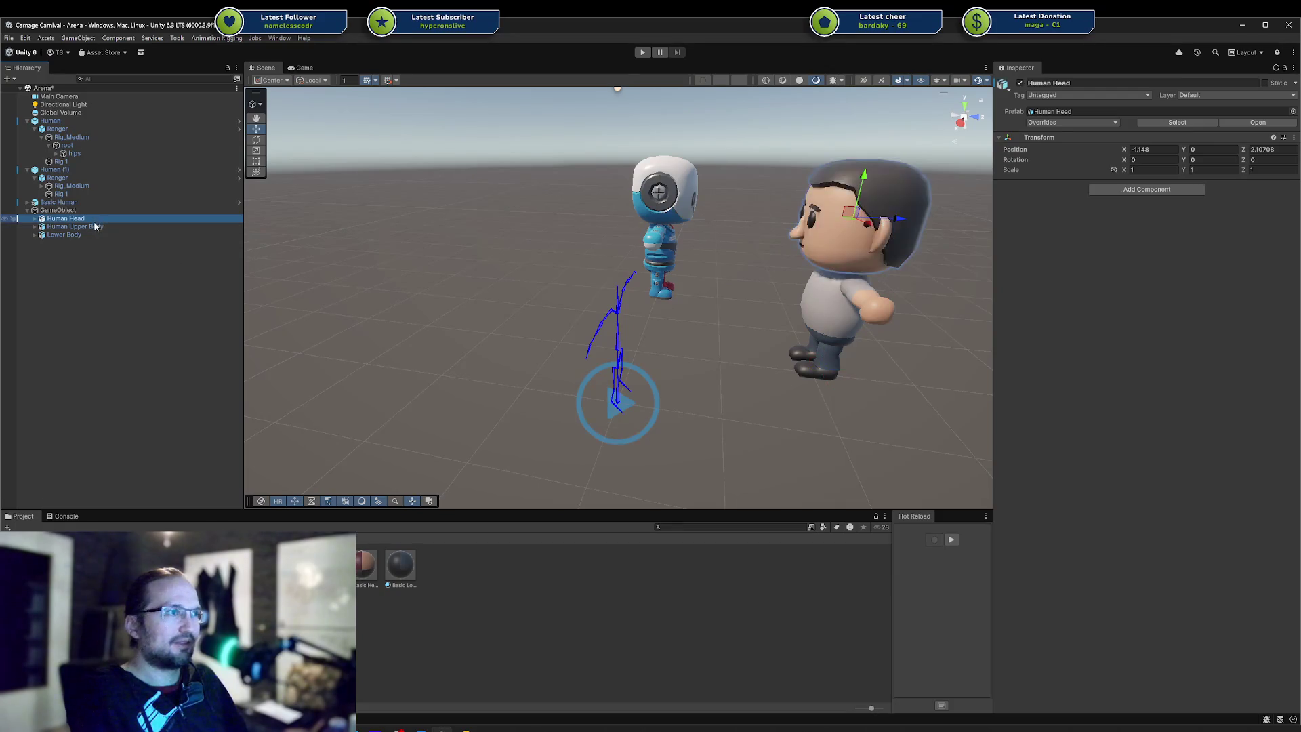
pyautogui.hotkey('alt', 'shift', 'a')
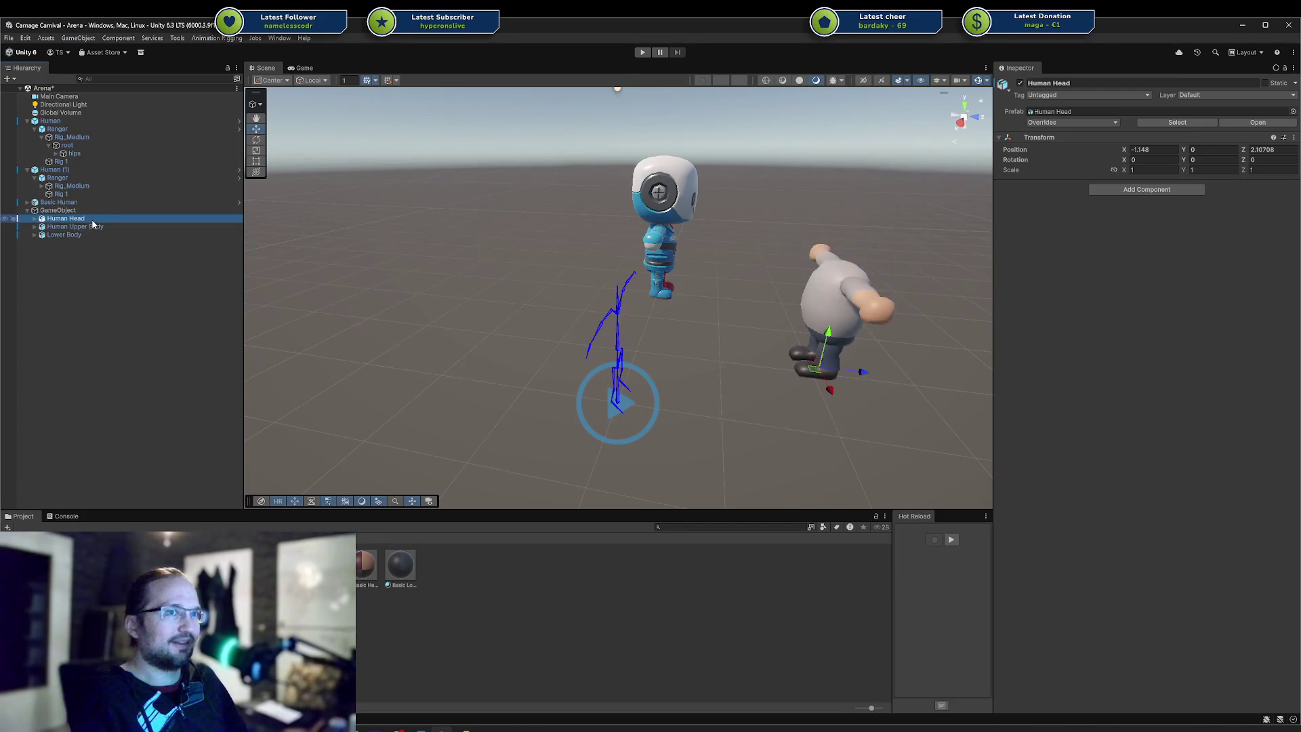
pyautogui.hotkey('alt', 'shift', 'a')
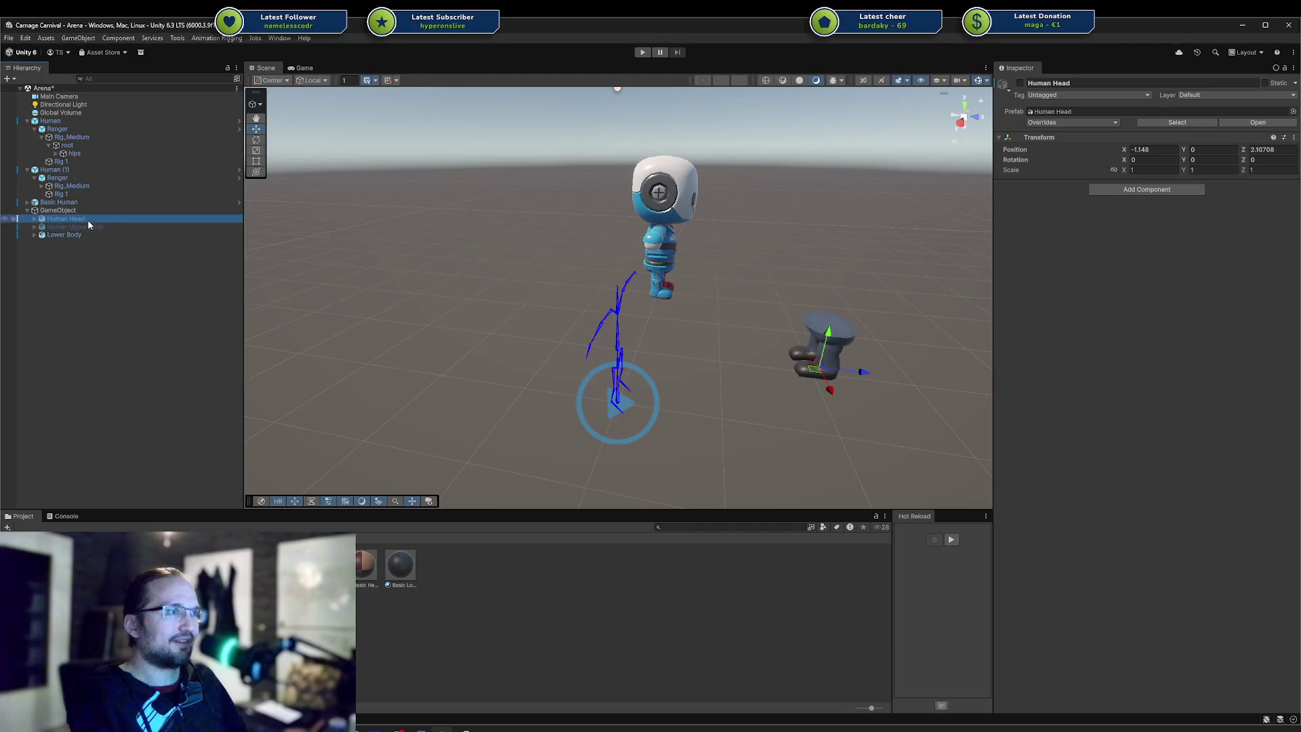
pyautogui.press('Down')
pyautogui.press('Up')
pyautogui.hotkey('shift', 'Down')
pyautogui.hotkey('shift', 'Down')
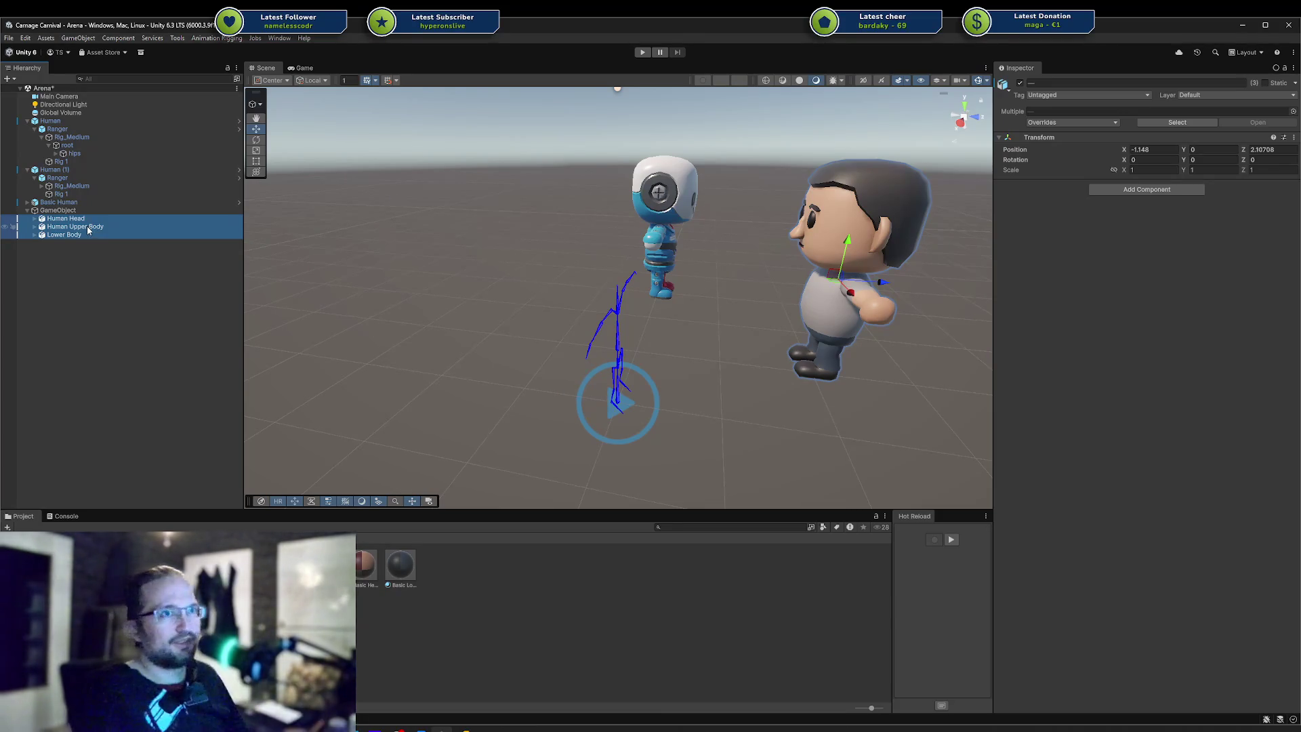
# Expand Human Upper Body and Human Head, and frame the characters in the Scene view
pyautogui.click(35, 226)
pyautogui.click(34, 219)
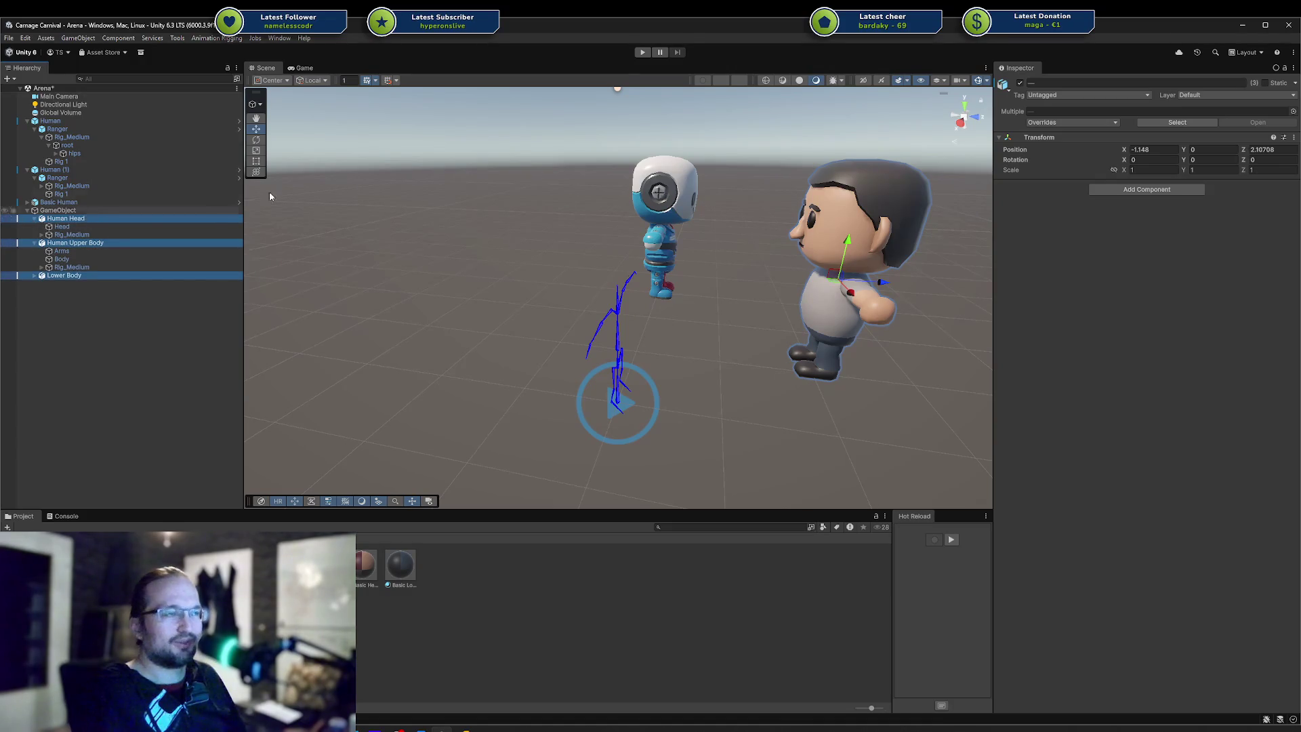
pyautogui.moveTo(686, 264); pyautogui.dragTo(615, 313, button='middle')
pyautogui.keyDown('alt'); pyautogui.moveTo(614, 313); pyautogui.dragTo(800, 267); pyautogui.keyUp('alt')
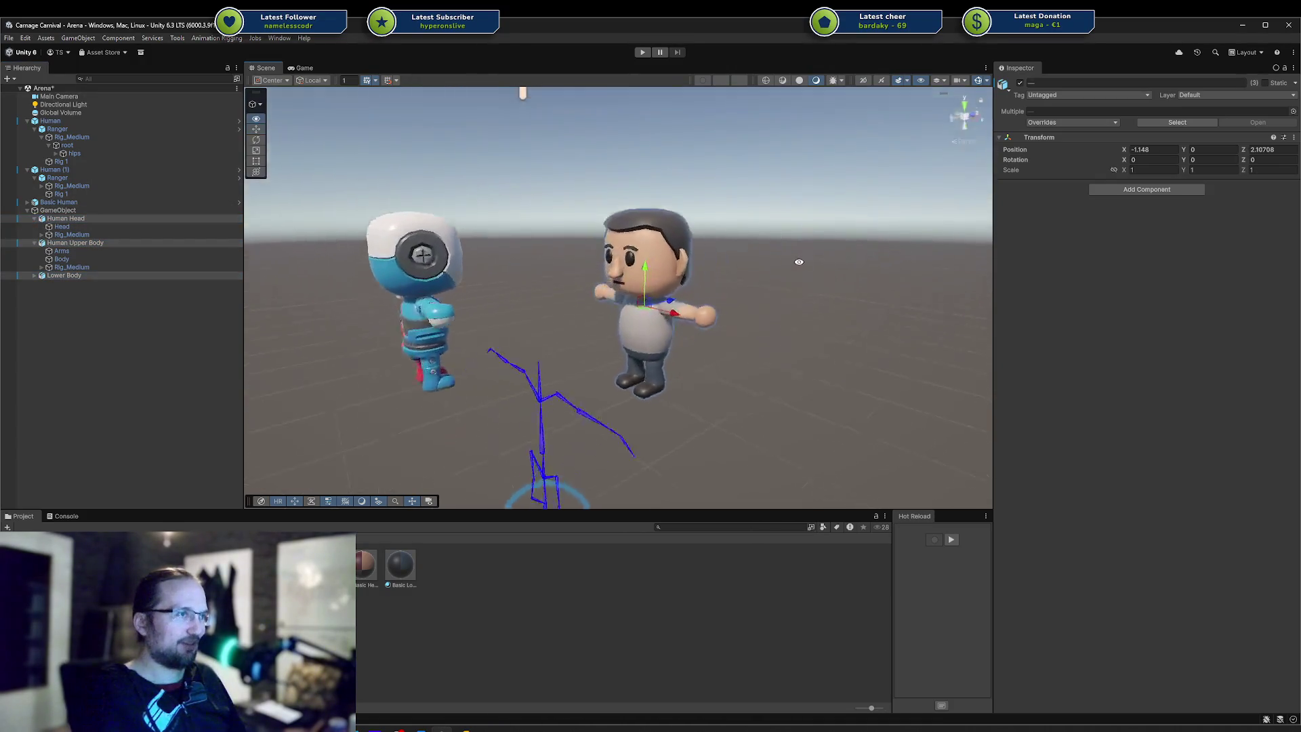
pyautogui.scroll(2, 800, 267)
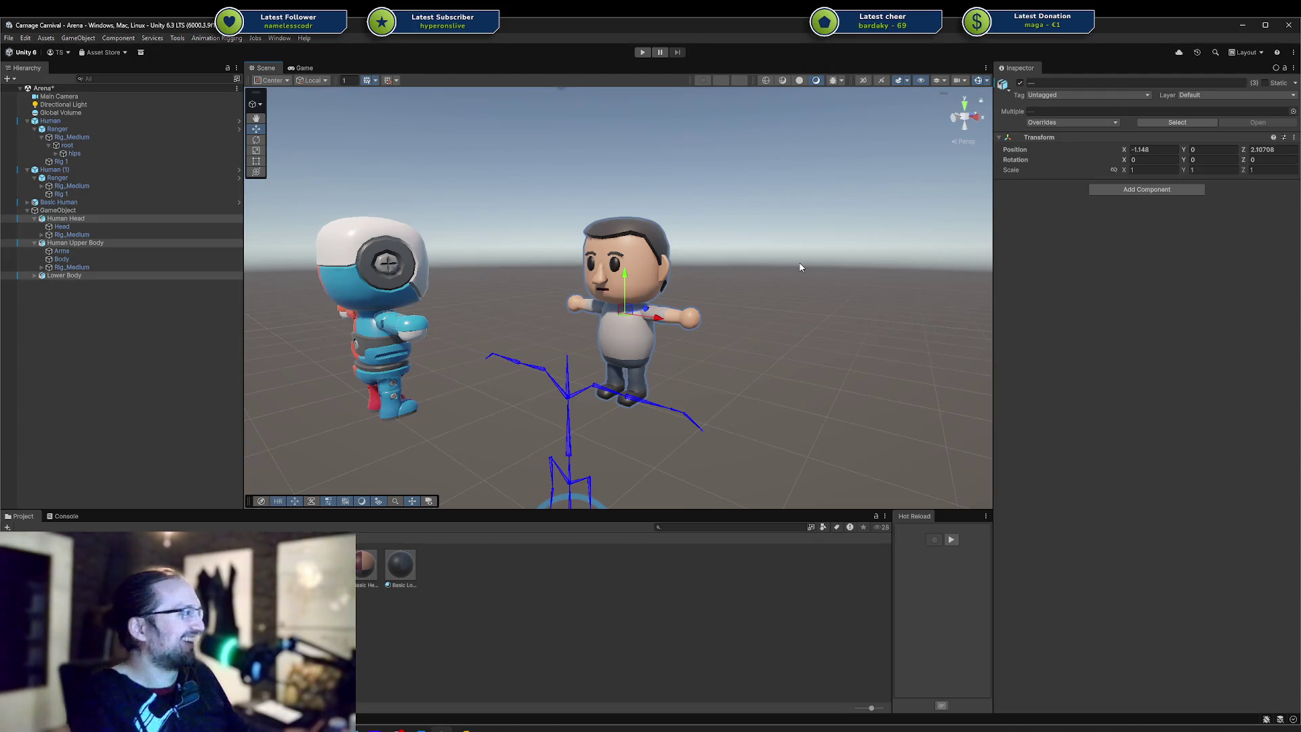
pyautogui.moveTo(739, 309); pyautogui.dragTo(816, 277, button='middle')
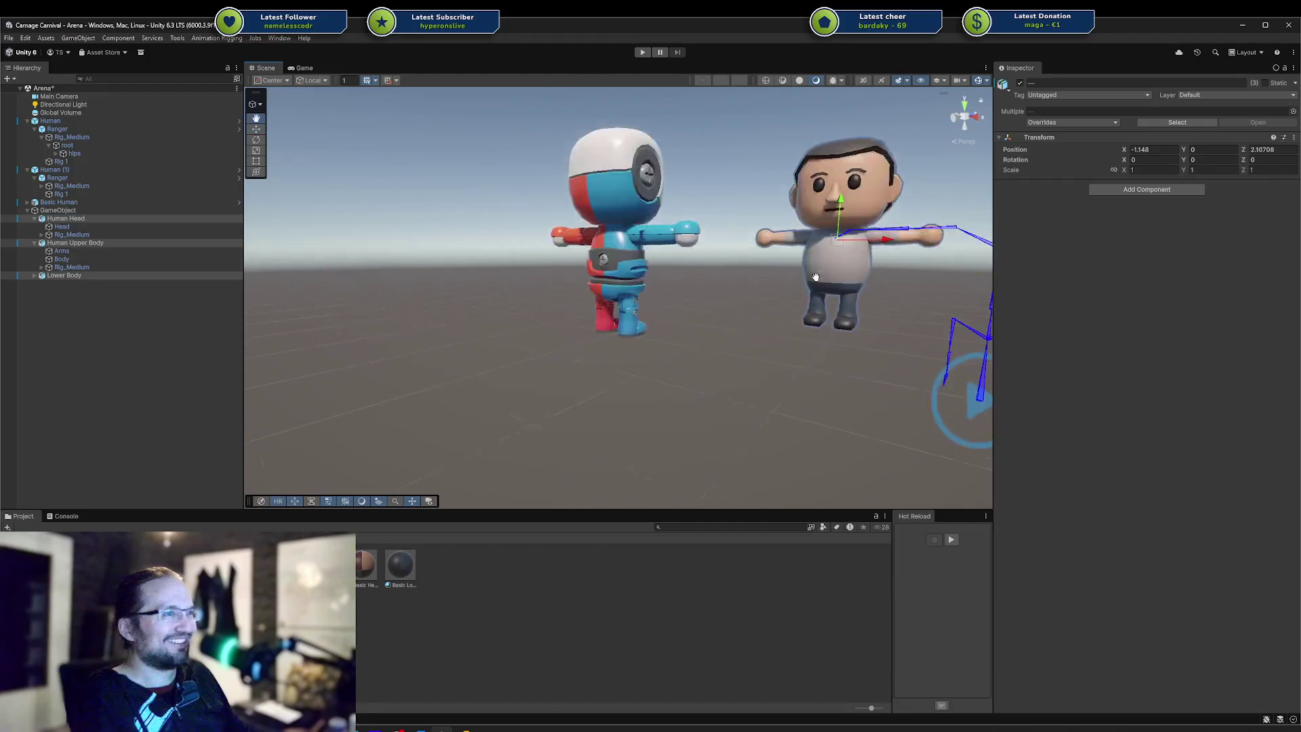
pyautogui.scroll(-2, 551, 304)
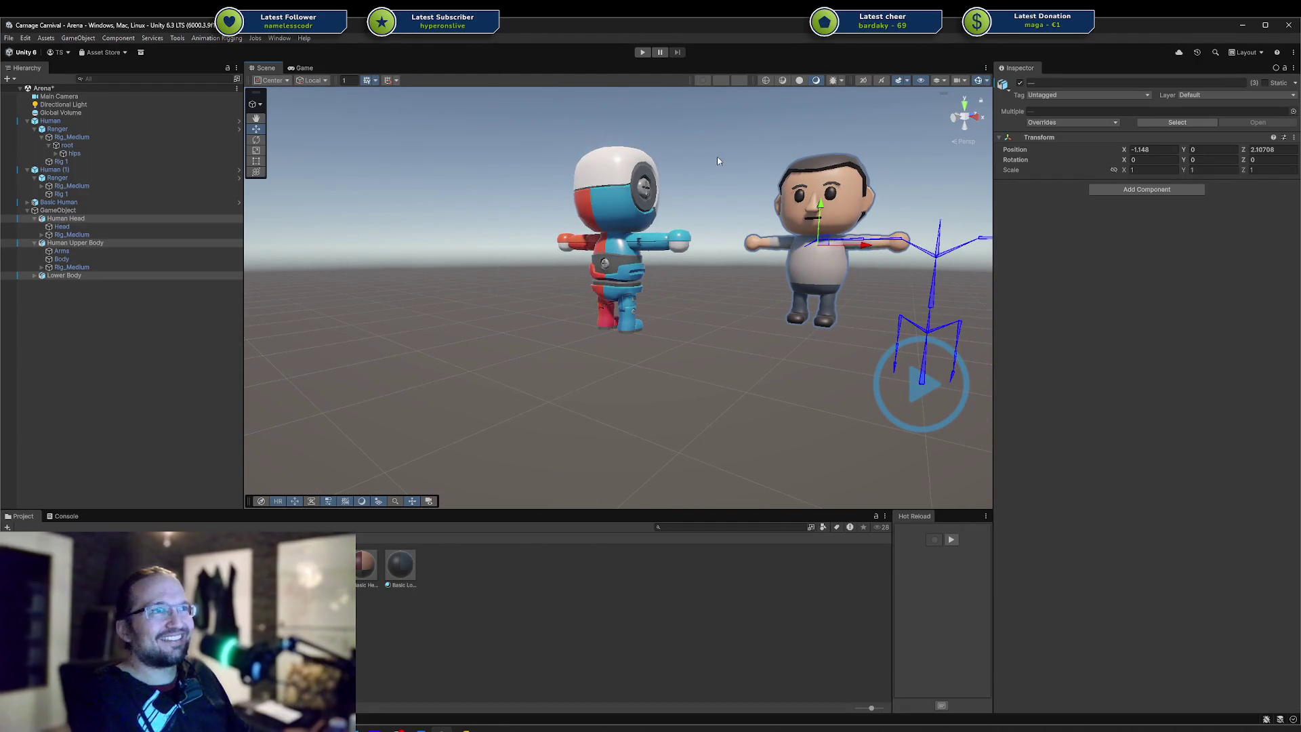
# Disable the GameObject holding the split parts and enter Play mode
pyautogui.click(107, 211)
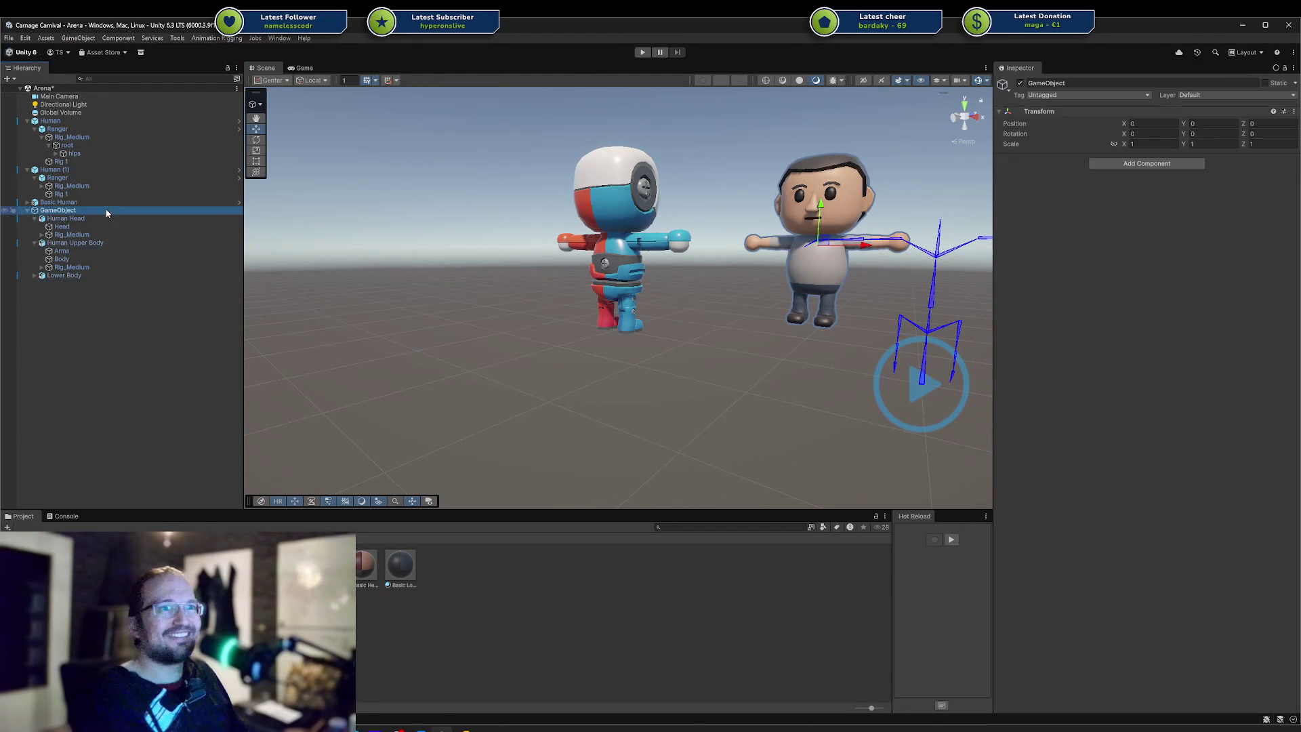
pyautogui.hotkey('alt', 'shift', 'a')
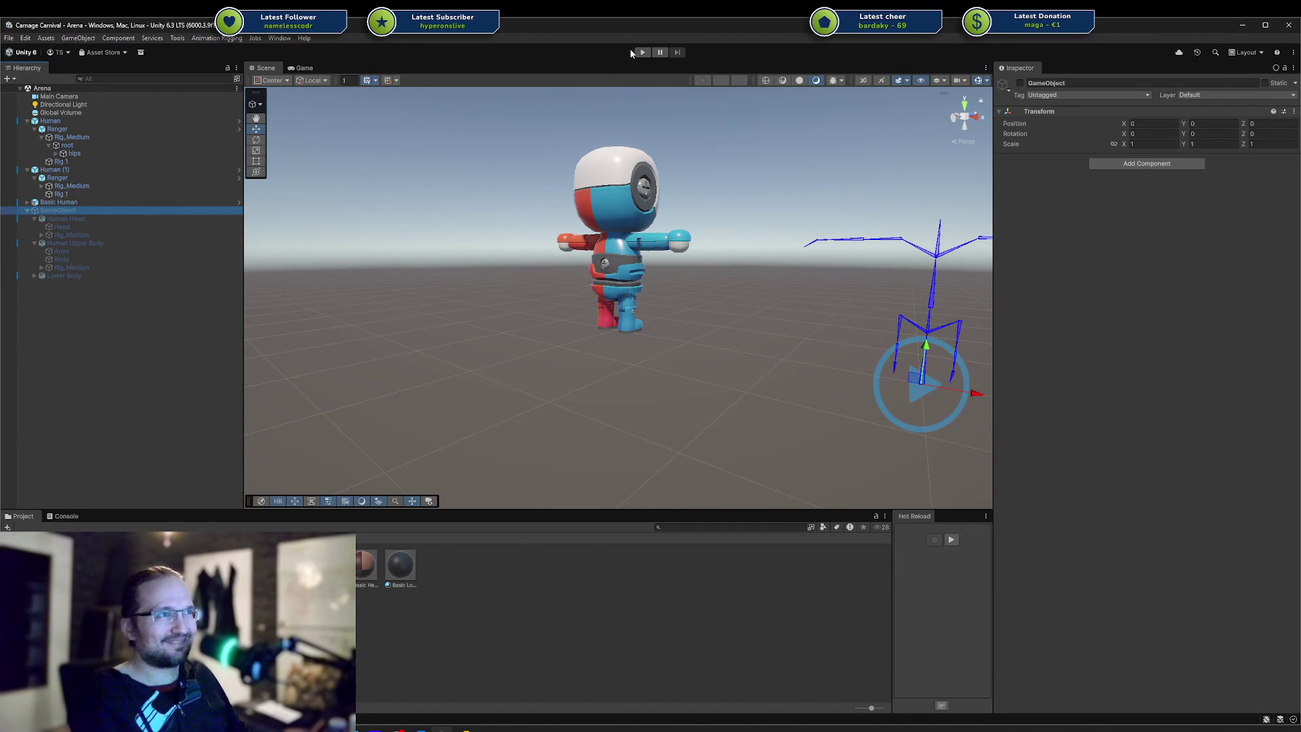
pyautogui.click(639, 52)
# Back in Blender, enter Edit Mode on the Head mesh and pick the hair region
pyautogui.hotkey('alt', 'Tab')
pyautogui.click(702, 119)
pyautogui.press('Tab')
pyautogui.click(702, 119)
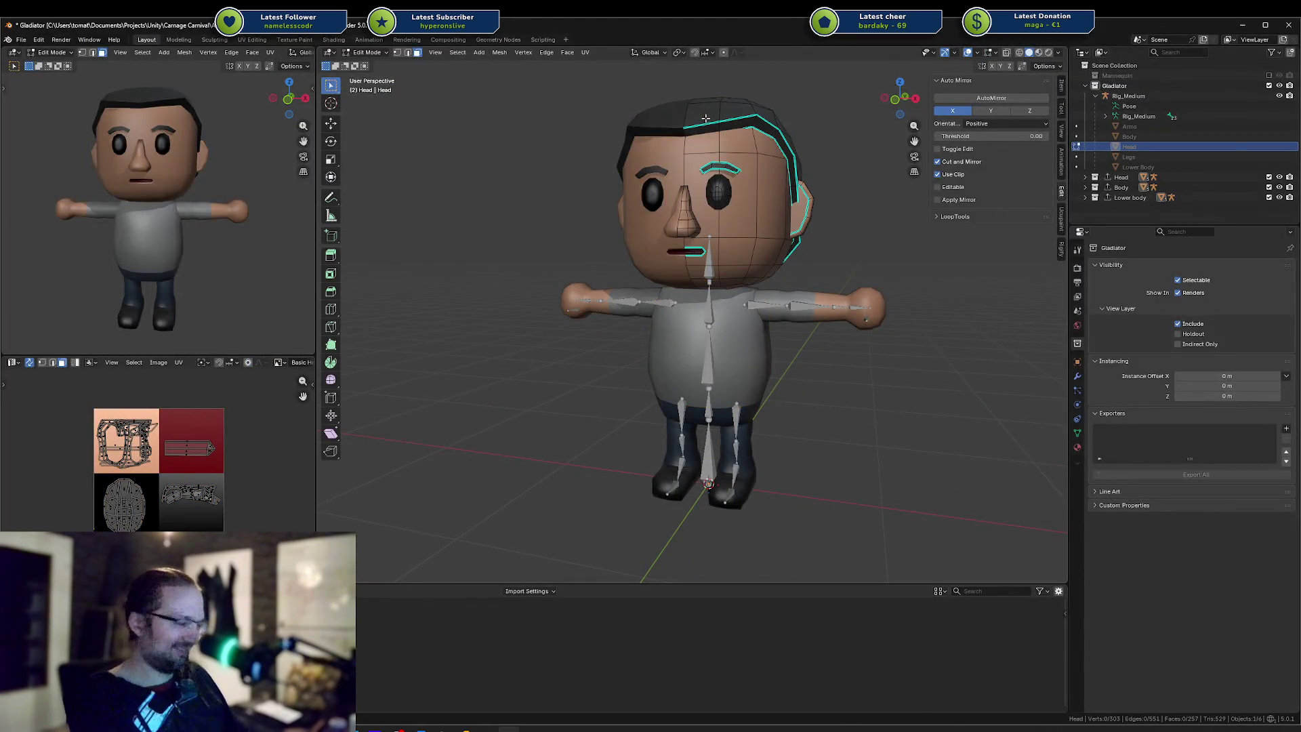
# Select the linked hair geometry and hide it to view the bald head
pyautogui.hotkey('ctrl', 'l')
pyautogui.moveTo(702, 120); pyautogui.dragTo(699, 175, button='middle')
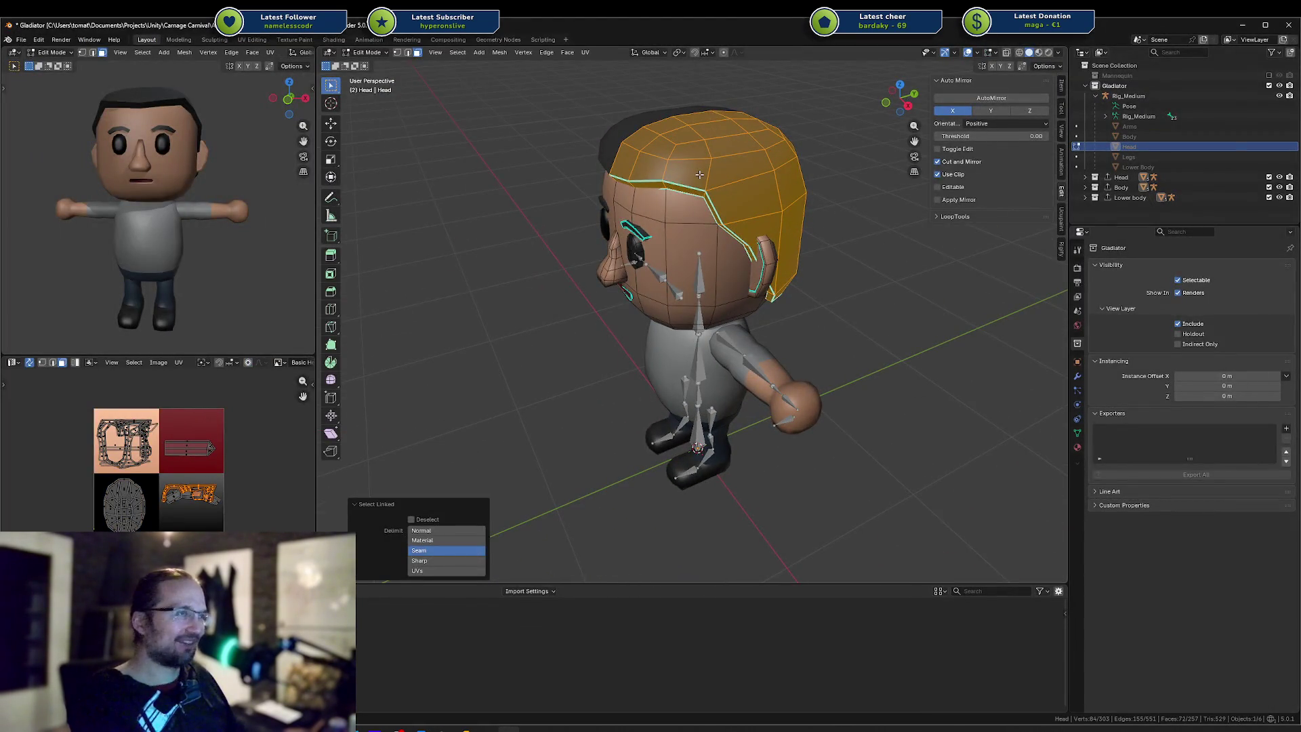
pyautogui.press('x')
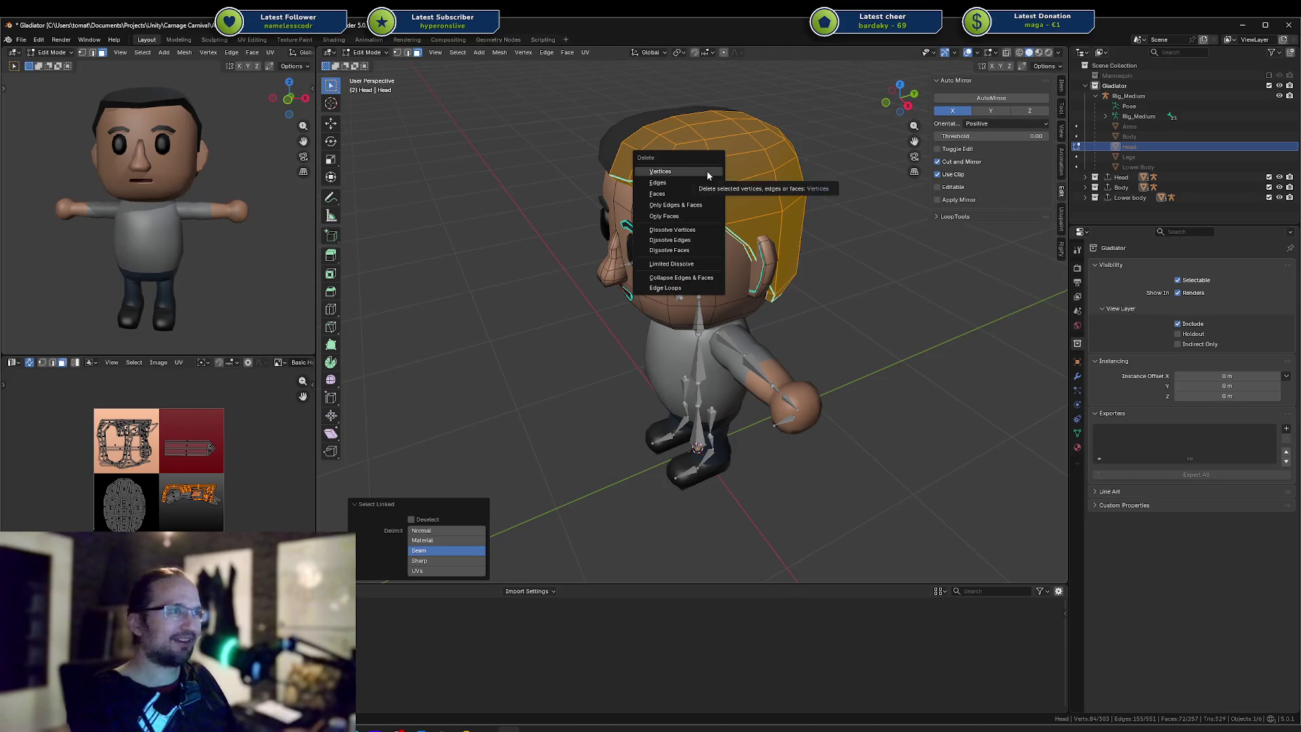
pyautogui.press('Escape')
pyautogui.press('h')
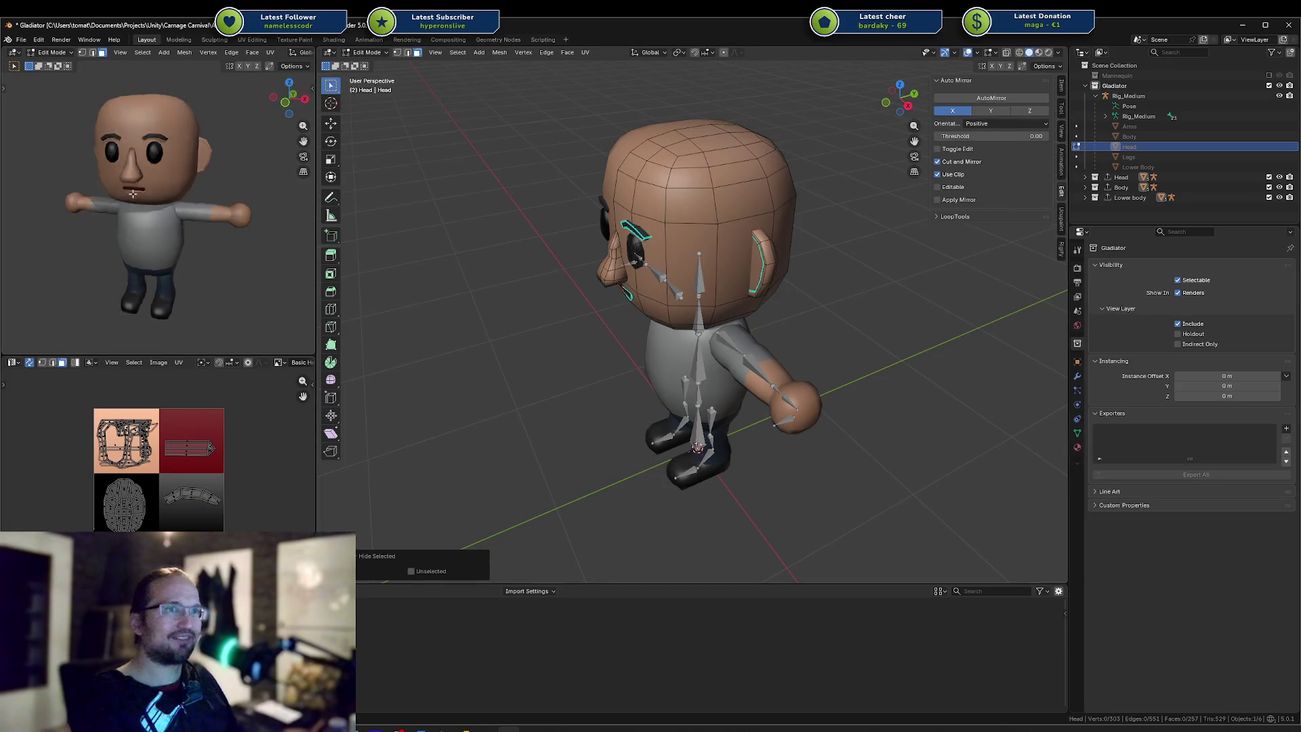
# Reveal the hair again, return to Object Mode, and go back to Unity
pyautogui.moveTo(460, 196); pyautogui.dragTo(515, 224, button='middle')
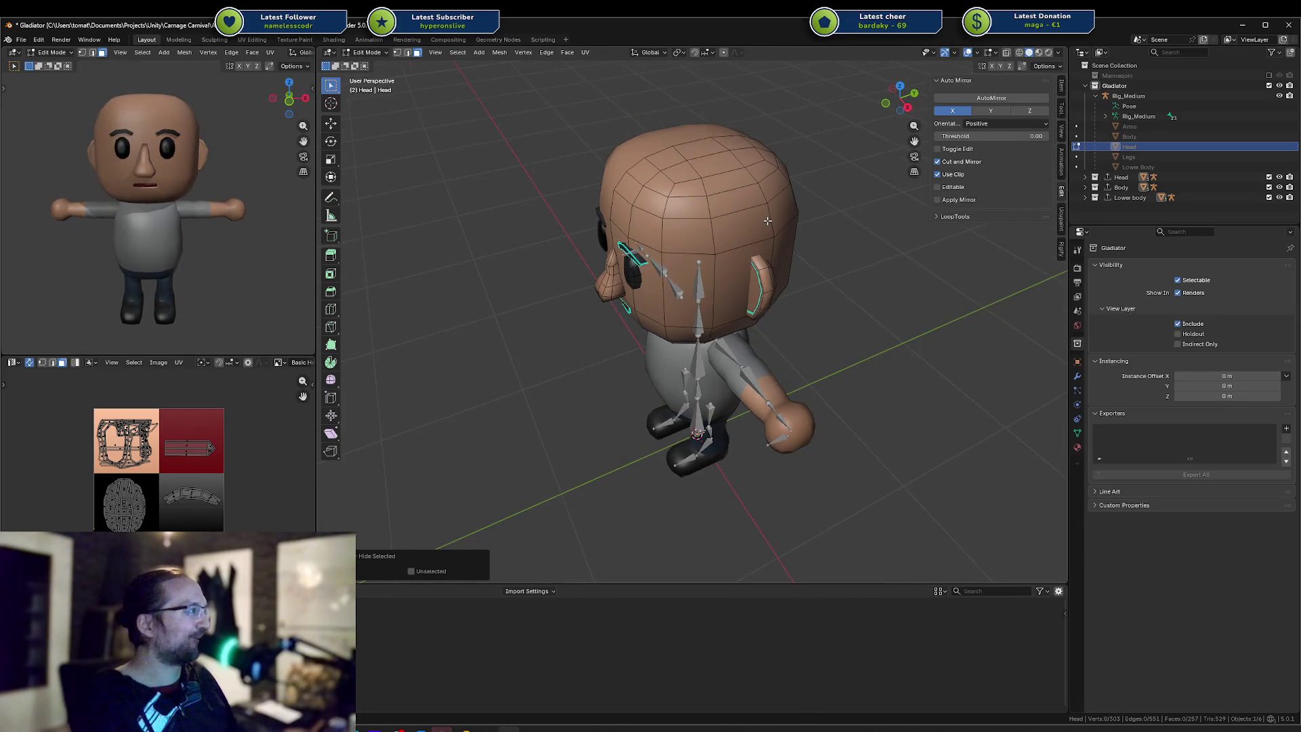
pyautogui.hotkey('alt', 'h')
pyautogui.press('Tab')
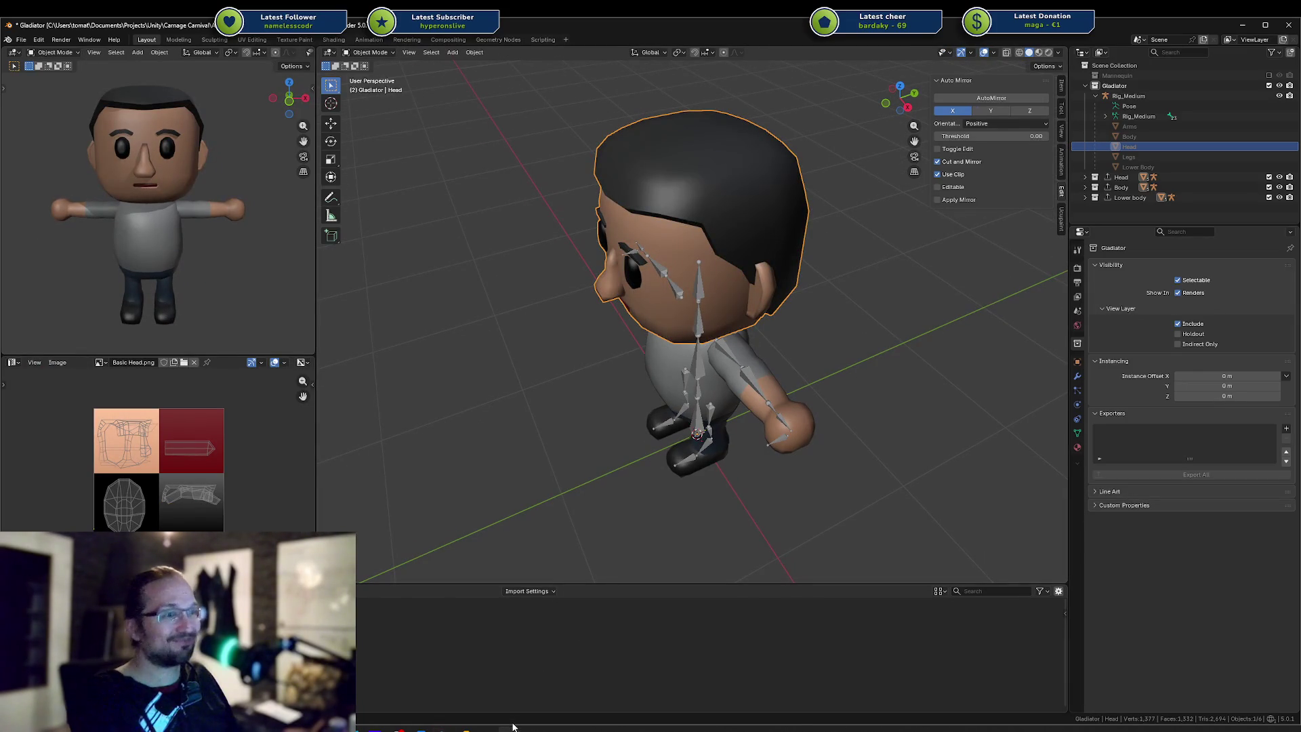
pyautogui.click(441, 730)
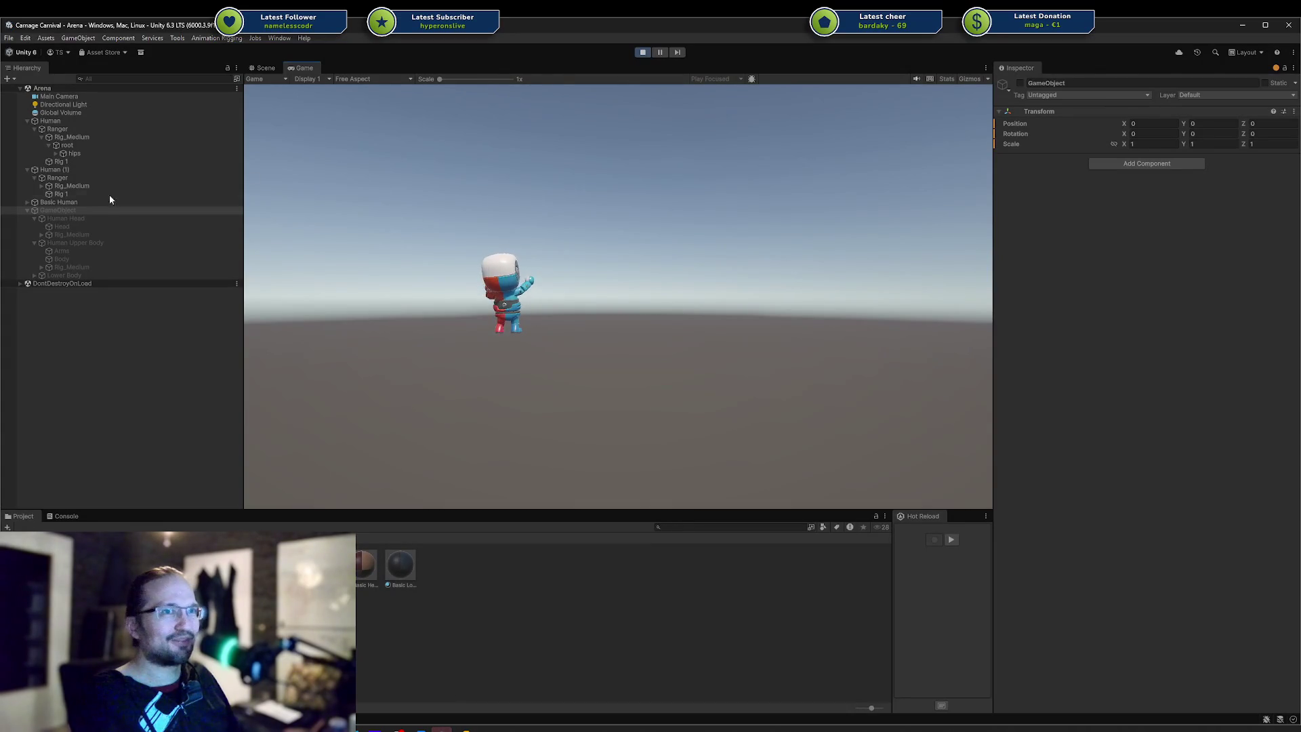
# In the Scene view, spawn the split human parts onto the Human rig with Spawn Da Hero
pyautogui.click(264, 68)
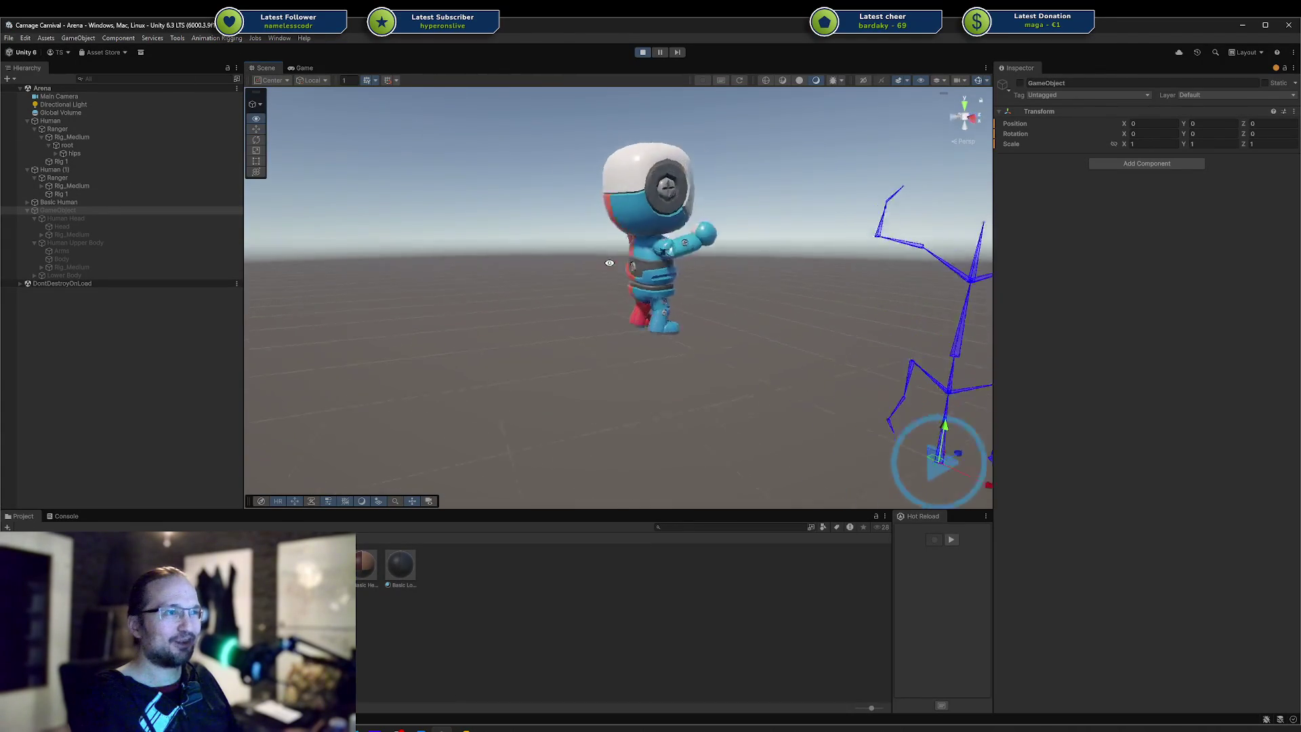
pyautogui.keyDown('alt'); pyautogui.moveTo(611, 284); pyautogui.dragTo(400, 278); pyautogui.keyUp('alt')
pyautogui.scroll(-5, 572, 263)
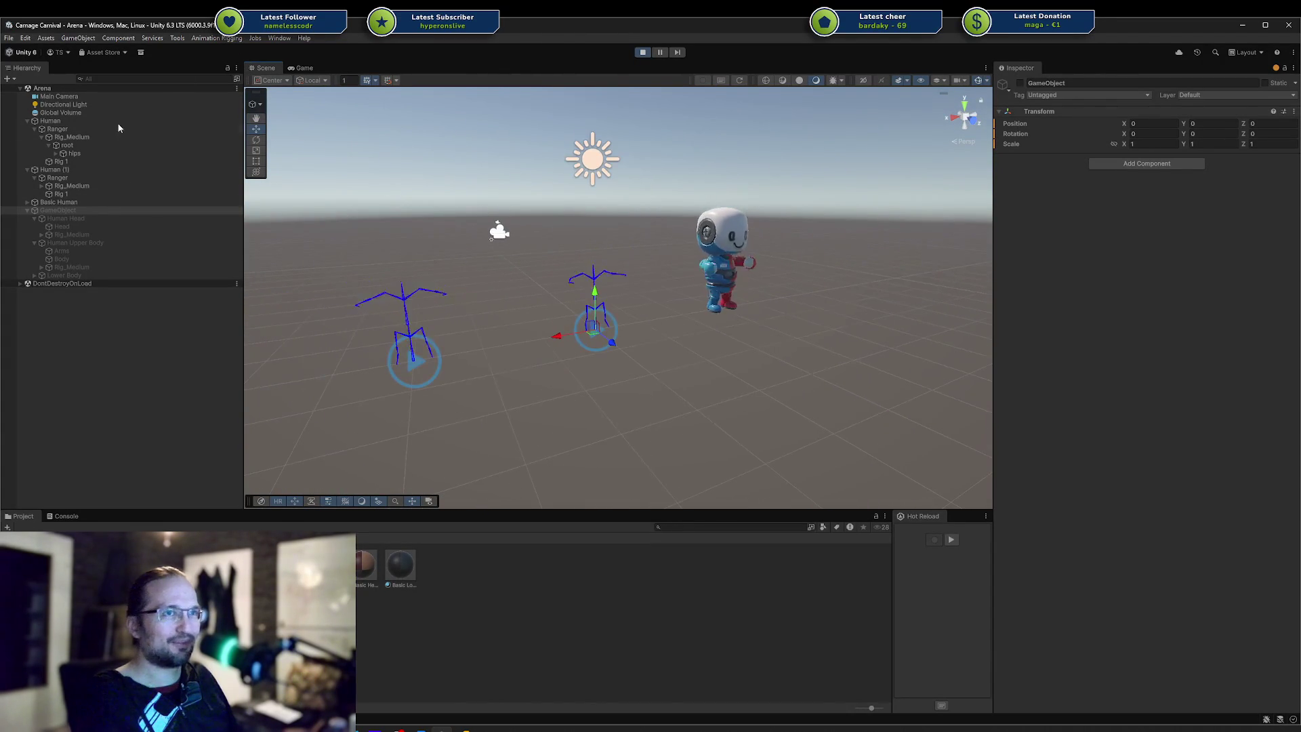
pyautogui.click(58, 171)
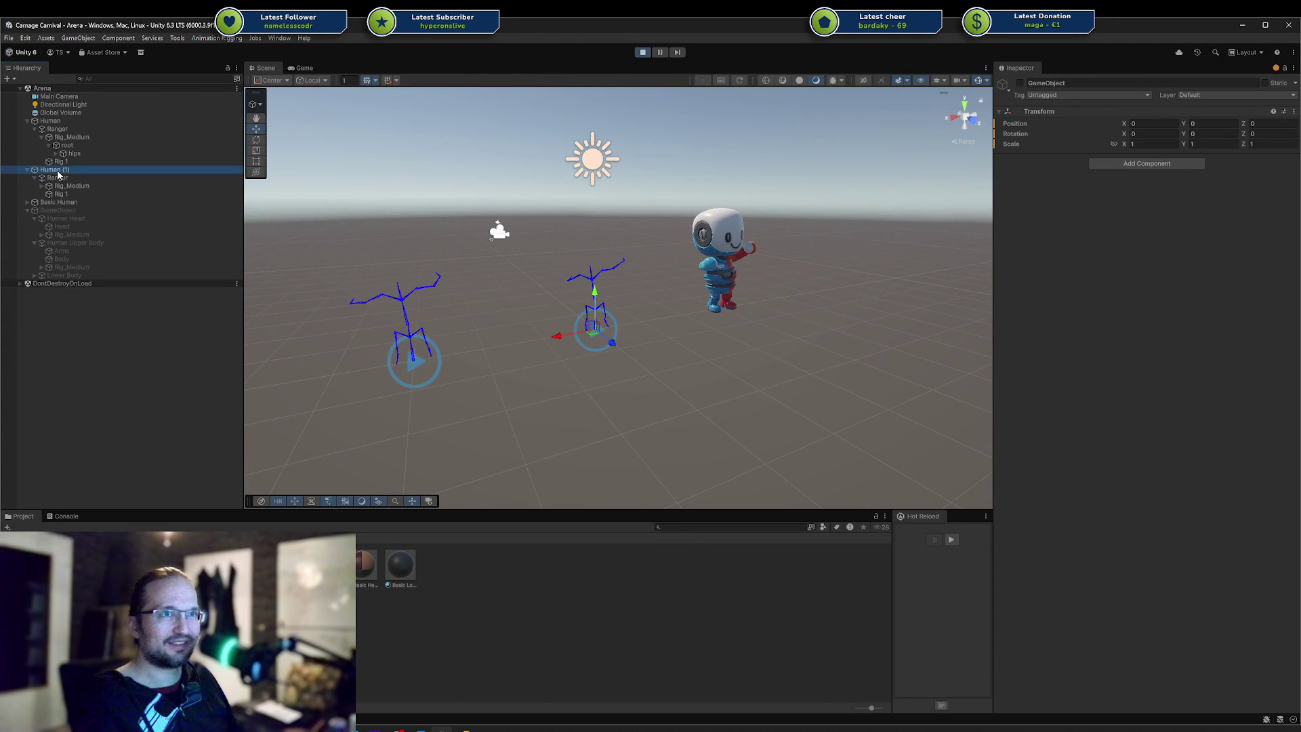
pyautogui.click(82, 122)
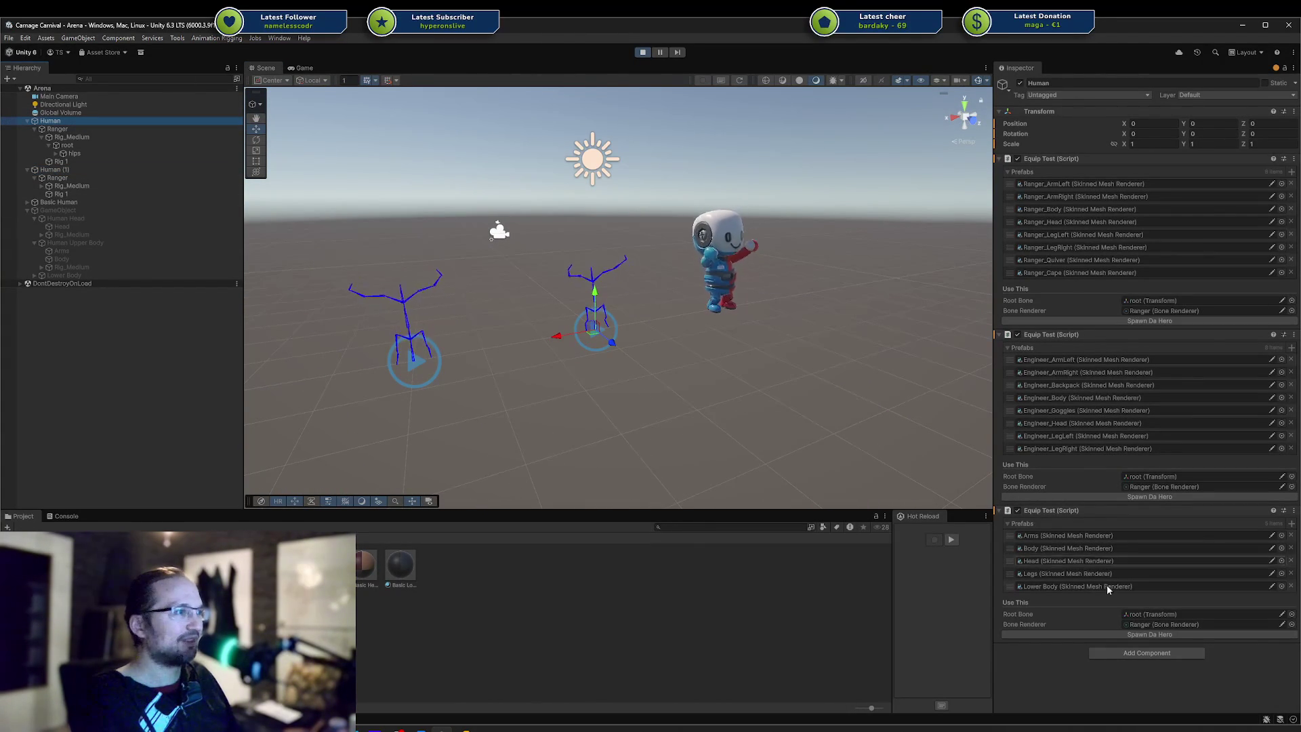
pyautogui.click(1125, 634)
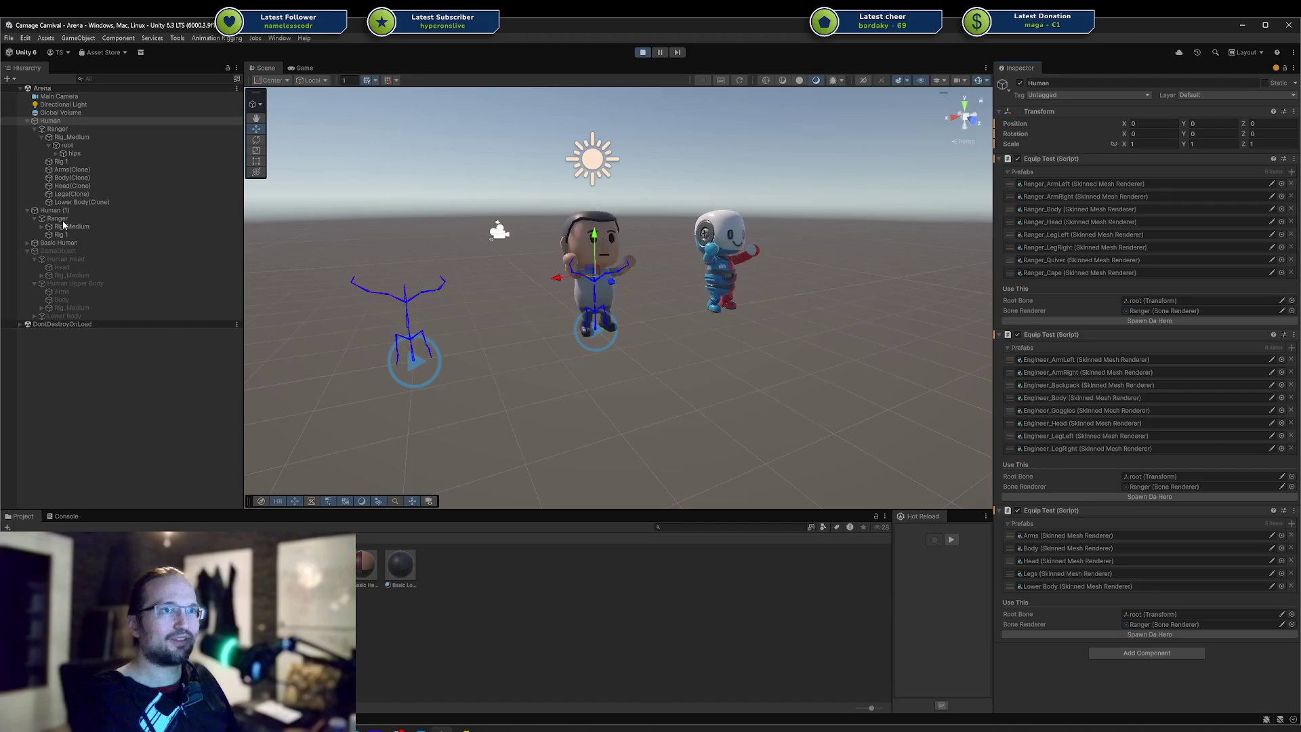
# Spawn a Ranger onto the Human (1) rig
pyautogui.click(53, 210)
pyautogui.click(1125, 321)
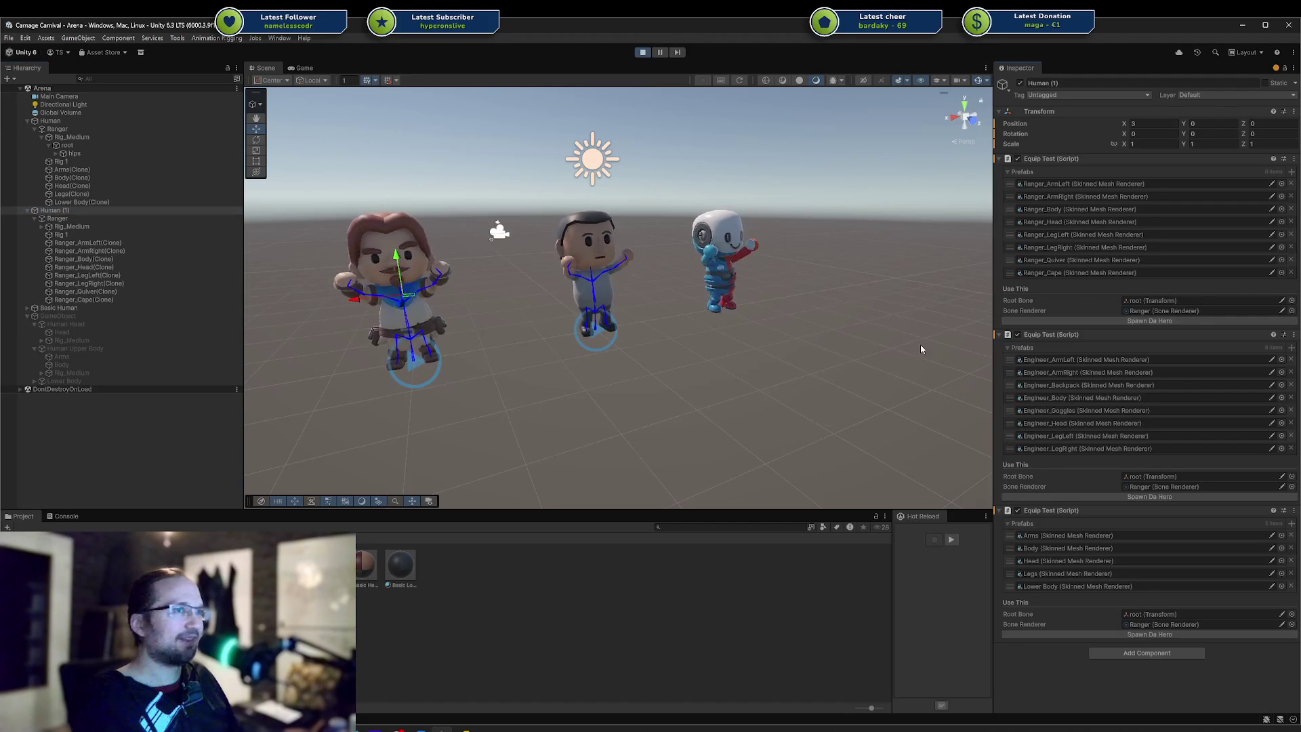
pyautogui.click(707, 328)
# Frame the Ranger, plain human and robot mannequin side by side from the front
pyautogui.moveTo(707, 329)
pyautogui.mouseDown(button='right')
pyautogui.moveTo(694, 306)
pyautogui.moveTo(651, 320)
pyautogui.moveTo(775, 345)
pyautogui.moveTo(751, 329)
pyautogui.mouseUp(button='right')
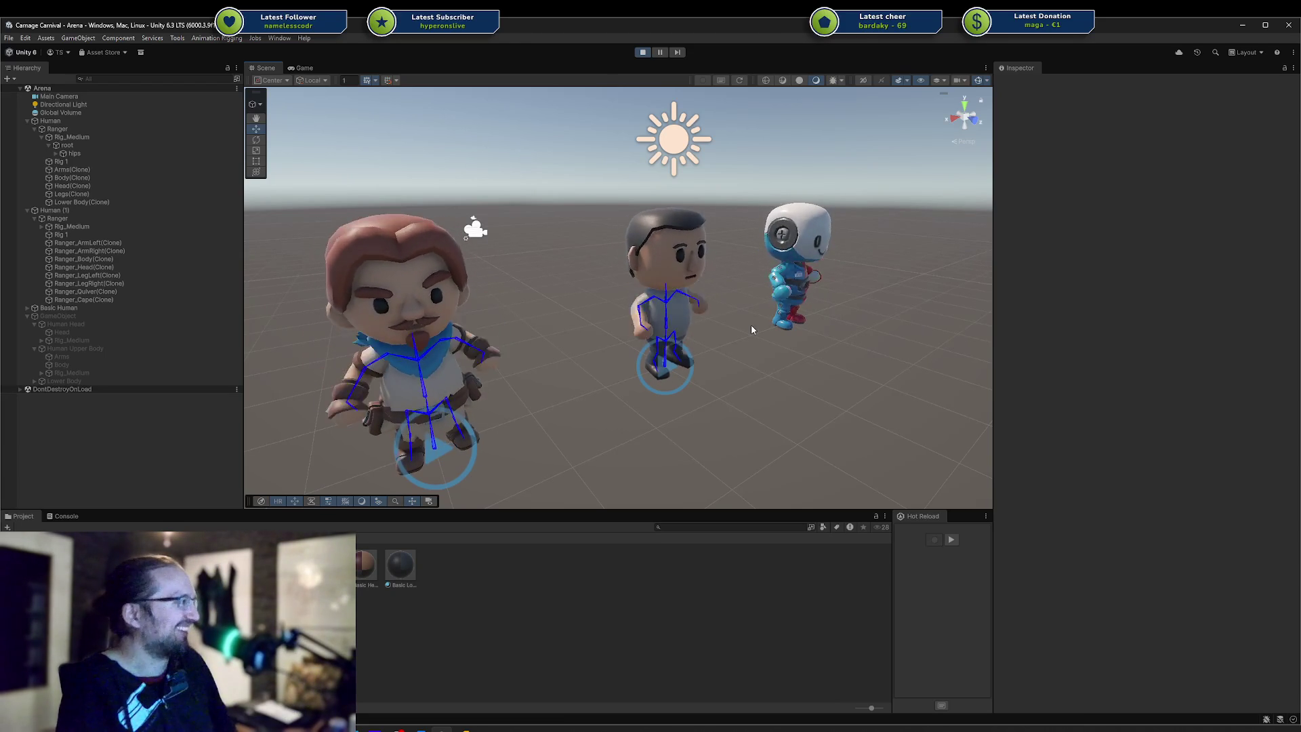
pyautogui.moveTo(759, 282)
pyautogui.keyDown('alt'); pyautogui.mouseDown()
pyautogui.moveTo(634, 263)
pyautogui.moveTo(676, 257)
pyautogui.mouseUp(); pyautogui.keyUp('alt')
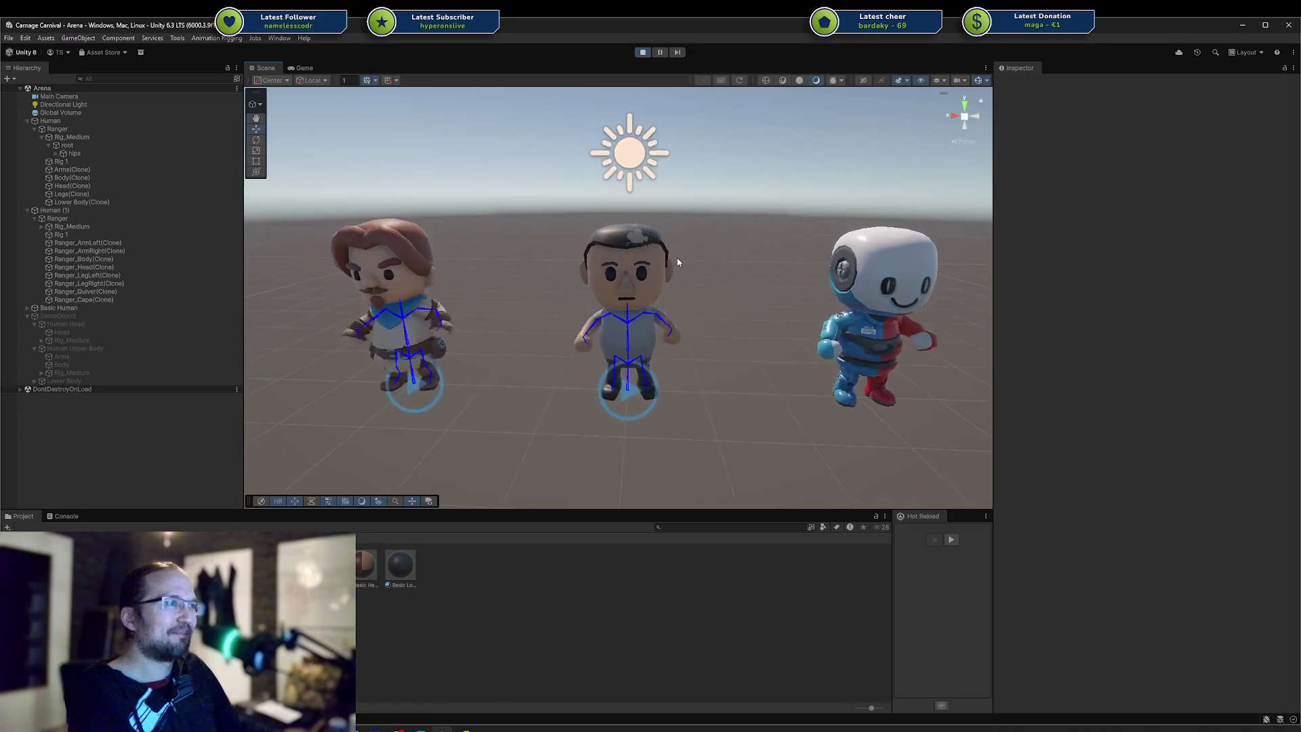
pyautogui.click(866, 278)
pyautogui.click(764, 244)
pyautogui.moveTo(764, 244)
pyautogui.mouseDown(button='middle')
pyautogui.moveTo(562, 227)
pyautogui.moveTo(633, 217)
pyautogui.mouseUp(button='middle')
pyautogui.scroll(5, 561, 221)
pyautogui.keyDown('alt'); pyautogui.moveTo(634, 219); pyautogui.dragTo(616, 225); pyautogui.keyUp('alt')
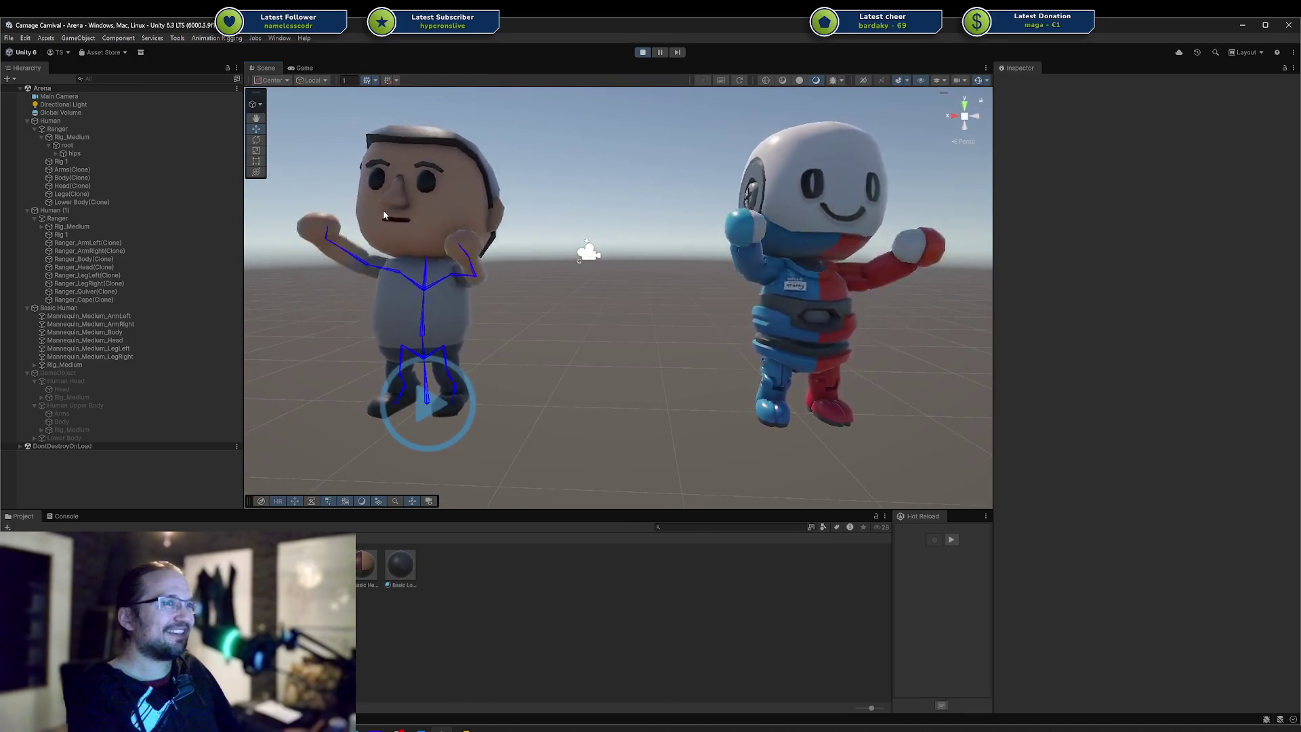
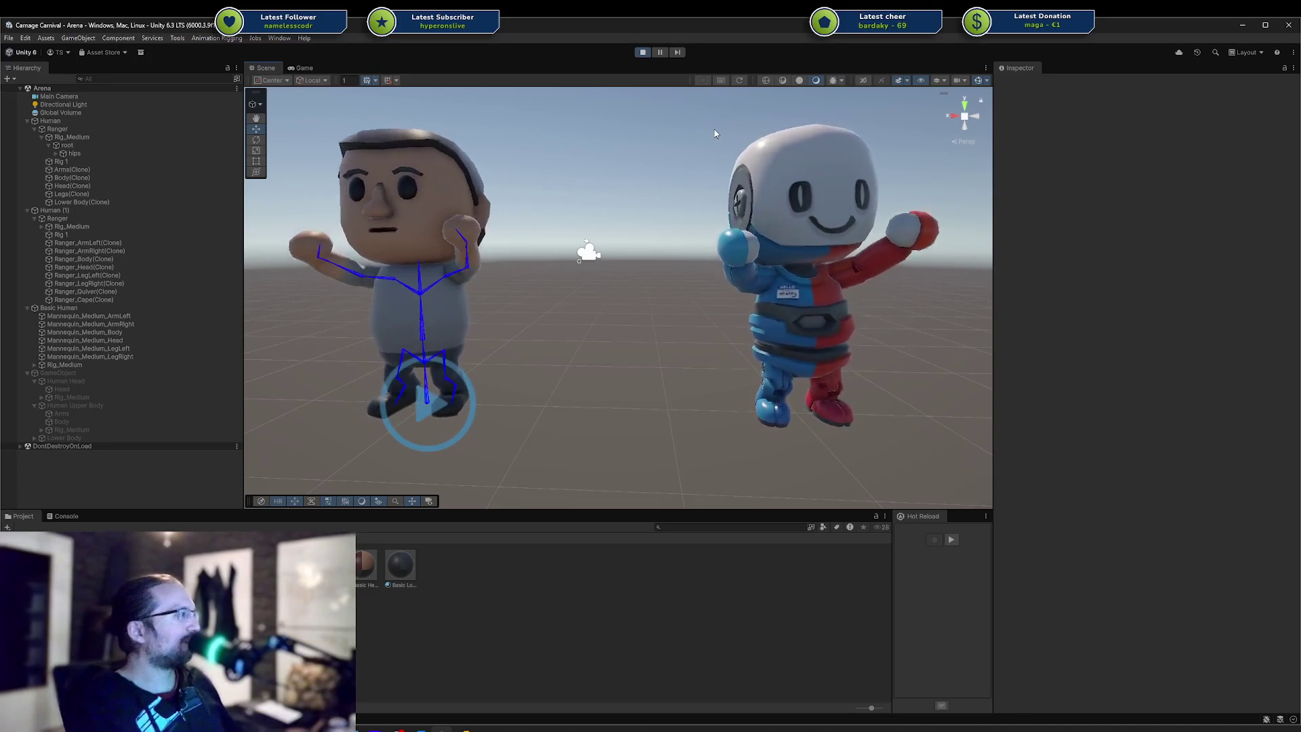
# Zoom out, pan and orbit the Scene view to look down on the Ranger, Basic Human and robot
pyautogui.scroll(-3, 612, 261)
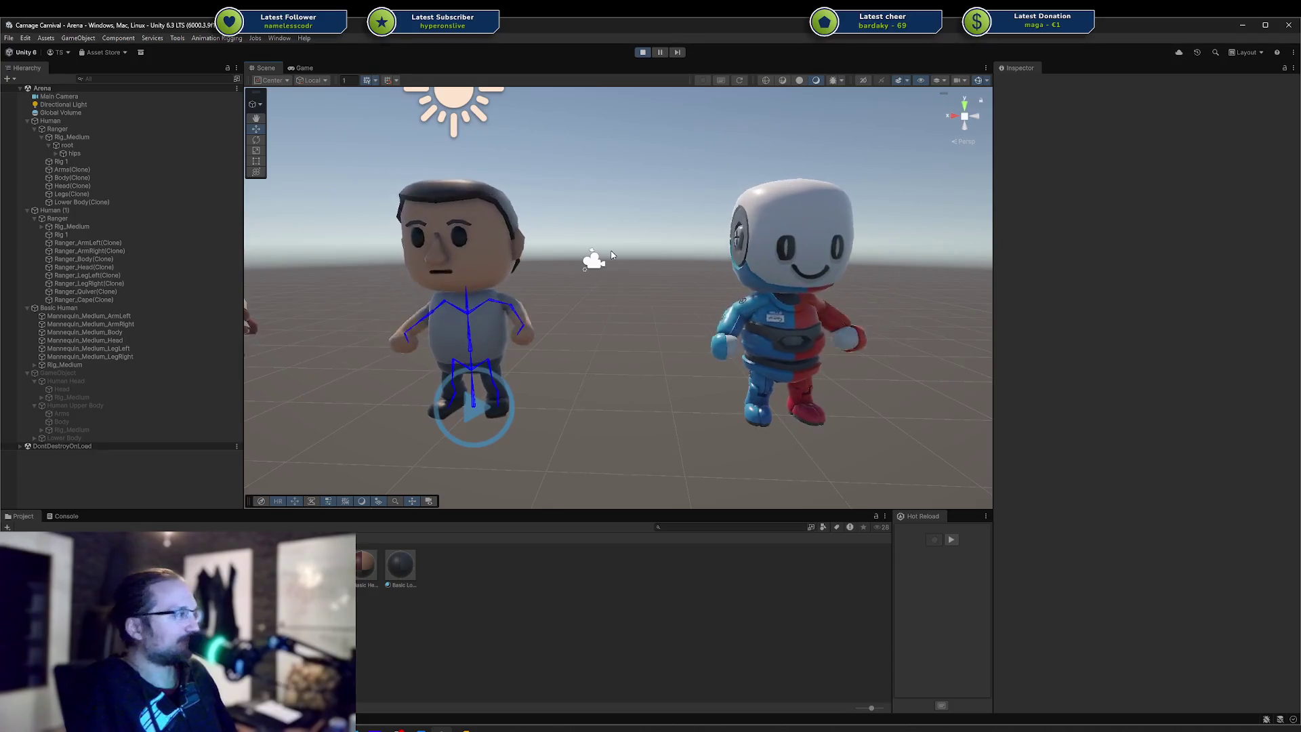
pyautogui.moveTo(612, 255)
pyautogui.mouseDown(button='middle')
pyautogui.moveTo(760, 203)
pyautogui.moveTo(756, 216)
pyautogui.mouseUp(button='middle')
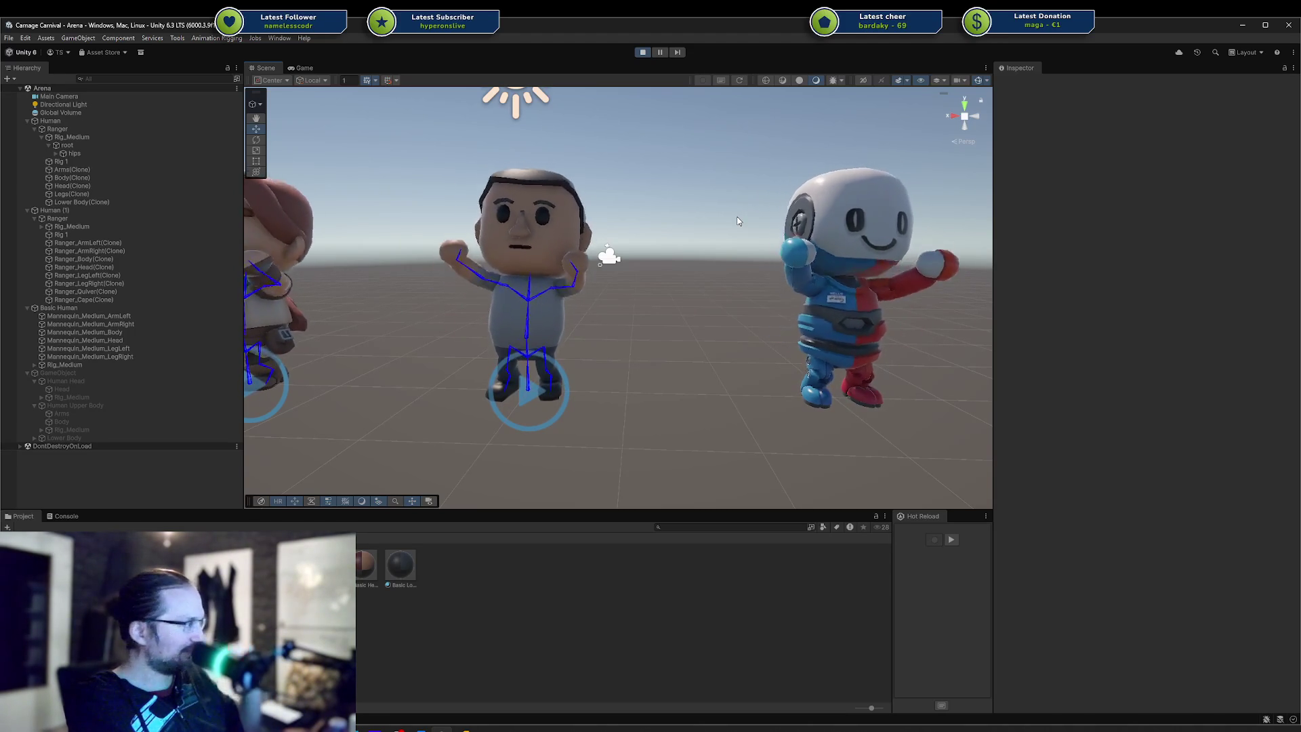
pyautogui.moveTo(680, 256); pyautogui.dragTo(676, 259, button='middle')
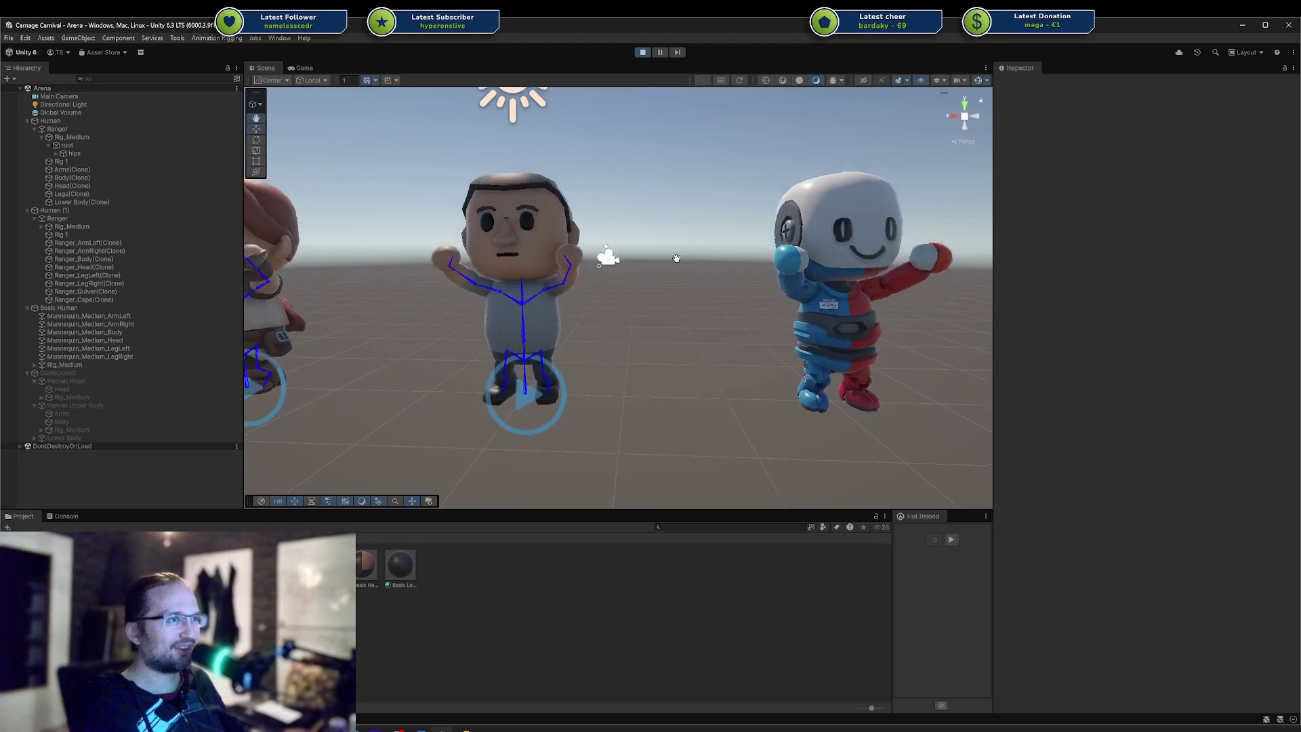
pyautogui.scroll(-5, 677, 258)
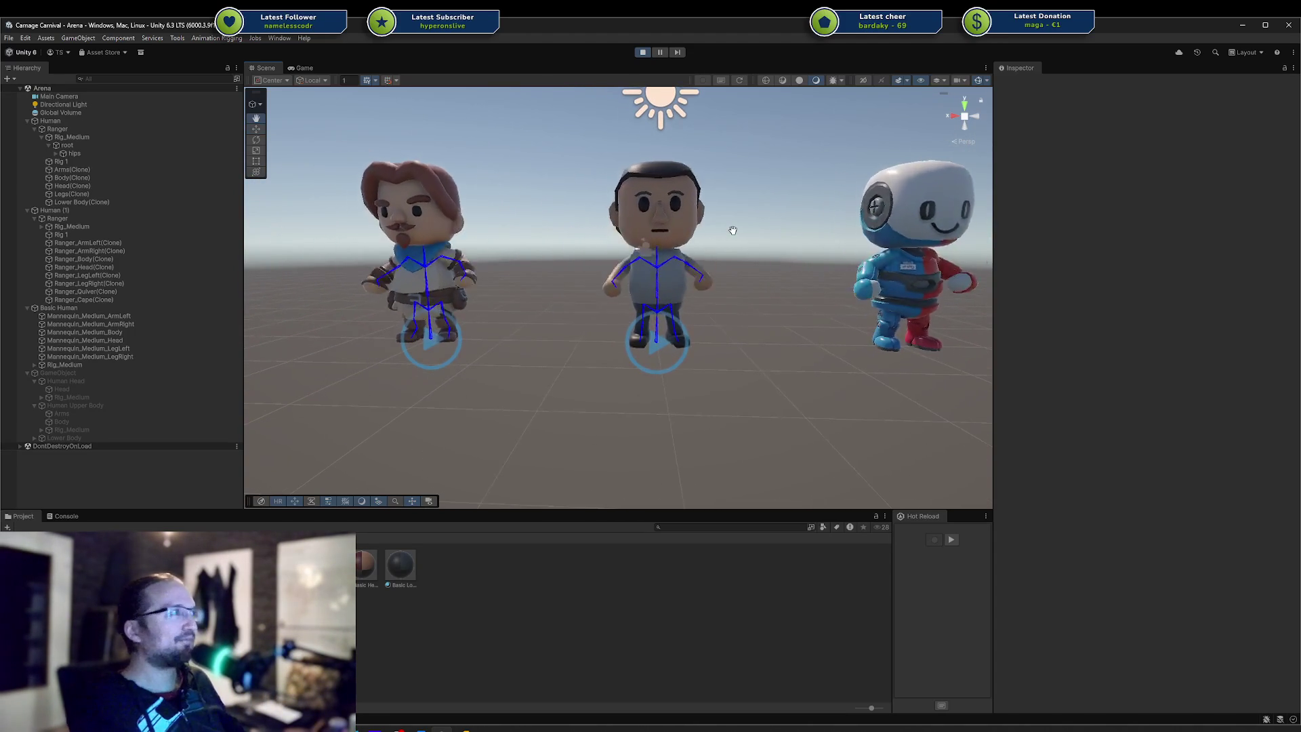
pyautogui.moveTo(733, 231)
pyautogui.keyDown('alt'); pyautogui.mouseDown()
pyautogui.moveTo(756, 283)
pyautogui.moveTo(771, 274)
pyautogui.mouseUp(); pyautogui.keyUp('alt')
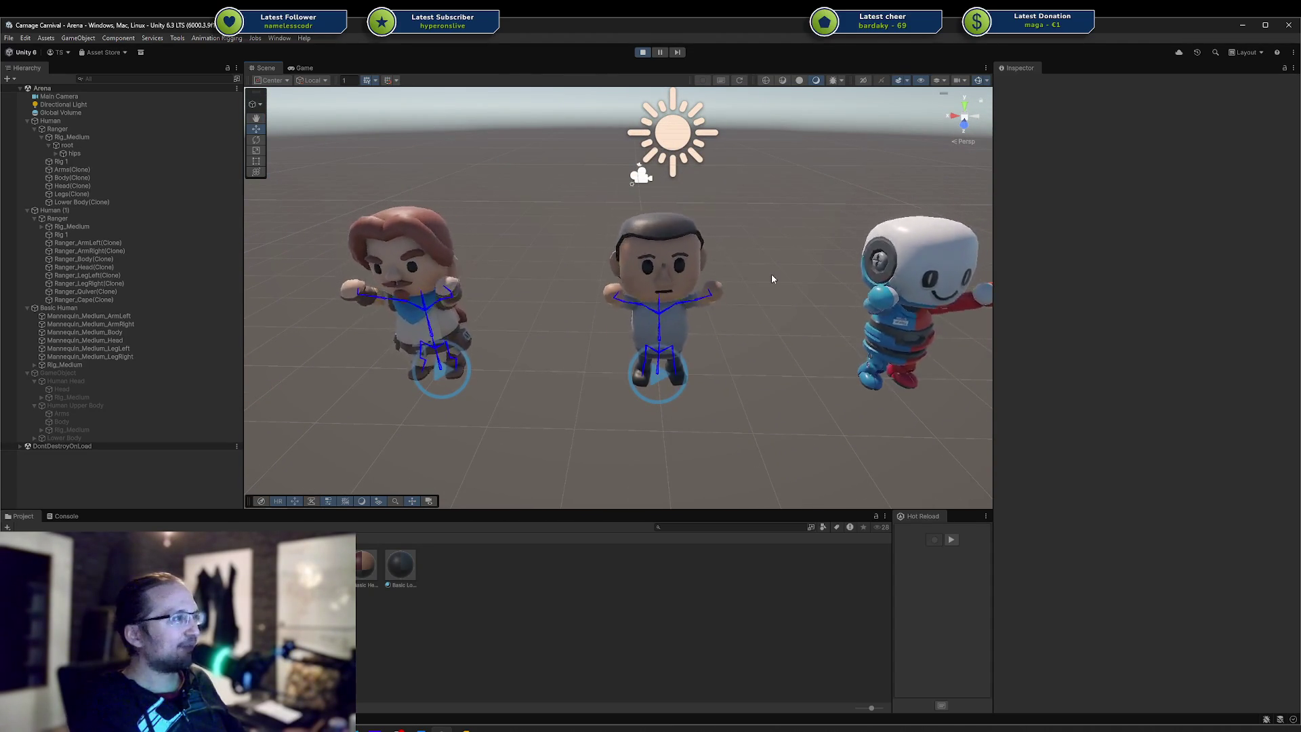
pyautogui.keyDown('alt'); pyautogui.moveTo(763, 280); pyautogui.dragTo(740, 282); pyautogui.keyUp('alt')
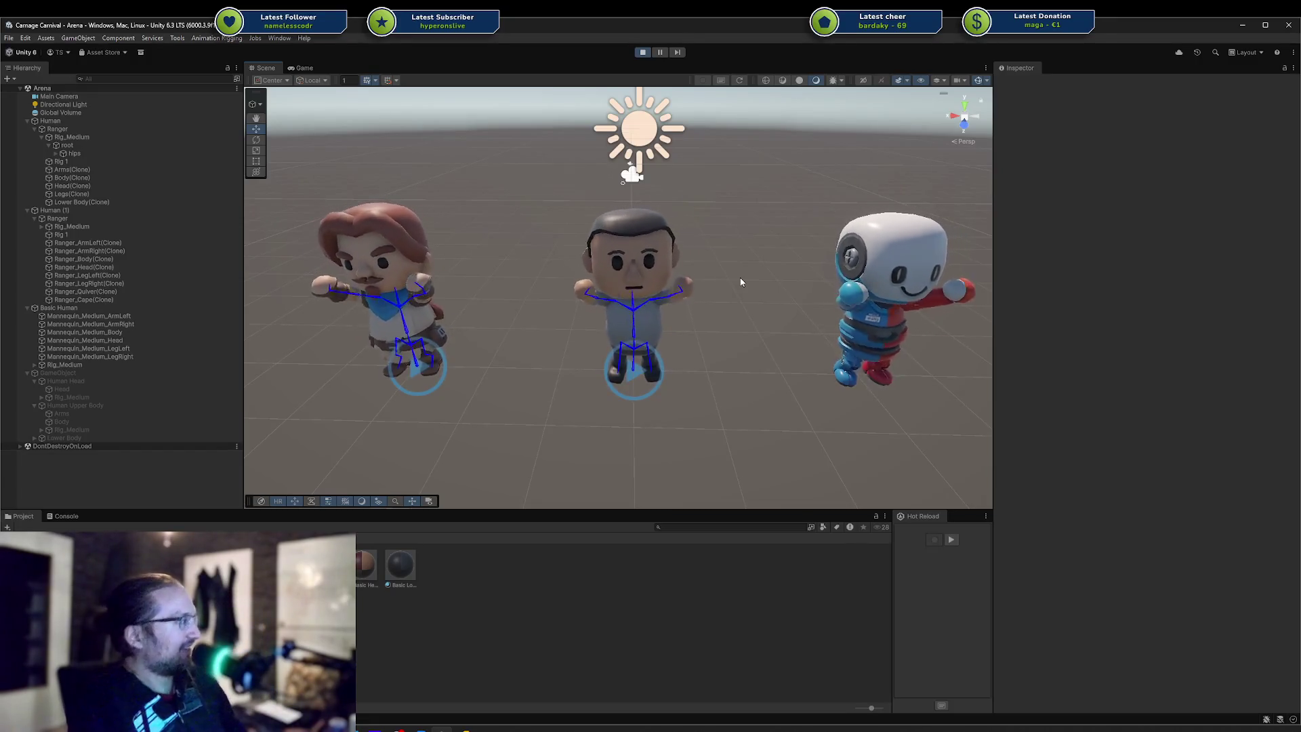
# Fly the Scene camera around the characters with Q and W/S, tilting up to the horizon
pyautogui.press('q')
pyautogui.moveTo(755, 274)
pyautogui.mouseDown(button='right')
pyautogui.moveTo(766, 264)
pyautogui.moveTo(751, 291)
pyautogui.moveTo(776, 282)
pyautogui.moveTo(717, 305)
pyautogui.moveTo(750, 291)
pyautogui.mouseUp(button='right')
pyautogui.press('s')
pyautogui.press('w')
pyautogui.press('w')
pyautogui.press('w')
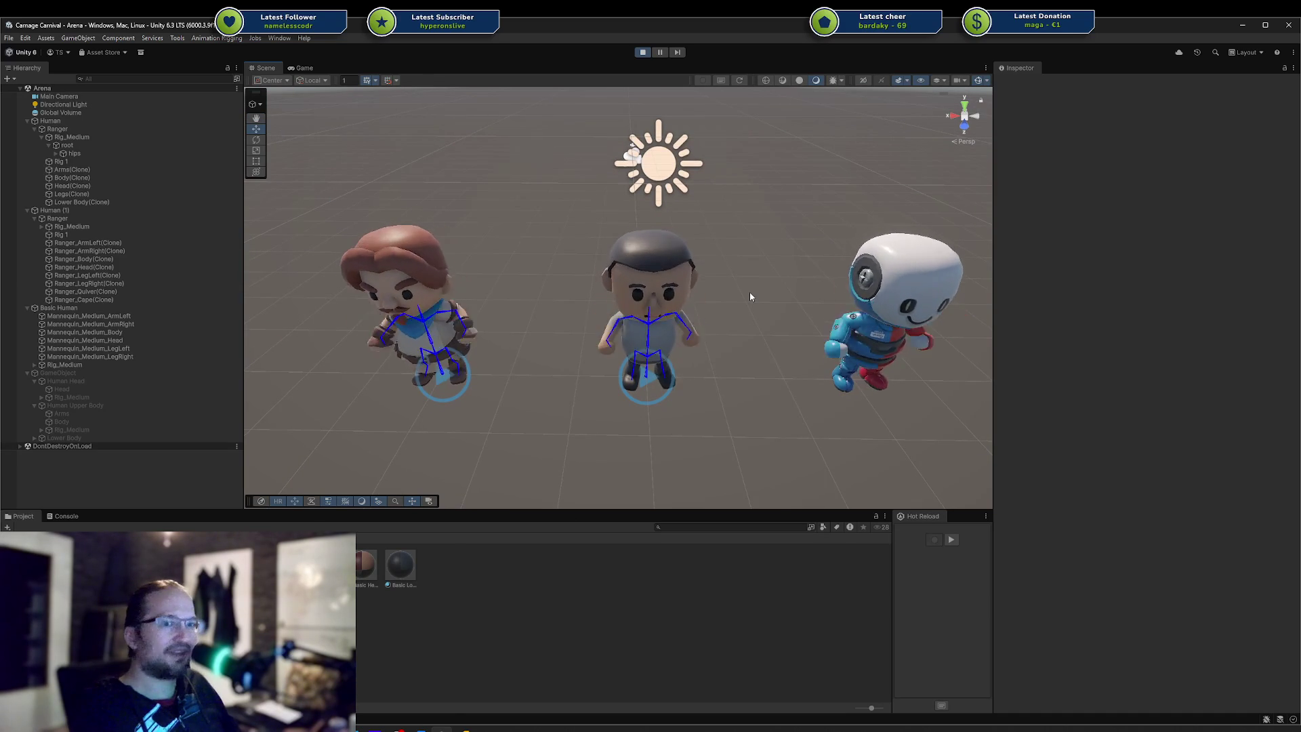
pyautogui.moveTo(726, 319); pyautogui.dragTo(731, 304, button='right')
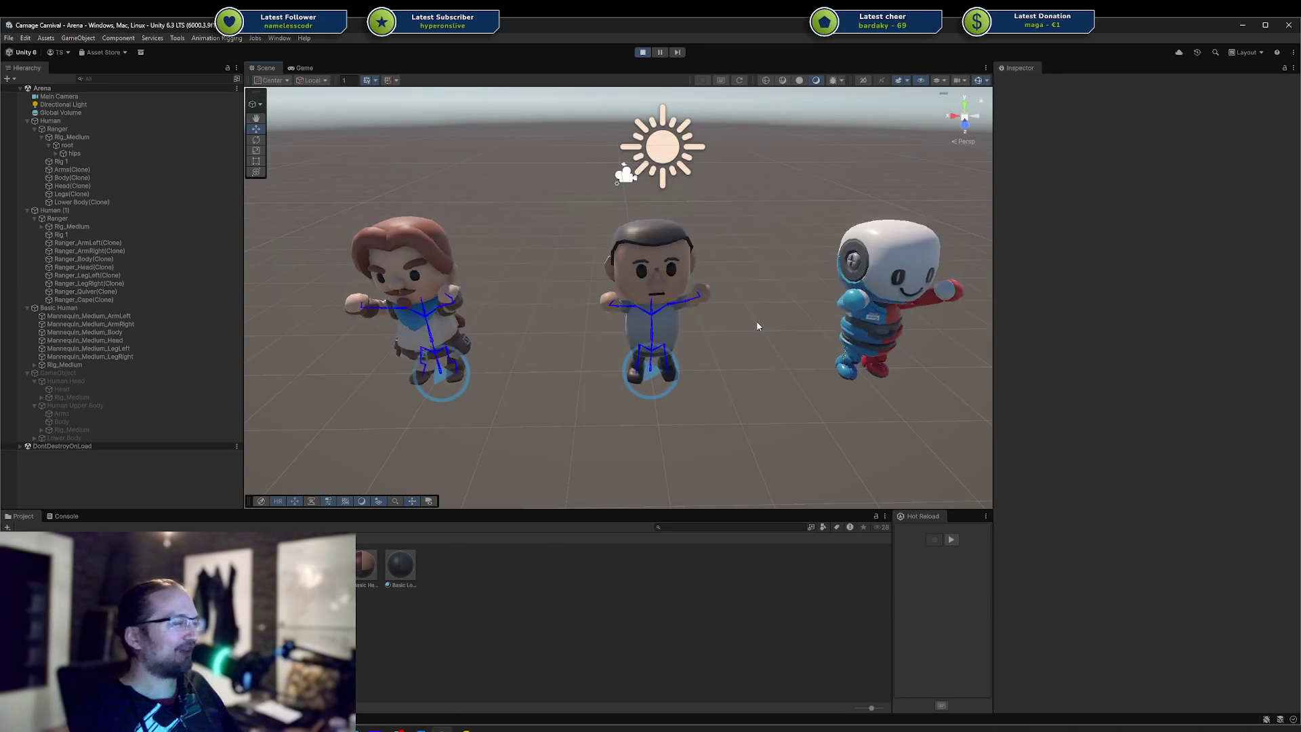
# Reframe the characters and sun, then bring up Rider's EquipTest.cs with AI Chat open
pyautogui.moveTo(729, 323)
pyautogui.mouseDown(button='right')
pyautogui.moveTo(732, 299)
pyautogui.moveTo(717, 327)
pyautogui.mouseUp(button='right')
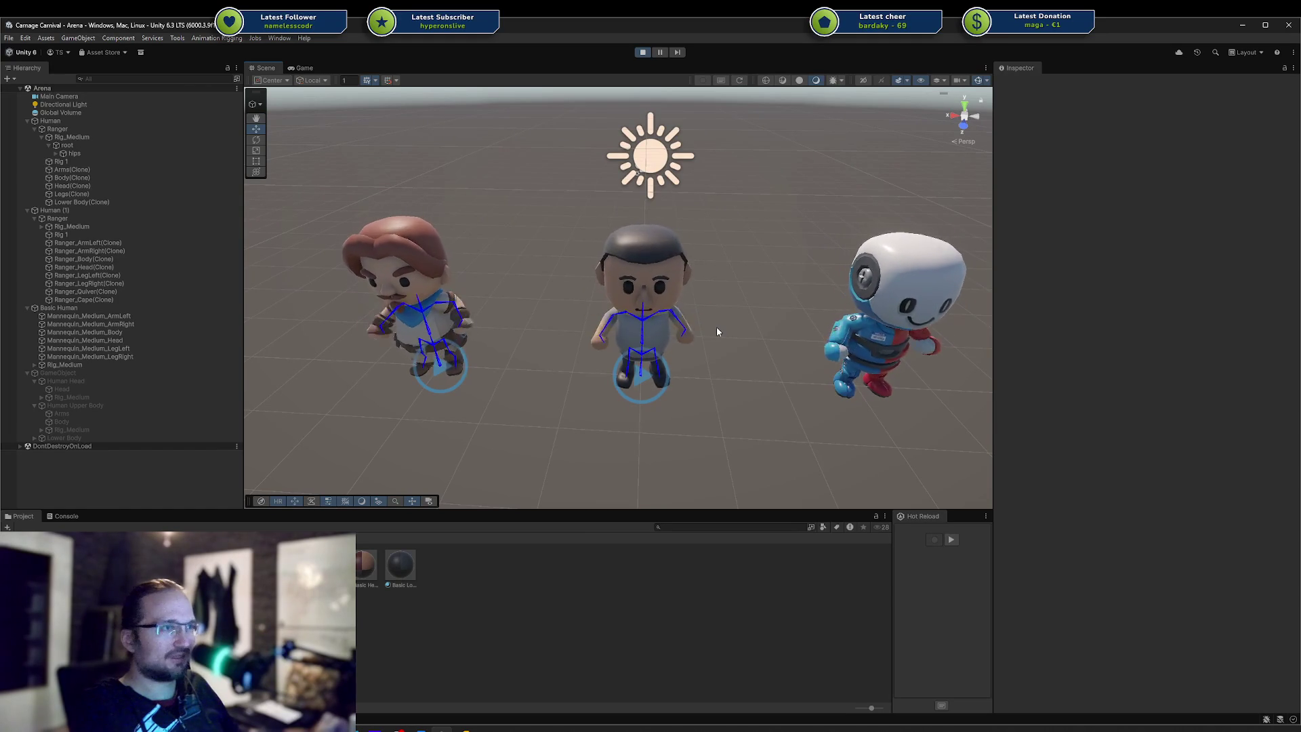
pyautogui.moveTo(723, 327); pyautogui.dragTo(725, 306, button='middle')
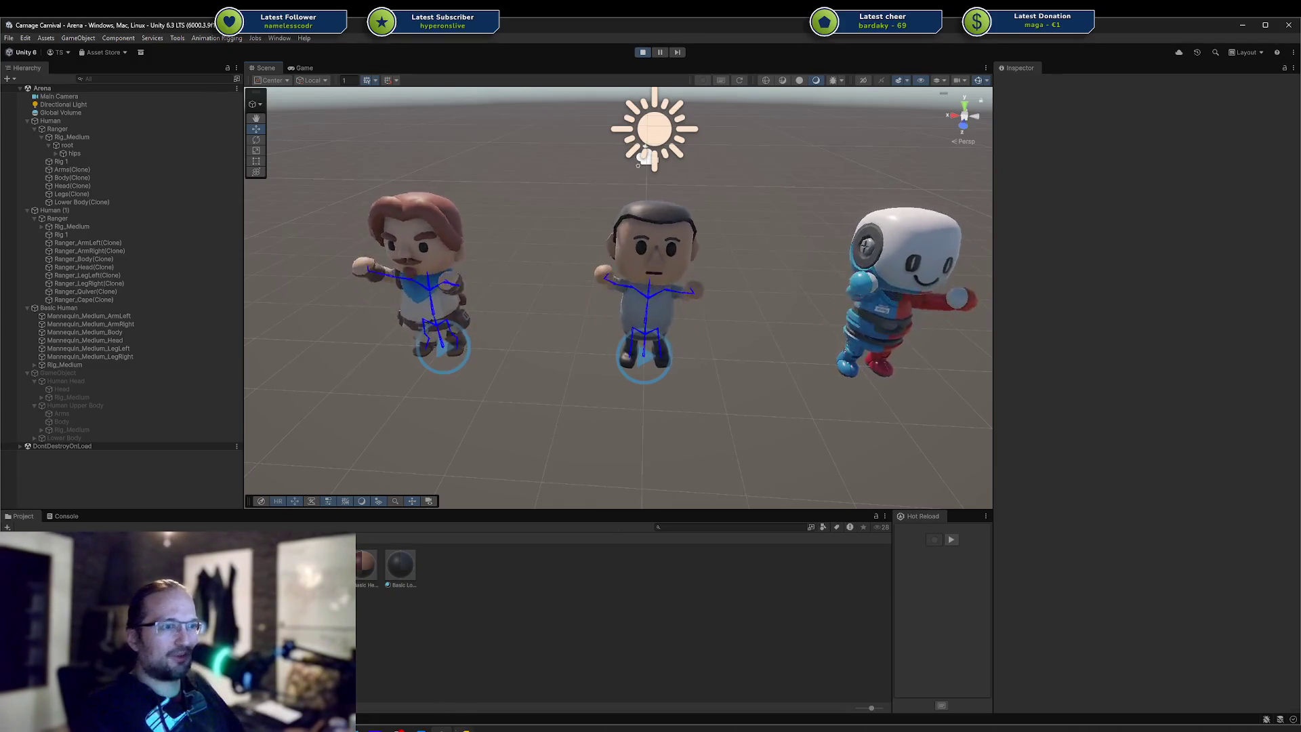
pyautogui.hotkey('alt', 'Tab')
pyautogui.click(1291, 69)
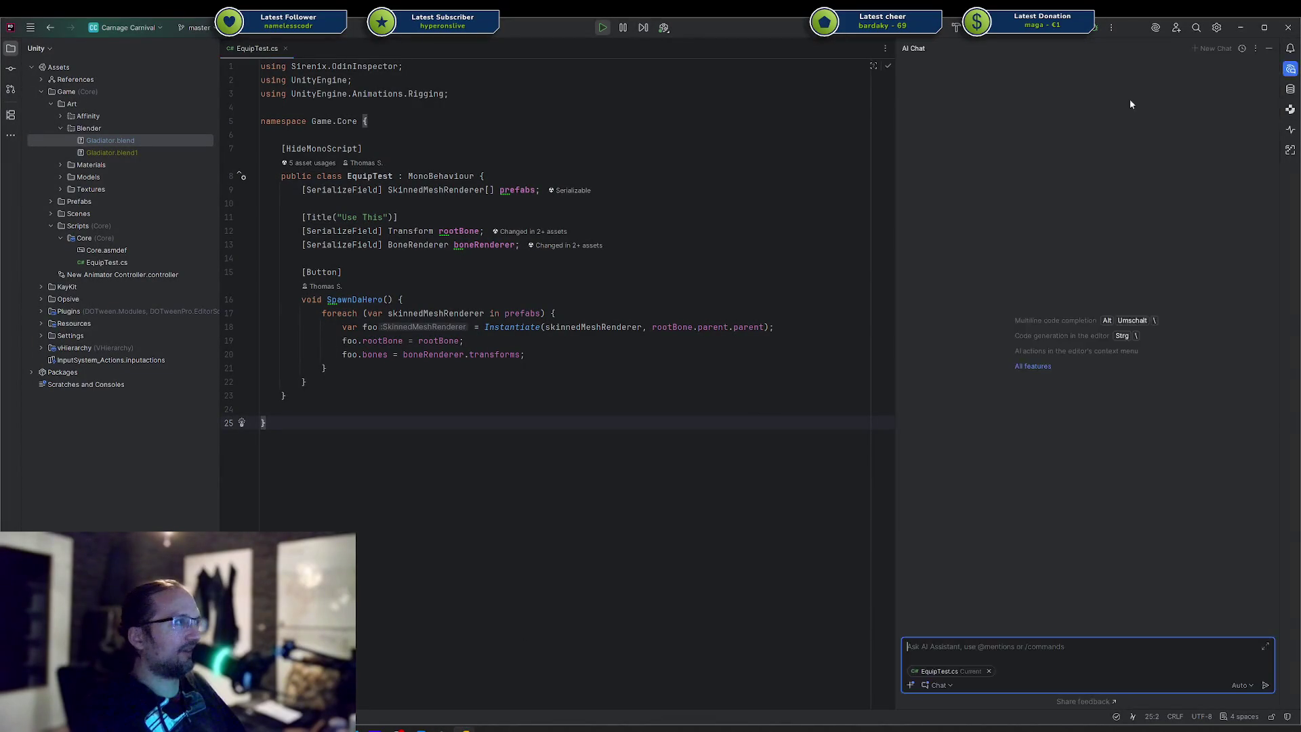
# Drag the splitter right to narrow the AI Chat panel beside EquipTest.cs
pyautogui.moveTo(895, 168); pyautogui.dragTo(1001, 167)
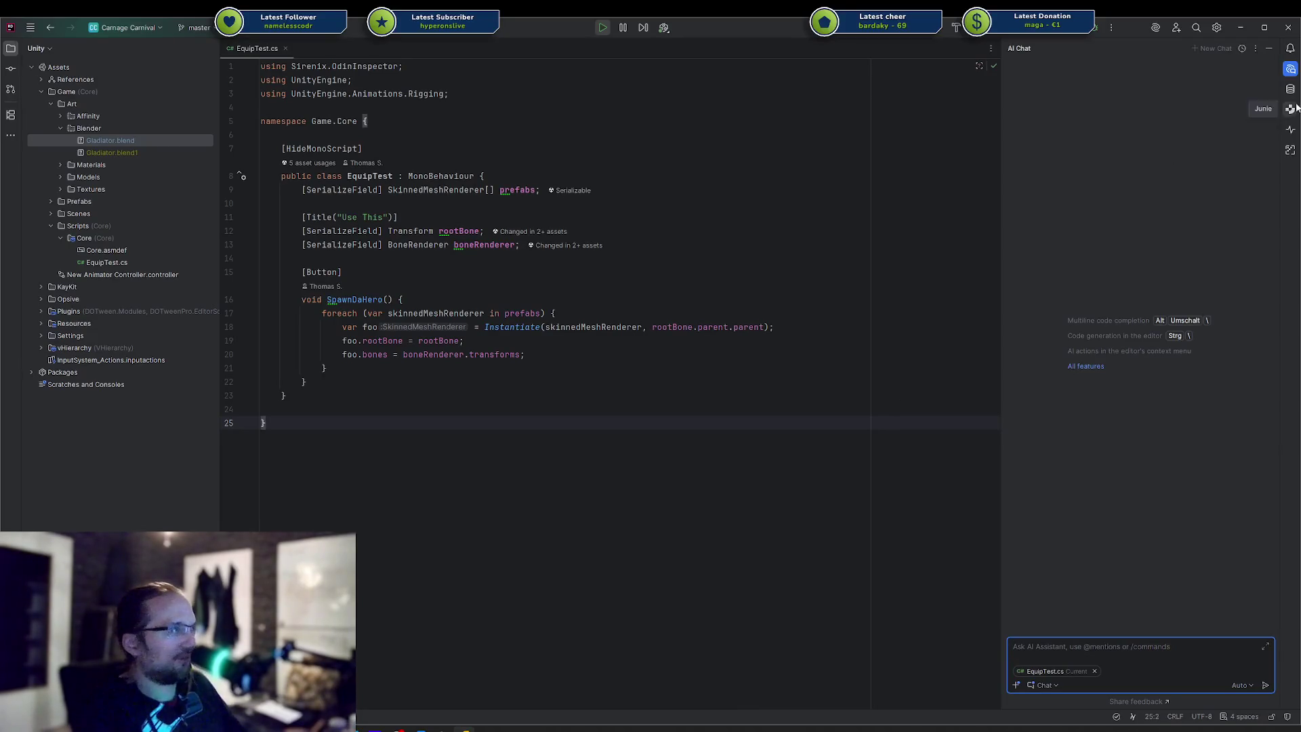
pyautogui.click(1291, 70)
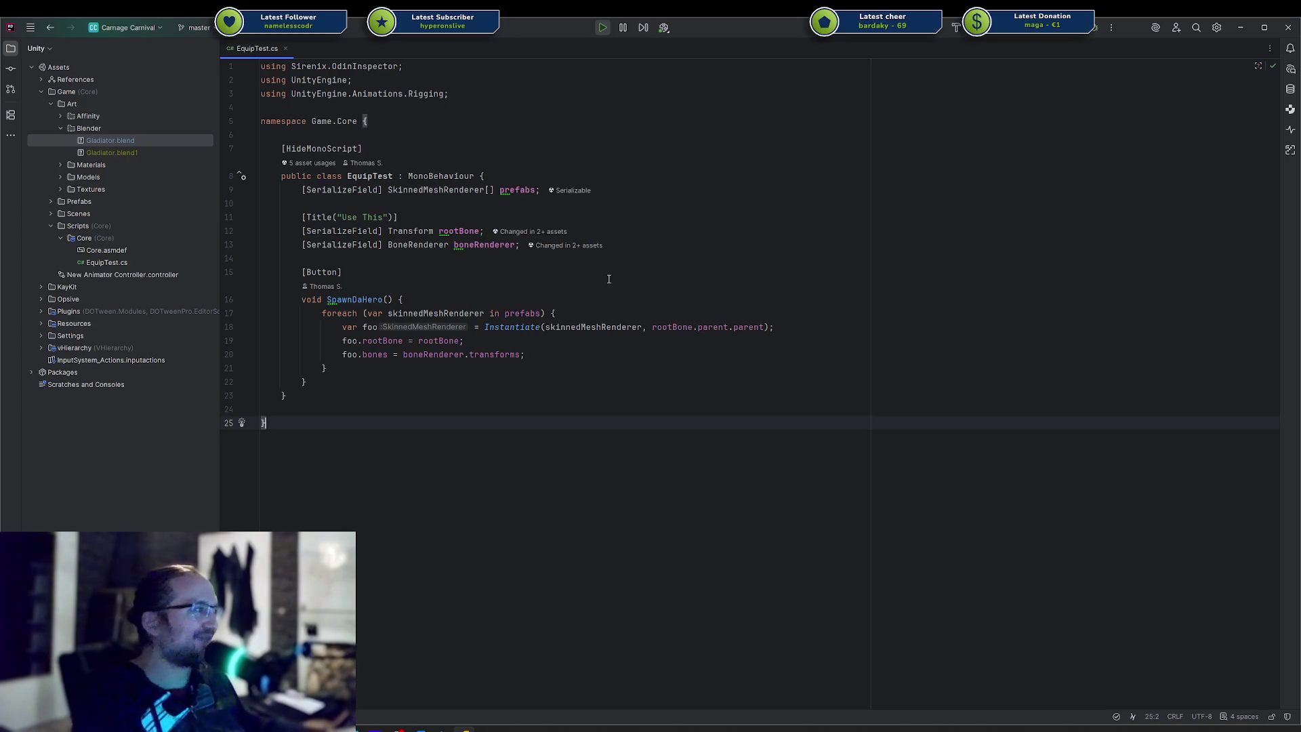
pyautogui.click(632, 272)
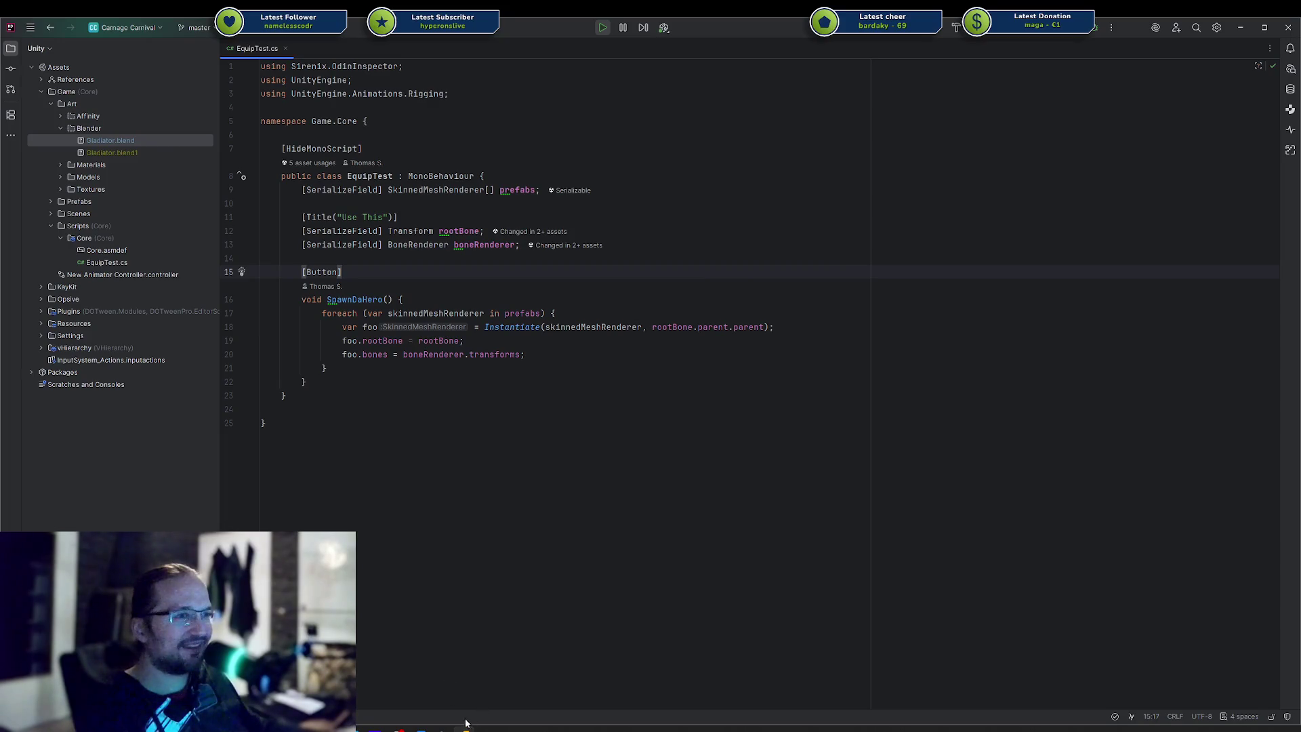
# Switch to Unity and orbit the Arena view to compare the Ranger, Basic Human and robot
pyautogui.moveTo(440, 730)
pyautogui.click(440, 685)
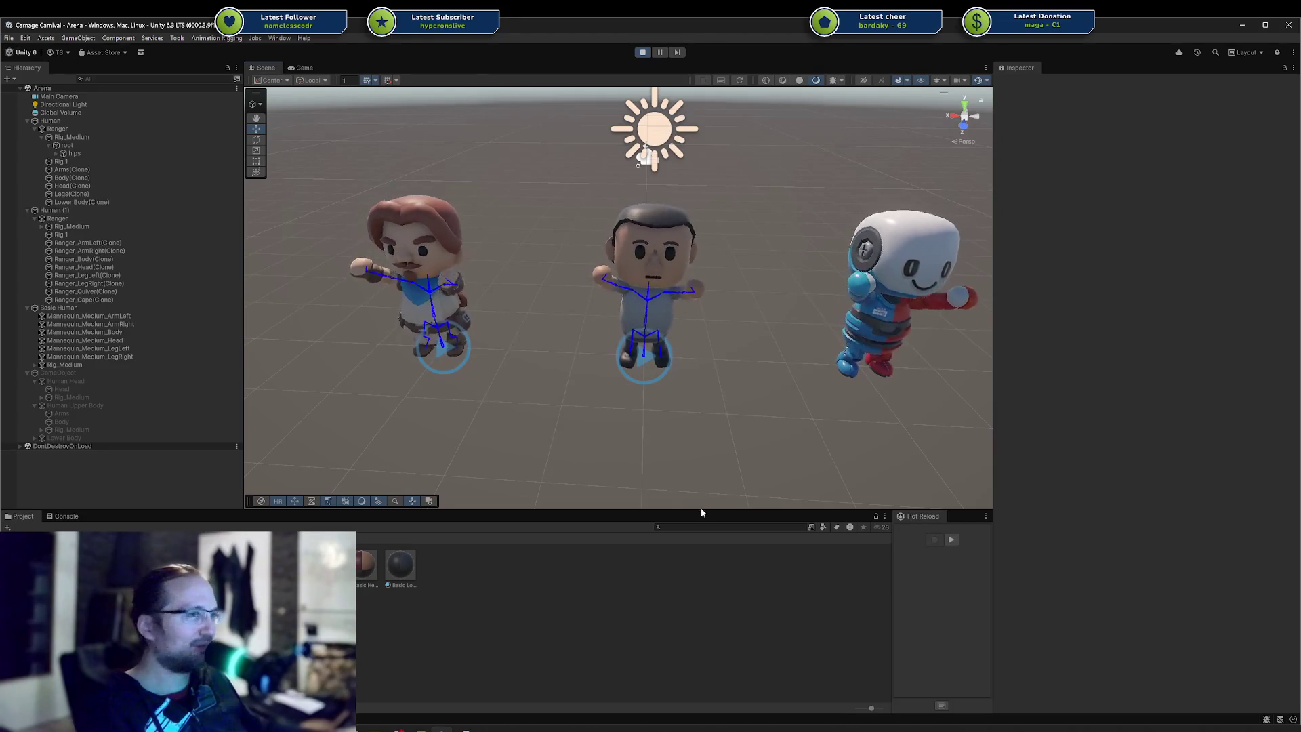
pyautogui.moveTo(580, 462)
pyautogui.mouseDown(button='middle')
pyautogui.moveTo(597, 435)
pyautogui.moveTo(572, 413)
pyautogui.moveTo(584, 398)
pyautogui.moveTo(555, 422)
pyautogui.moveTo(561, 431)
pyautogui.mouseUp(button='middle')
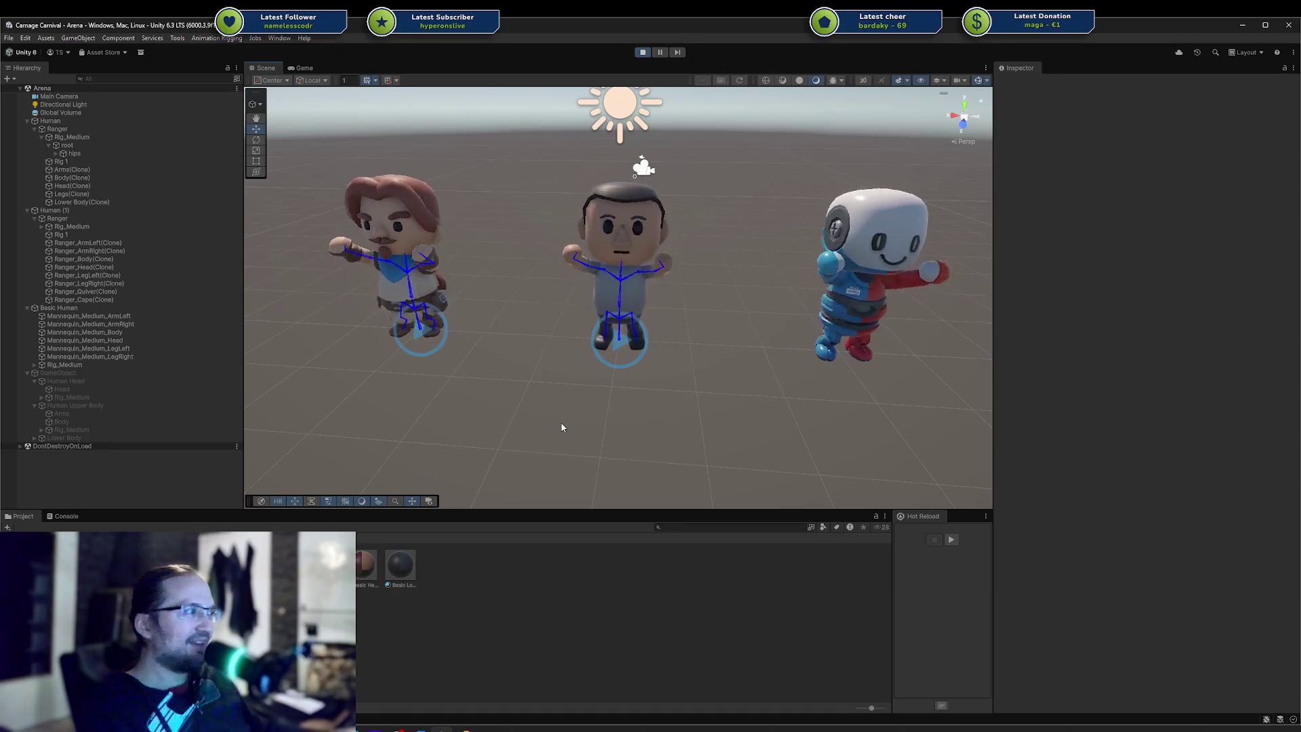
pyautogui.moveTo(563, 418); pyautogui.dragTo(588, 416, button='middle')
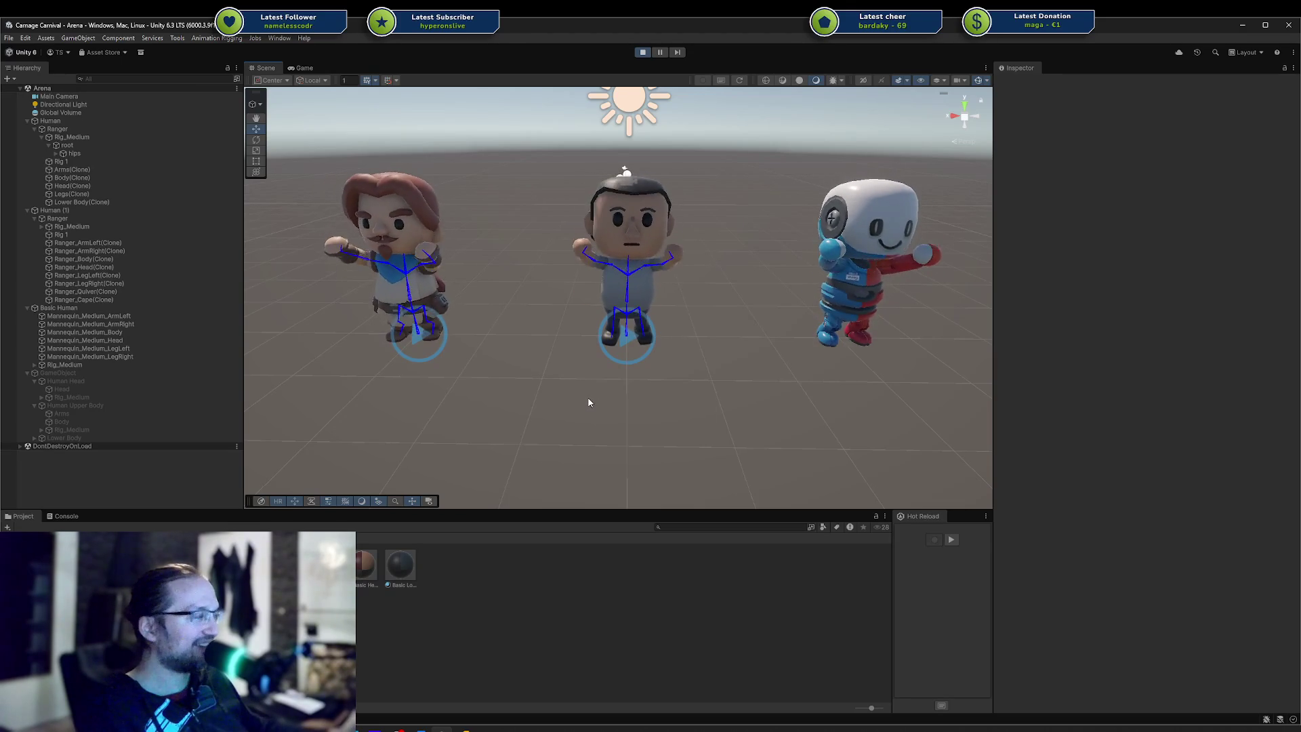
pyautogui.moveTo(633, 396)
pyautogui.keyDown('alt'); pyautogui.mouseDown()
pyautogui.moveTo(570, 401)
pyautogui.moveTo(616, 404)
pyautogui.mouseUp(); pyautogui.keyUp('alt')
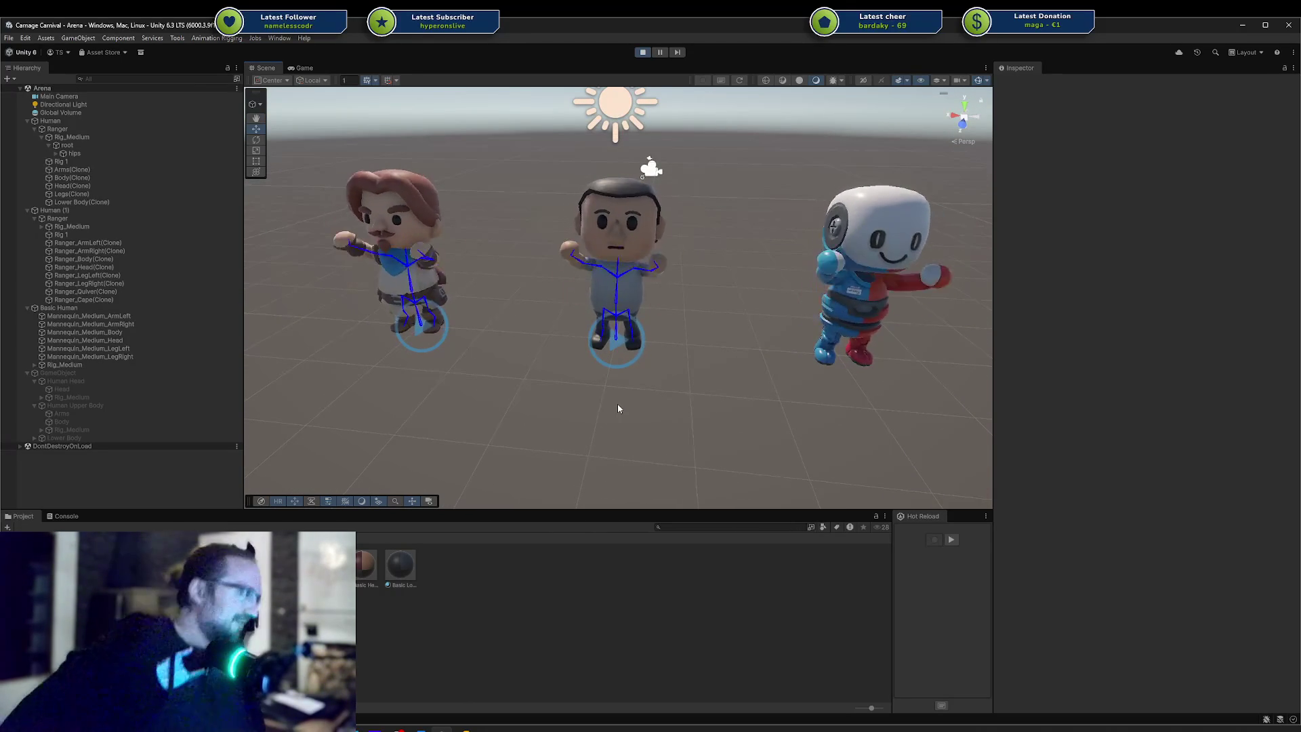
pyautogui.keyDown('alt'); pyautogui.moveTo(601, 416); pyautogui.dragTo(610, 414); pyautogui.keyUp('alt')
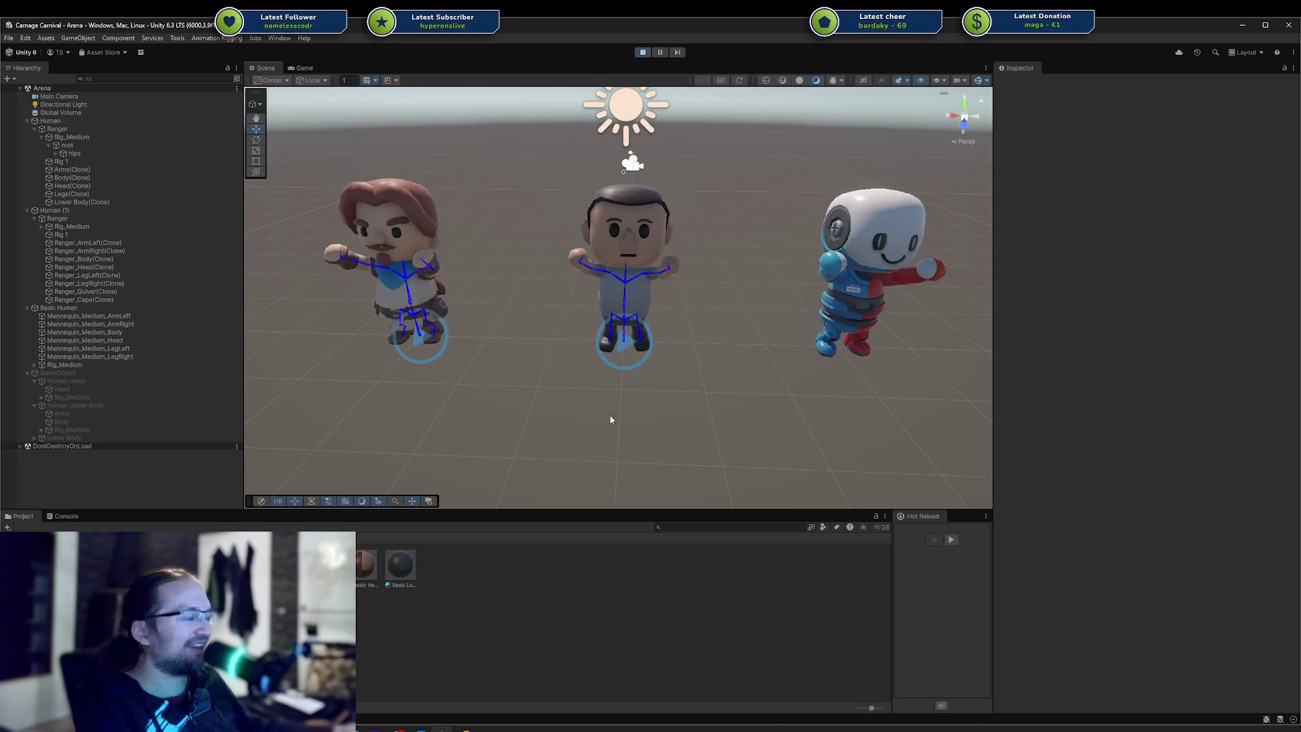
pyautogui.moveTo(693, 424)
pyautogui.keyDown('alt'); pyautogui.mouseDown()
pyautogui.moveTo(683, 395)
pyautogui.moveTo(694, 404)
pyautogui.mouseUp(); pyautogui.keyUp('alt')
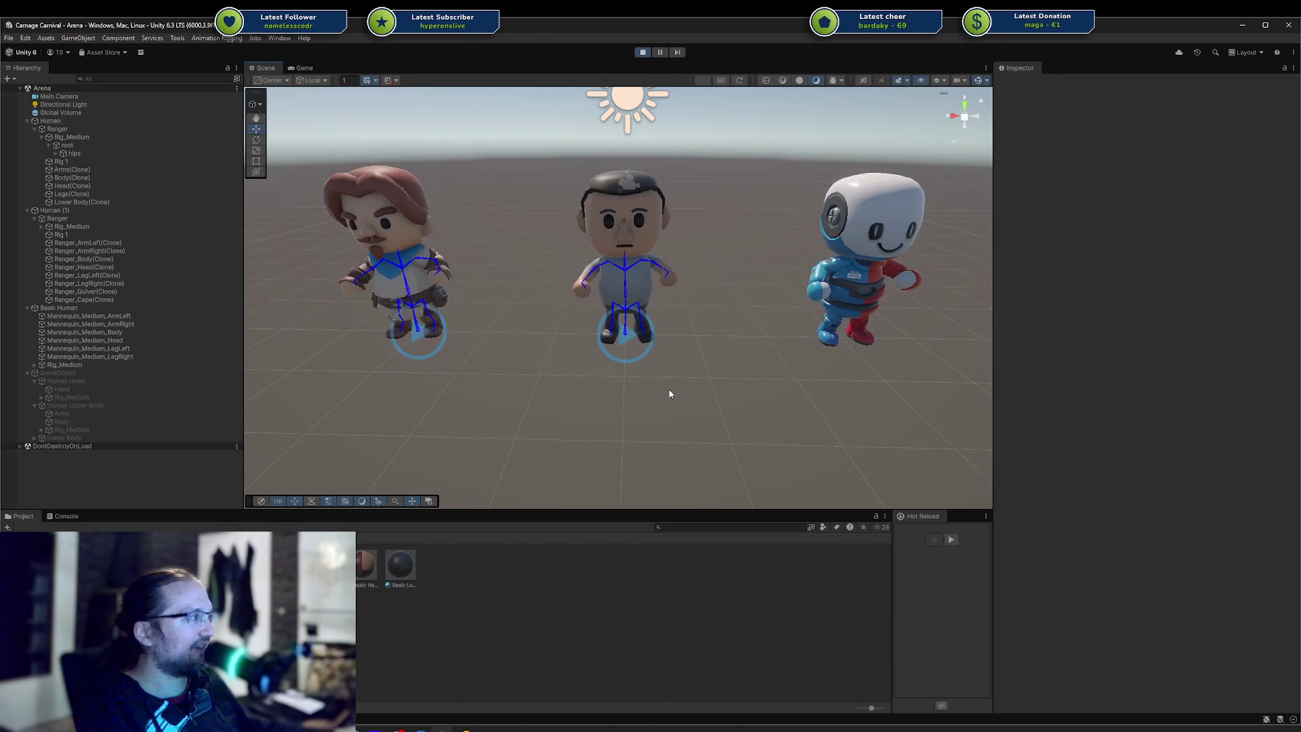
pyautogui.moveTo(633, 372)
pyautogui.keyDown('alt'); pyautogui.mouseDown()
pyautogui.moveTo(535, 372)
pyautogui.moveTo(674, 360)
pyautogui.moveTo(607, 372)
pyautogui.mouseUp(); pyautogui.keyUp('alt')
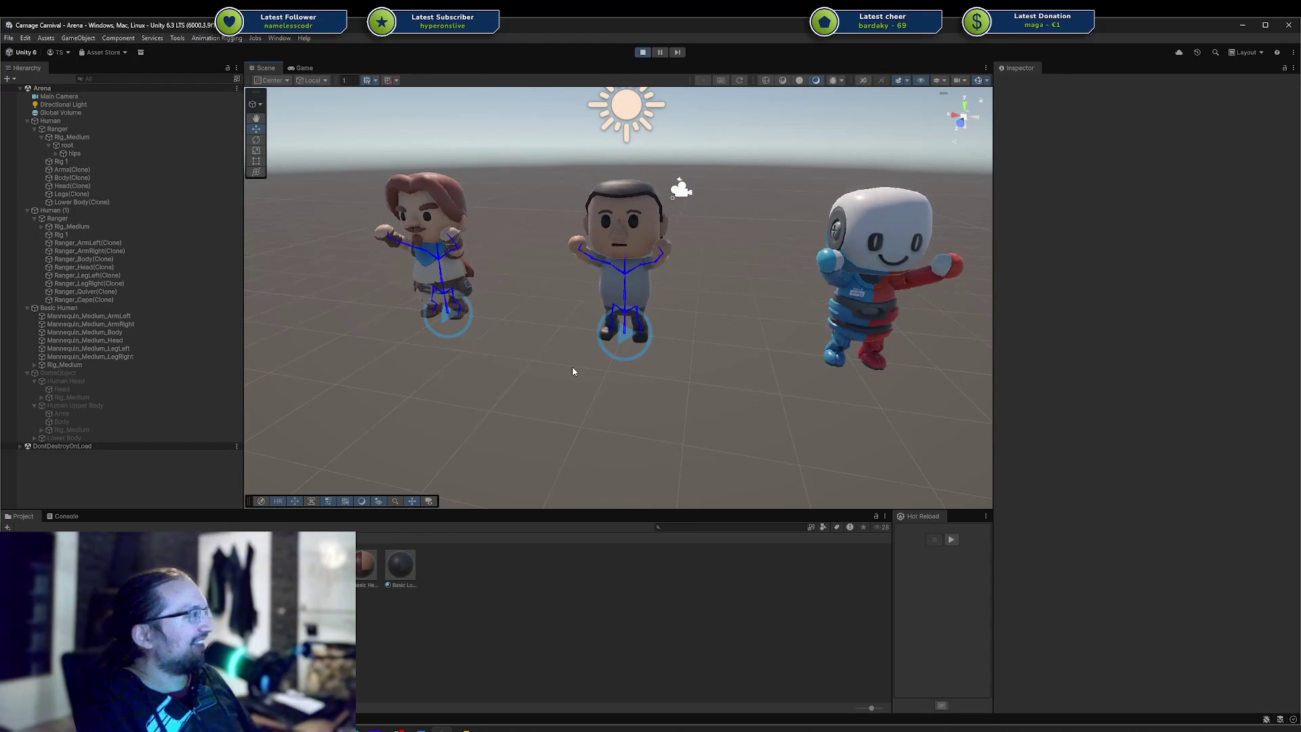
pyautogui.moveTo(567, 368)
pyautogui.mouseDown(button='middle')
pyautogui.moveTo(592, 368)
pyautogui.moveTo(575, 368)
pyautogui.mouseUp(button='middle')
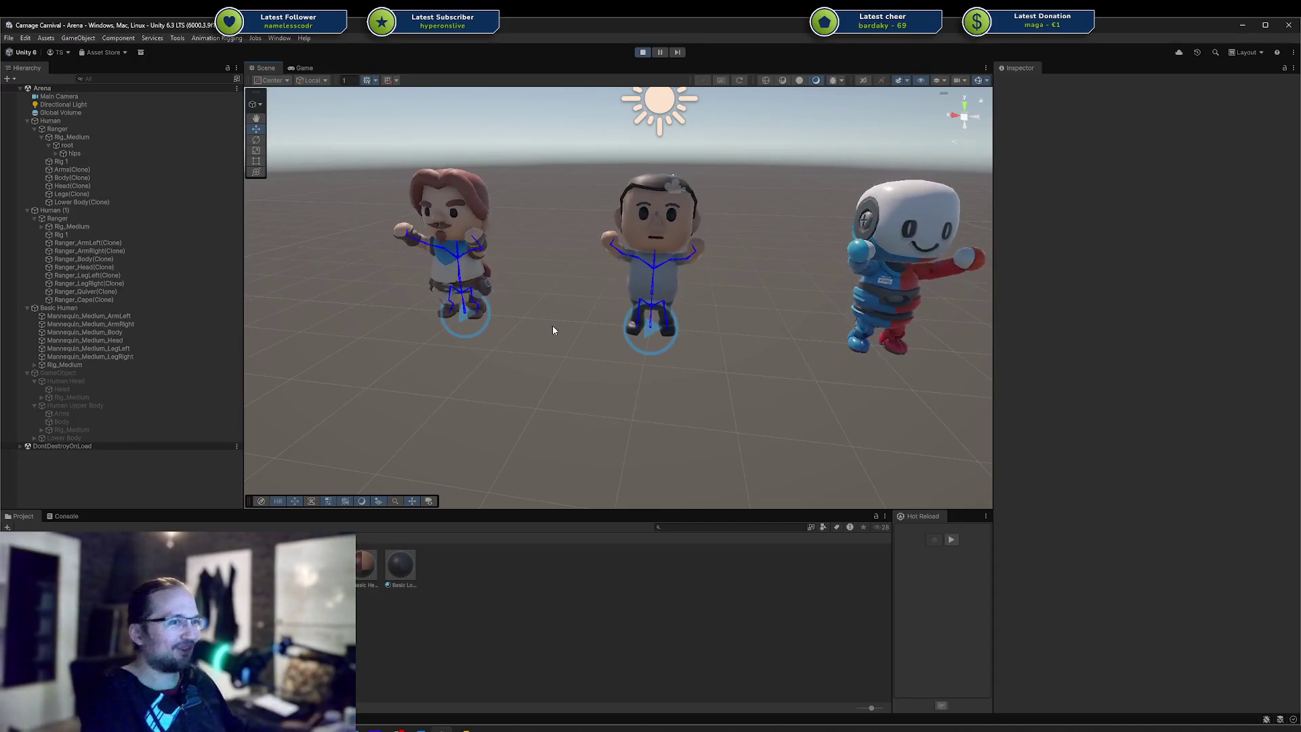
pyautogui.moveTo(577, 358); pyautogui.dragTo(602, 370, button='middle')
pyautogui.scroll(4, 602, 372)
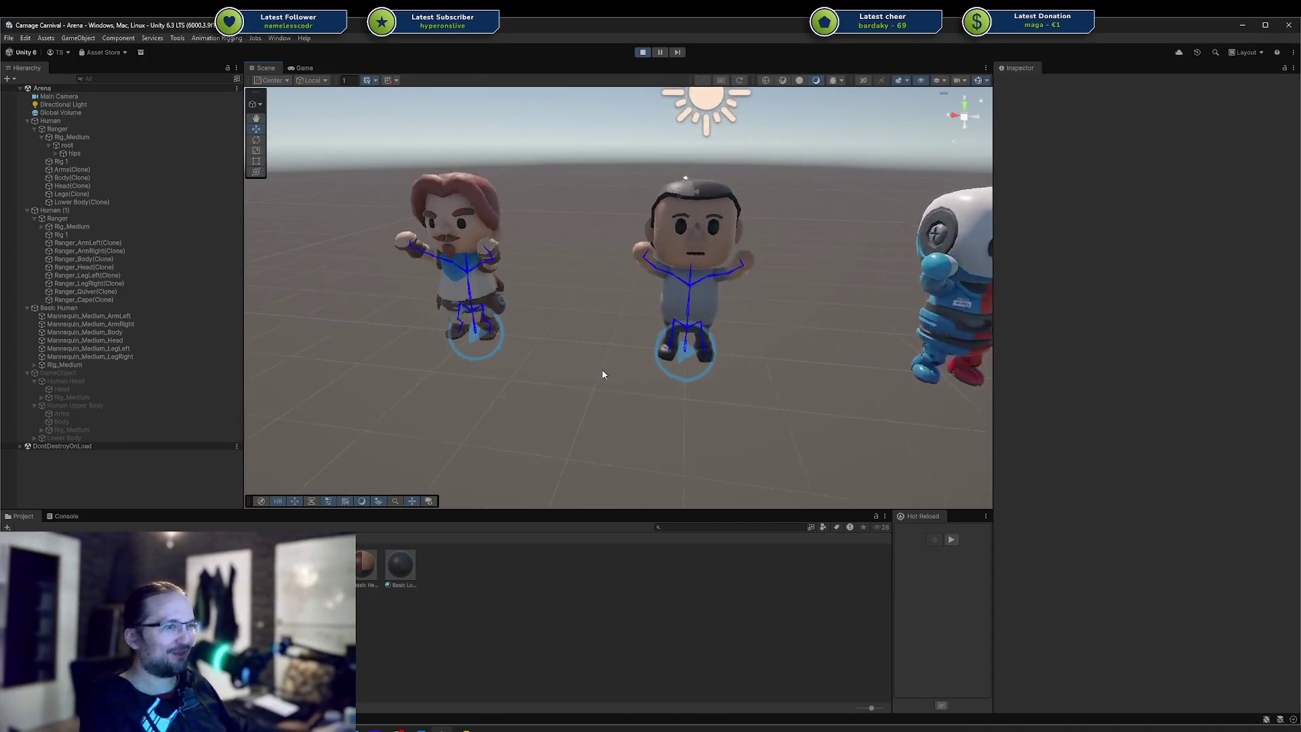
pyautogui.moveTo(628, 344)
pyautogui.keyDown('alt'); pyautogui.mouseDown()
pyautogui.moveTo(613, 375)
pyautogui.moveTo(642, 383)
pyautogui.mouseUp(); pyautogui.keyUp('alt')
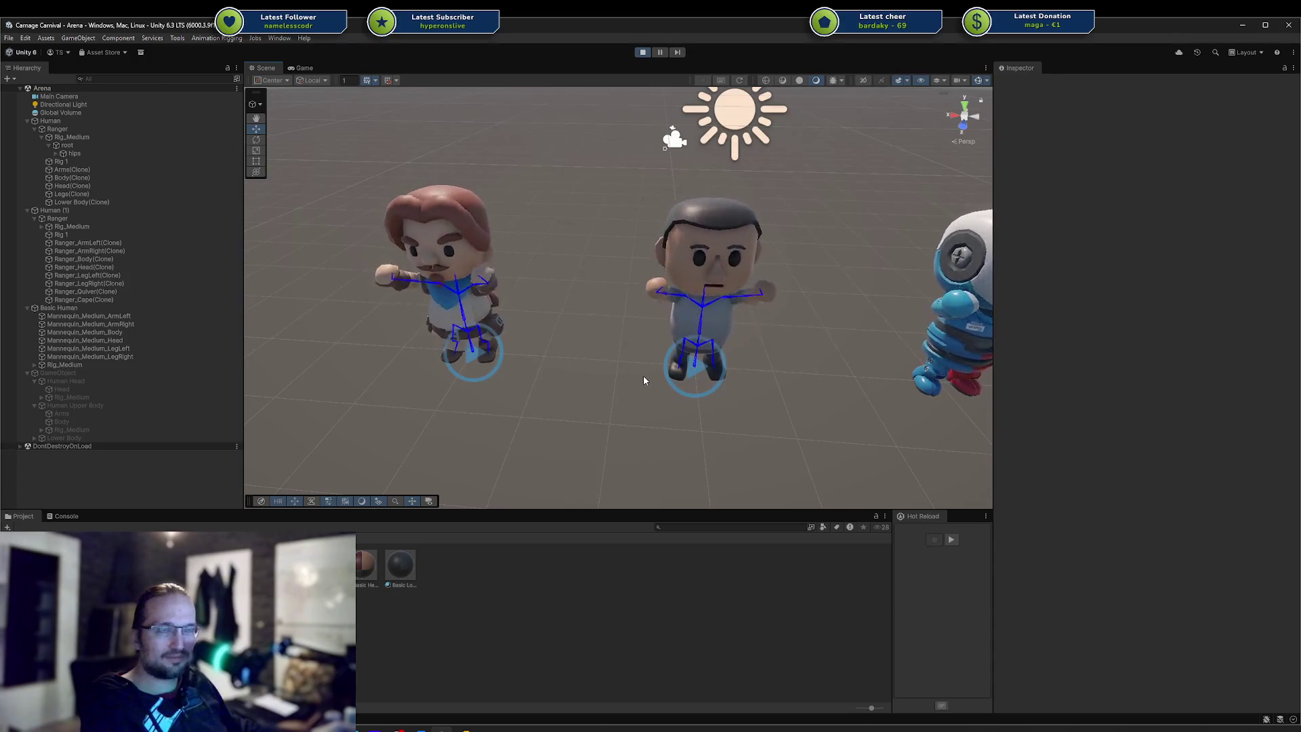
pyautogui.moveTo(644, 377)
pyautogui.mouseDown(button='middle')
pyautogui.moveTo(624, 404)
pyautogui.moveTo(616, 380)
pyautogui.mouseUp(button='middle')
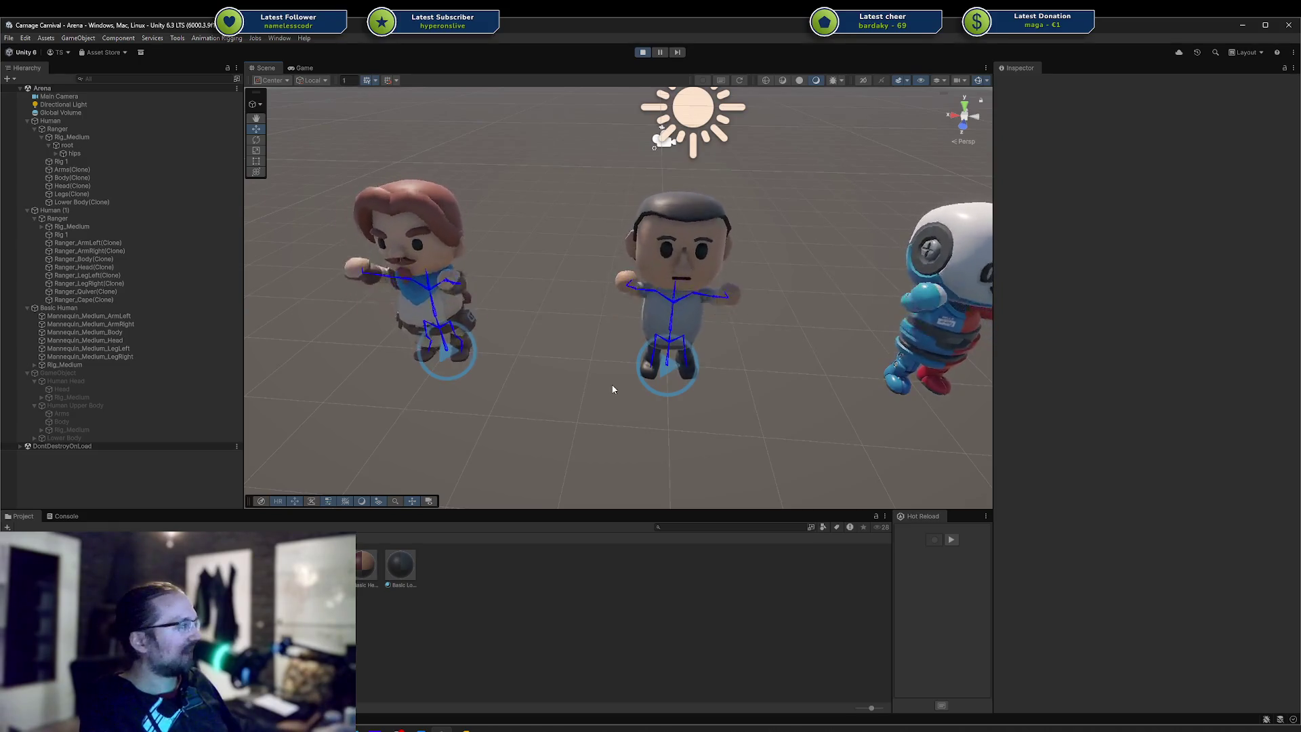
pyautogui.moveTo(589, 380)
pyautogui.keyDown('alt'); pyautogui.mouseDown()
pyautogui.moveTo(561, 386)
pyautogui.moveTo(528, 369)
pyautogui.moveTo(598, 372)
pyautogui.moveTo(581, 375)
pyautogui.mouseUp(); pyautogui.keyUp('alt')
pyautogui.moveTo(581, 375); pyautogui.dragTo(558, 366, button='middle')
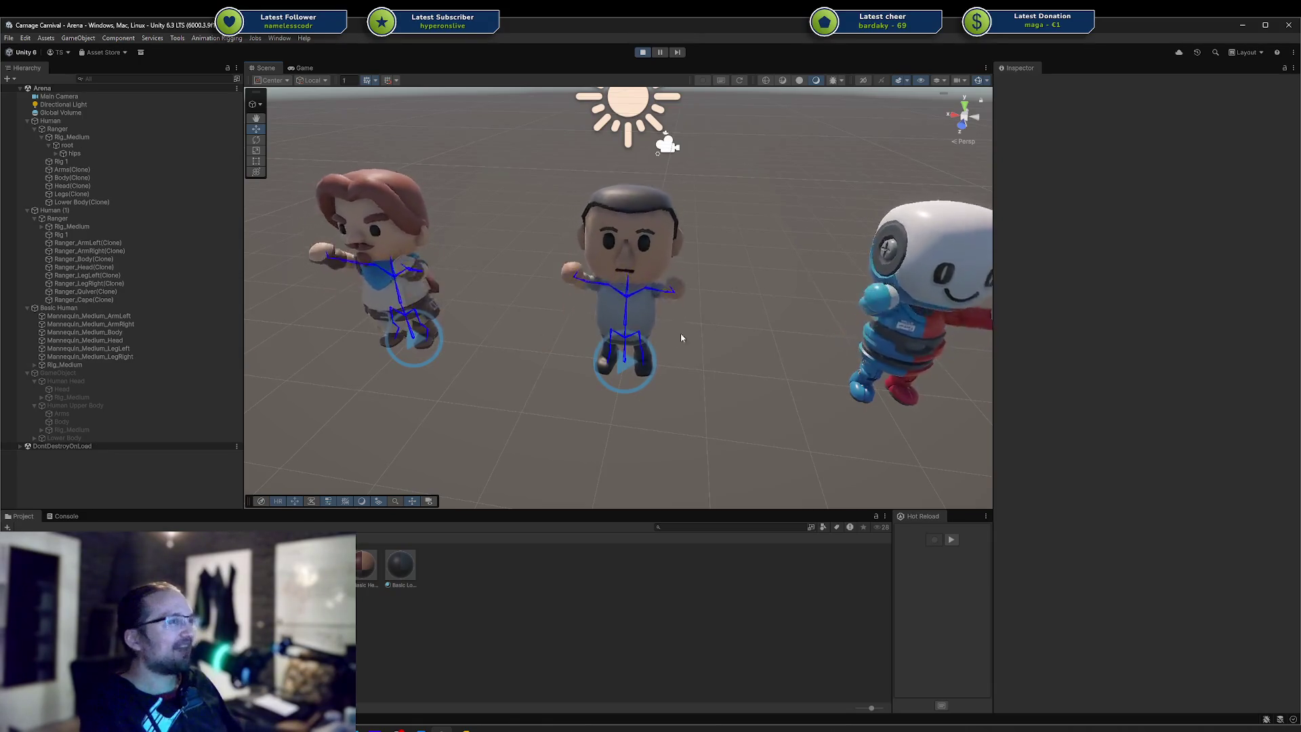
pyautogui.moveTo(644, 312)
pyautogui.mouseDown(button='middle')
pyautogui.moveTo(661, 349)
pyautogui.moveTo(679, 345)
pyautogui.mouseUp(button='middle')
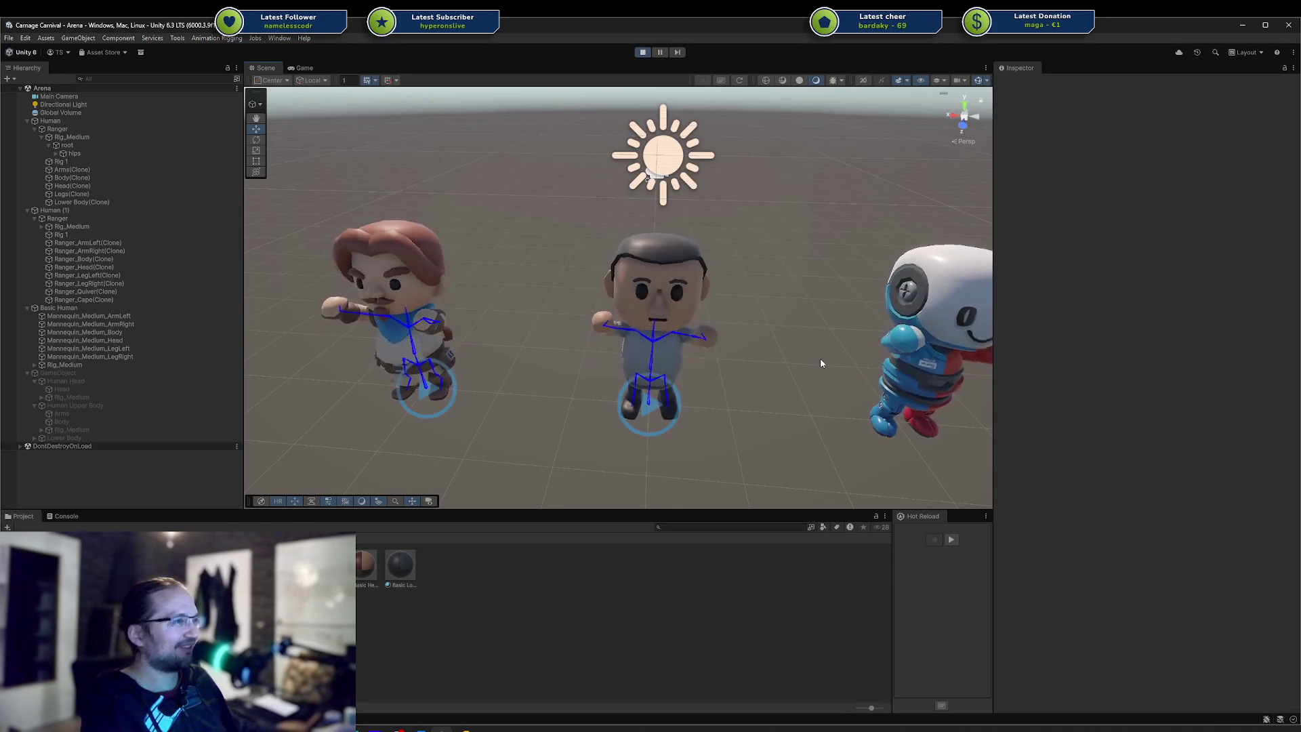
pyautogui.scroll(2, 816, 352)
pyautogui.keyDown('alt'); pyautogui.moveTo(746, 325); pyautogui.dragTo(770, 311); pyautogui.keyUp('alt')
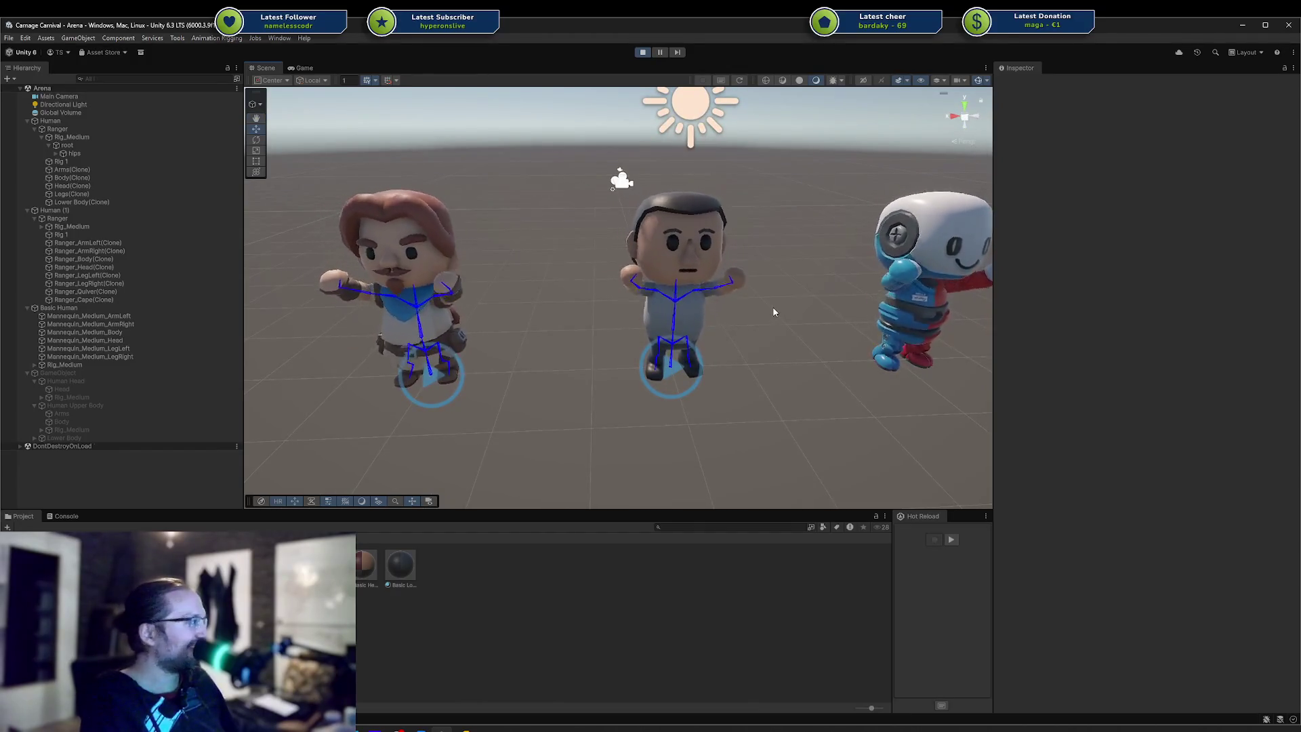
pyautogui.moveTo(742, 288); pyautogui.dragTo(434, 257, button='right')
pyautogui.press('w')
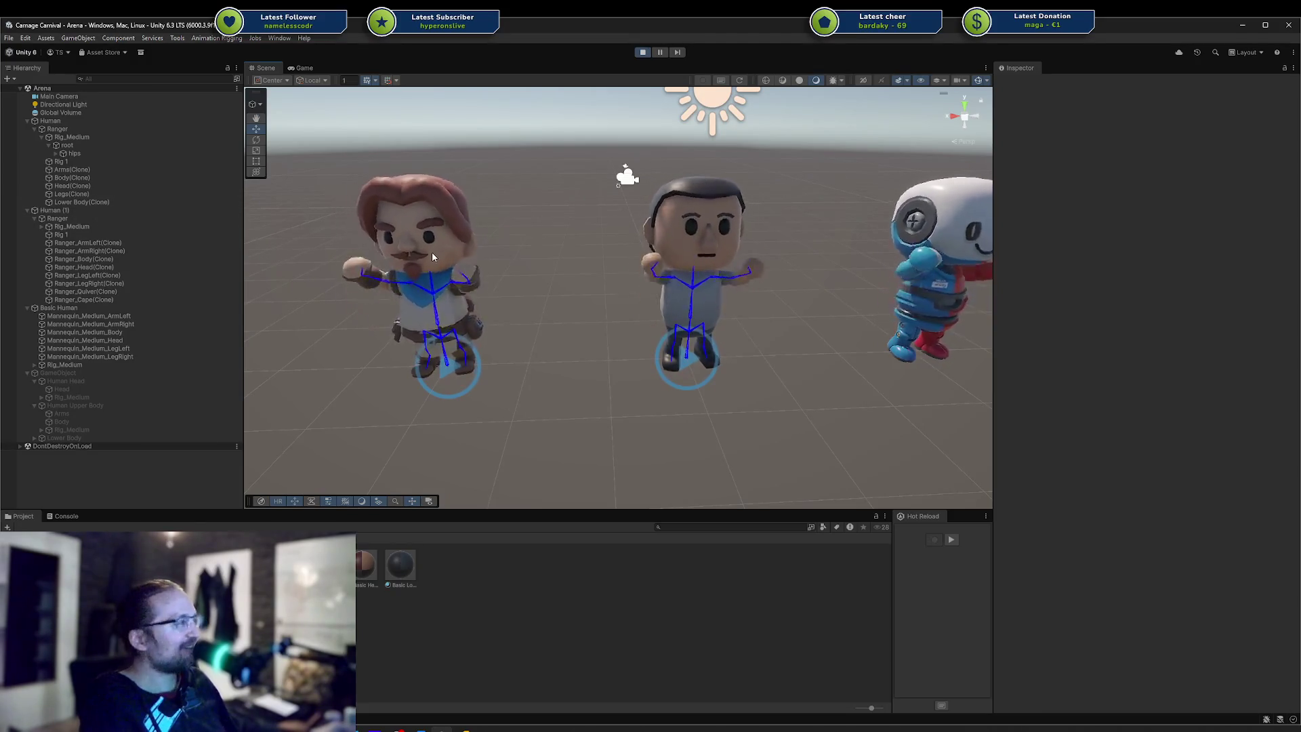
pyautogui.moveTo(436, 255); pyautogui.dragTo(485, 275, button='right')
pyautogui.scroll(2, 485, 275)
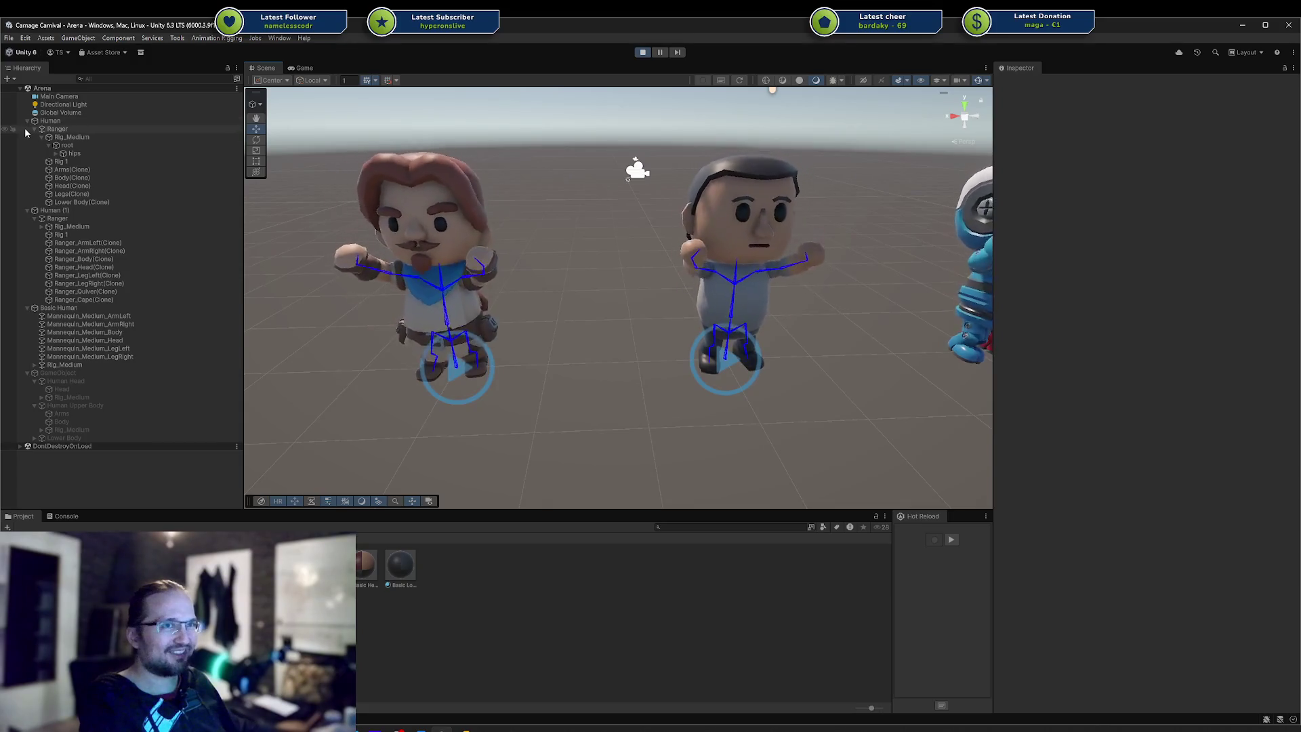
pyautogui.scroll(2, 525, 298)
pyautogui.moveTo(522, 311)
pyautogui.keyDown('alt'); pyautogui.mouseDown()
pyautogui.moveTo(624, 310)
pyautogui.moveTo(580, 311)
pyautogui.mouseUp(); pyautogui.keyUp('alt')
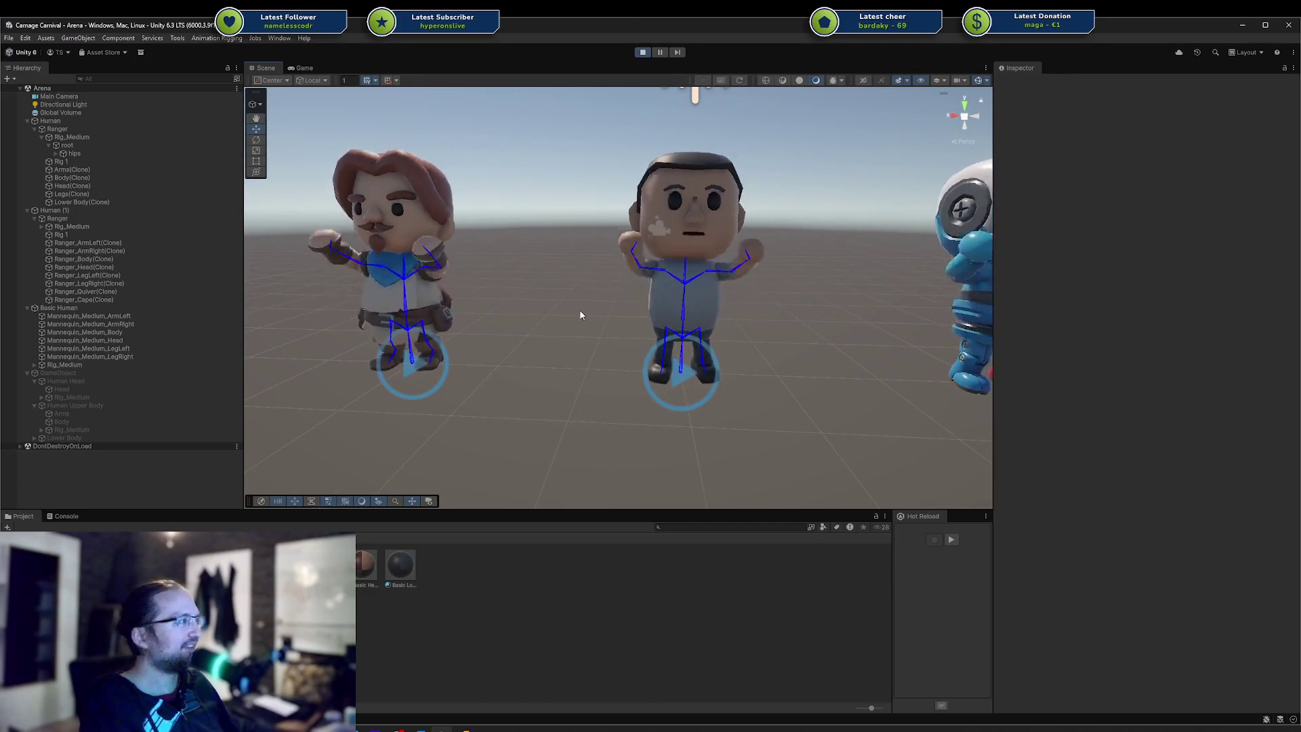
pyautogui.moveTo(619, 334)
pyautogui.keyDown('alt'); pyautogui.mouseDown()
pyautogui.moveTo(487, 330)
pyautogui.moveTo(573, 318)
pyautogui.mouseUp(); pyautogui.keyUp('alt')
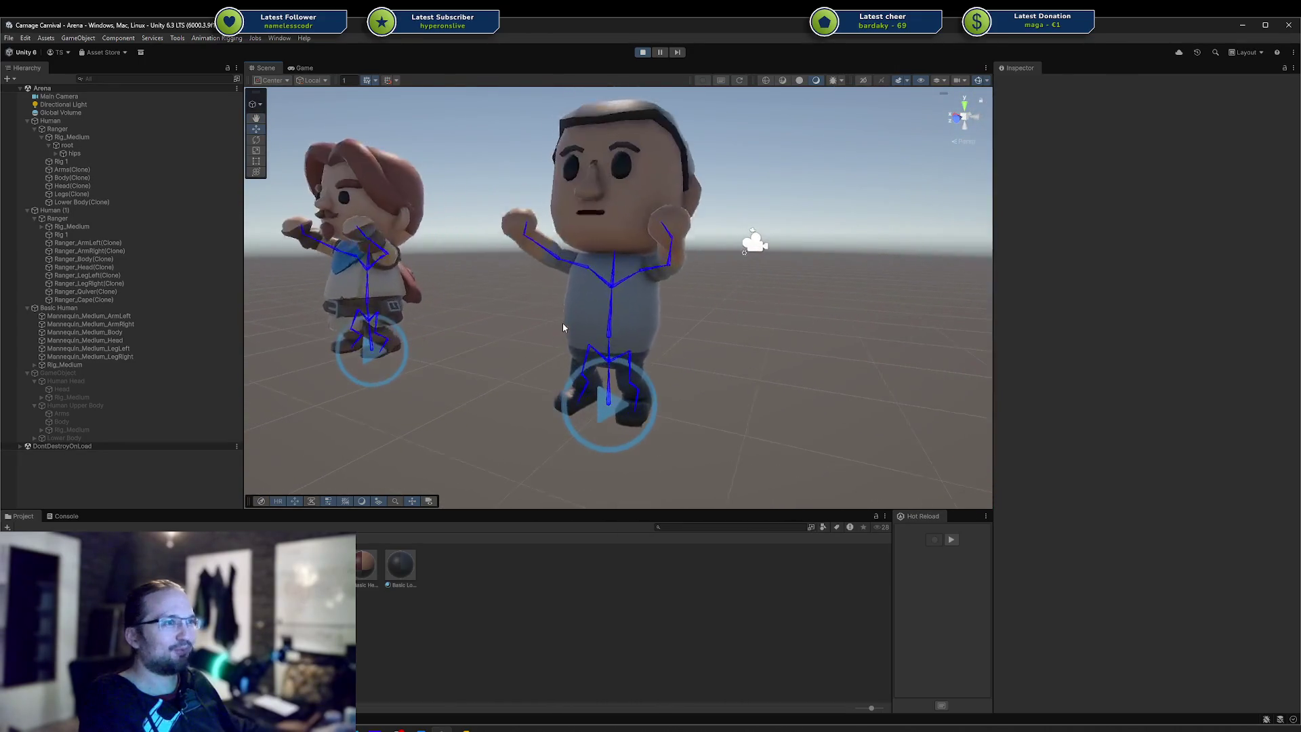
pyautogui.keyDown('alt'); pyautogui.moveTo(477, 297); pyautogui.dragTo(494, 339); pyautogui.keyUp('alt')
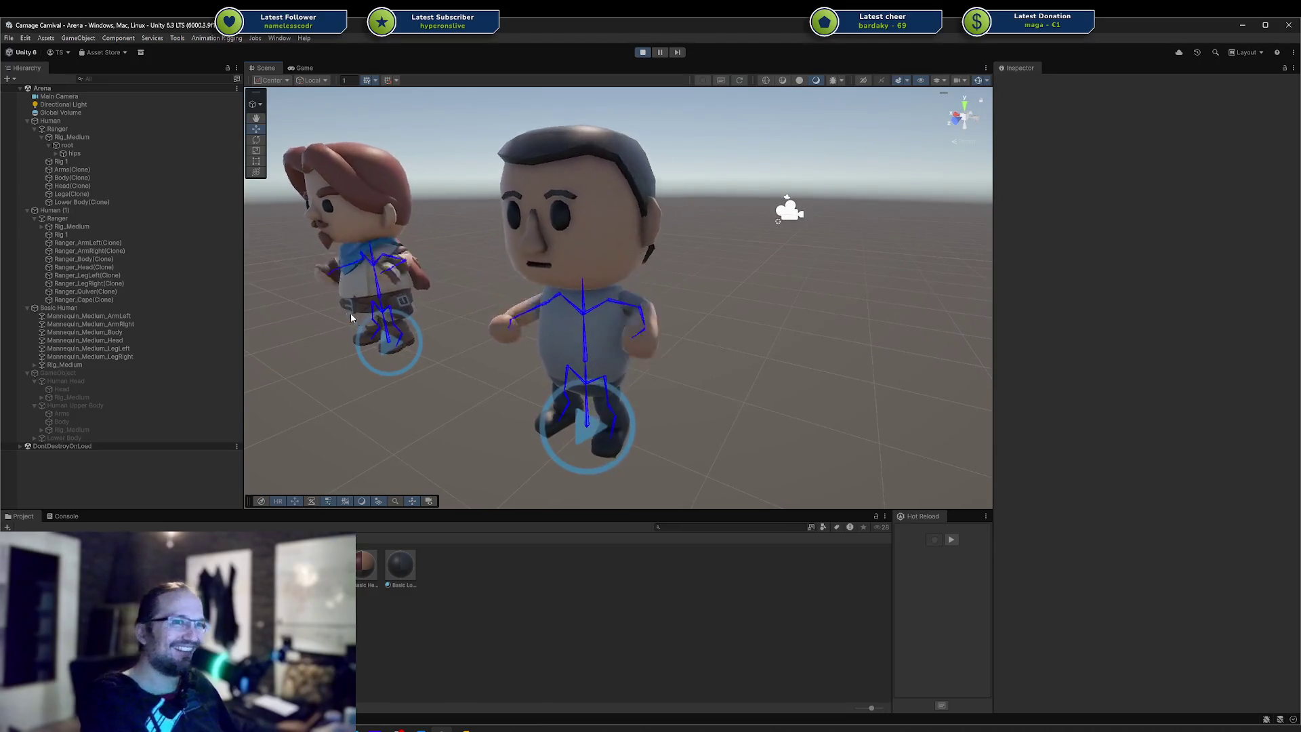
pyautogui.click(70, 380)
pyautogui.scroll(-5, 592, 225)
pyautogui.keyDown('alt'); pyautogui.moveTo(592, 224); pyautogui.dragTo(656, 278); pyautogui.keyUp('alt')
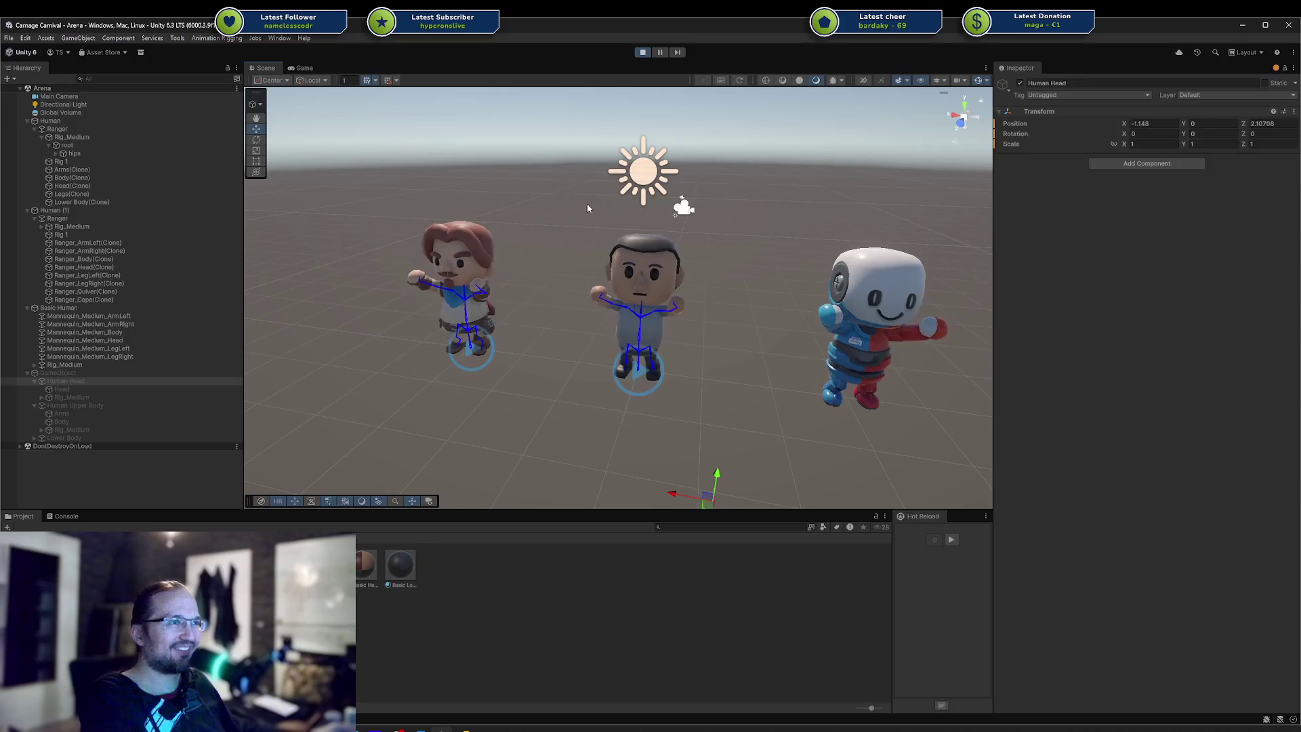
# Select the robot character on the right, then stop Play mode
pyautogui.click(656, 279)
pyautogui.click(719, 418)
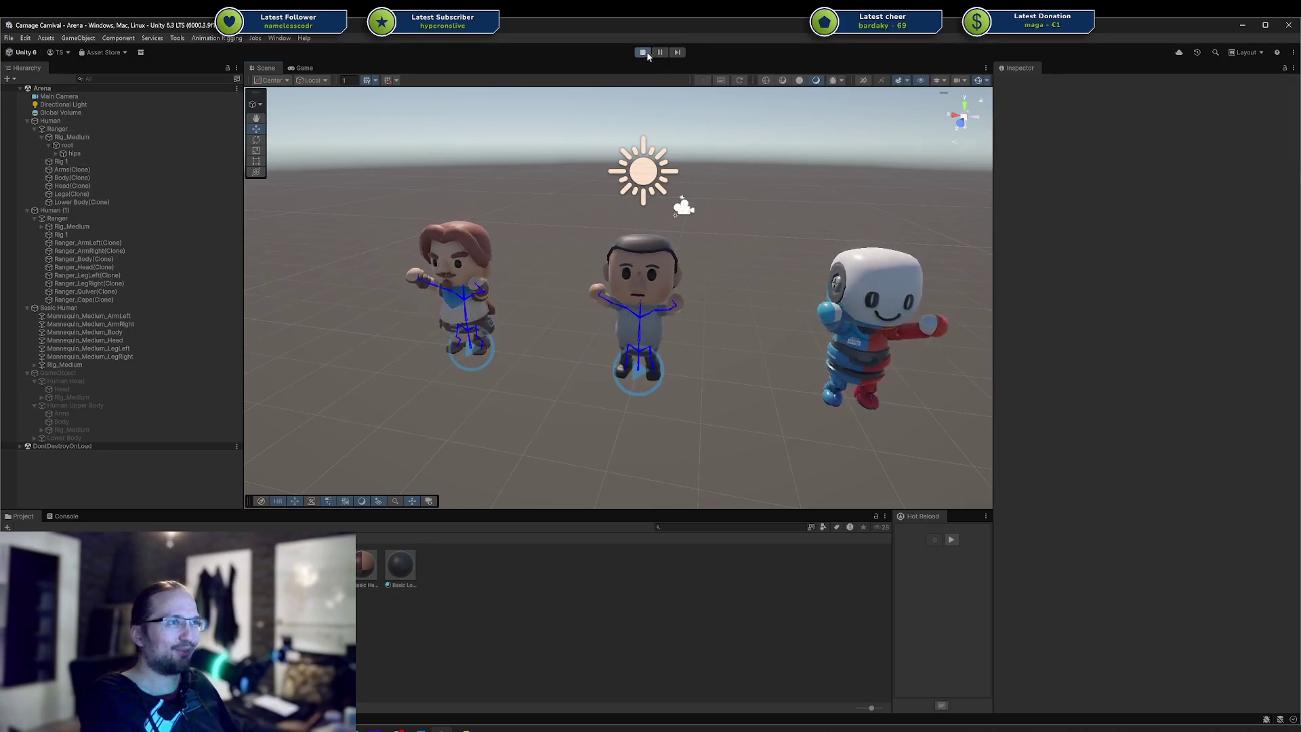
pyautogui.moveTo(729, 214); pyautogui.dragTo(680, 160, button='middle')
pyautogui.moveTo(751, 144)
pyautogui.mouseDown()
pyautogui.moveTo(886, 384)
pyautogui.moveTo(937, 411)
pyautogui.mouseUp()
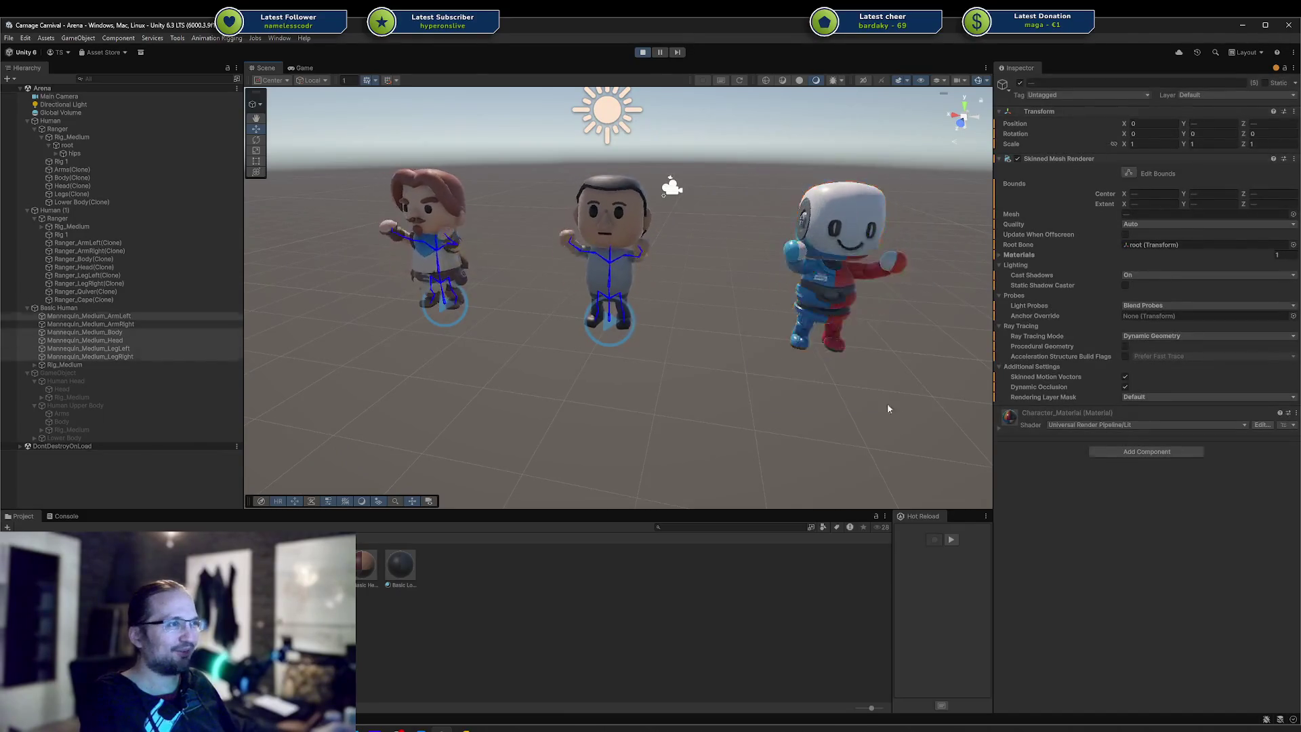
pyautogui.click(646, 53)
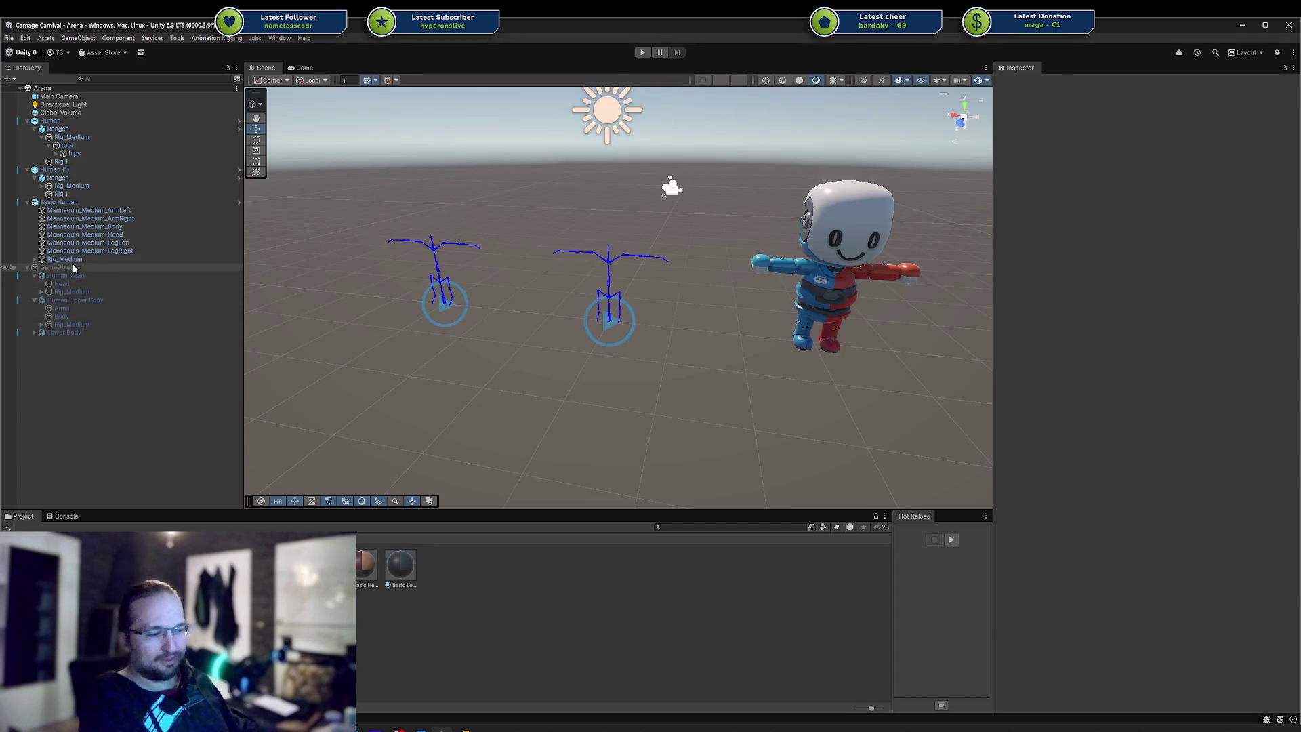
# Enable the hidden GameObject character and set its Rotation Y to 180
pyautogui.hotkey('shift', 'a')
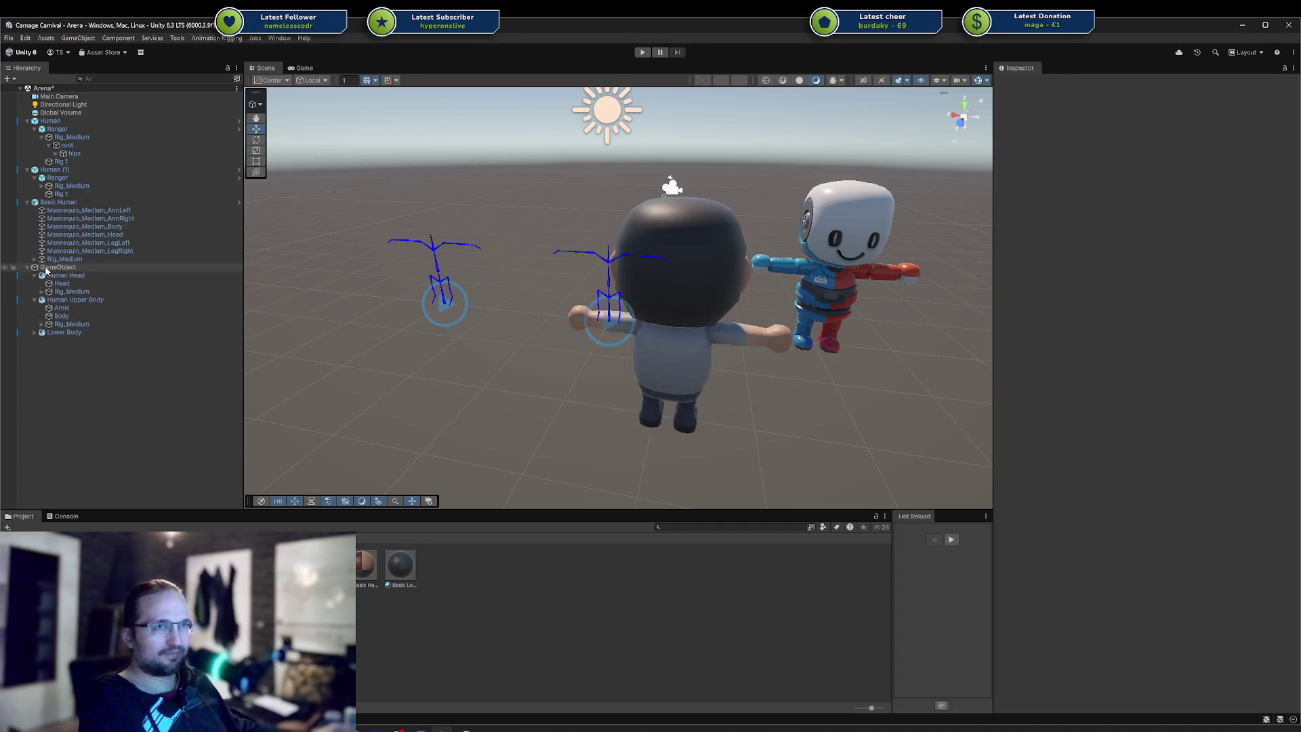
pyautogui.click(60, 277)
pyautogui.click(42, 267)
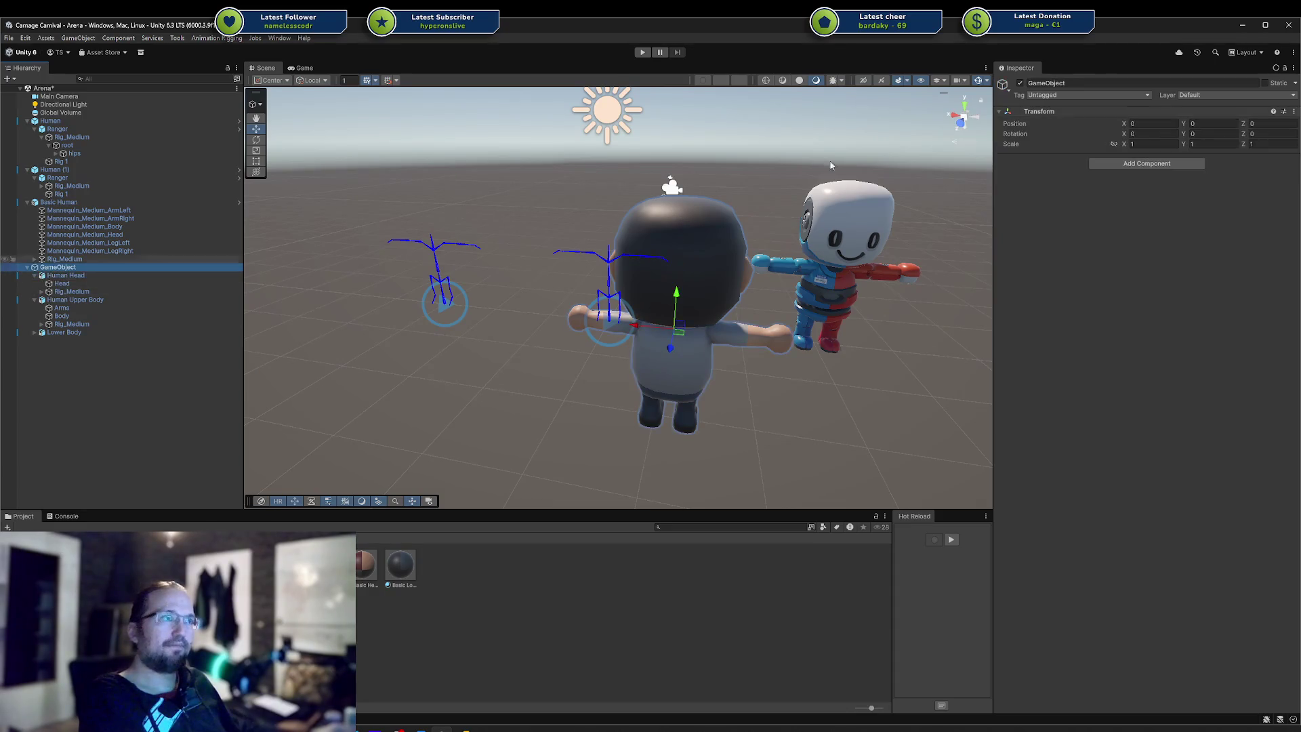
pyautogui.write('180')
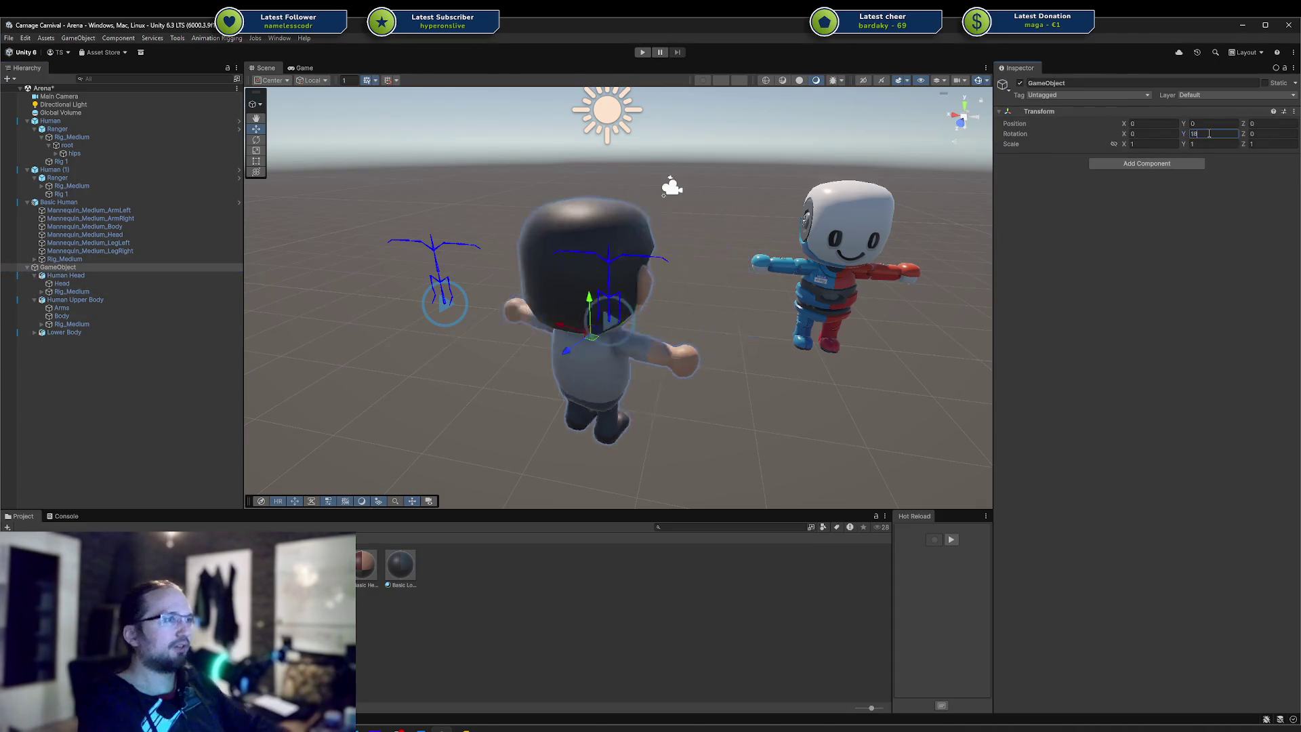
# Set Position X and Z to 0 on Human Head, Human Upper Body and Lower Body
pyautogui.click(80, 275)
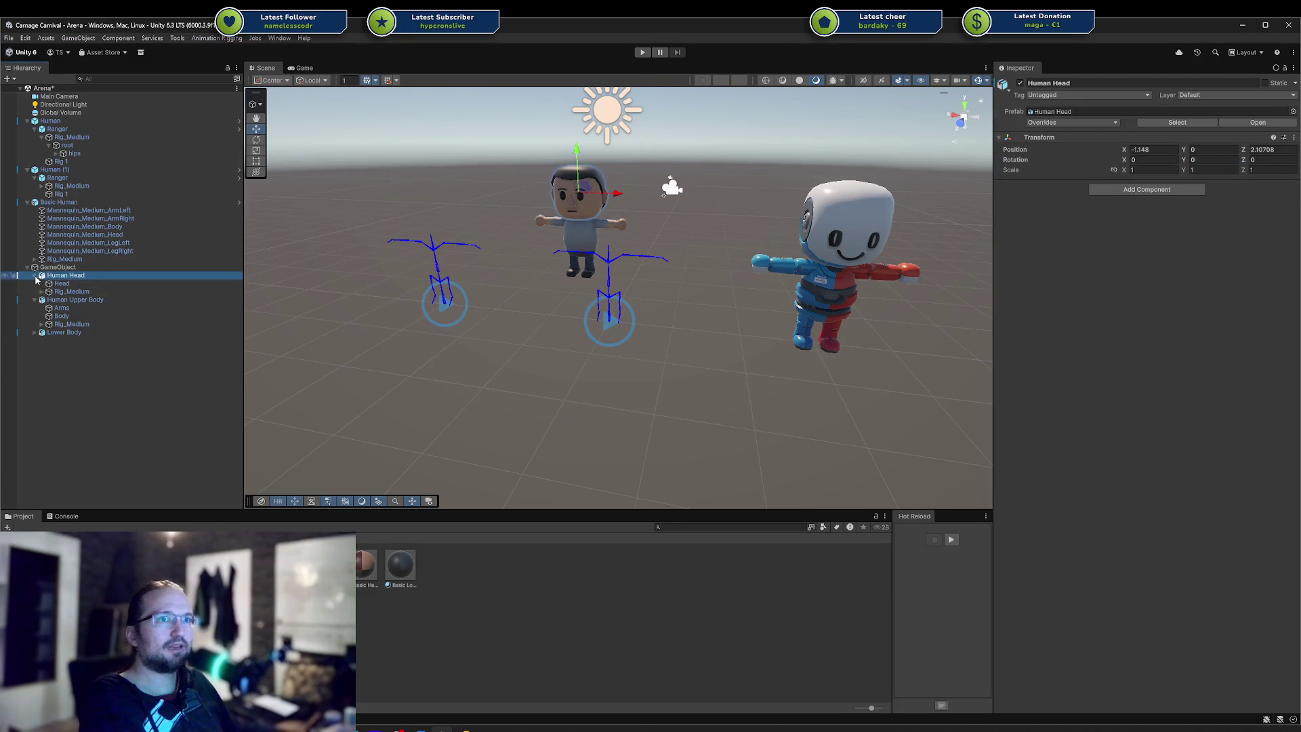
pyautogui.click(59, 295)
pyautogui.keyDown('shift'); pyautogui.click(67, 283); pyautogui.keyUp('shift')
pyautogui.click(1141, 149)
pyautogui.write('0')
pyautogui.press('Tab')
pyautogui.press('Tab')
pyautogui.write('0')
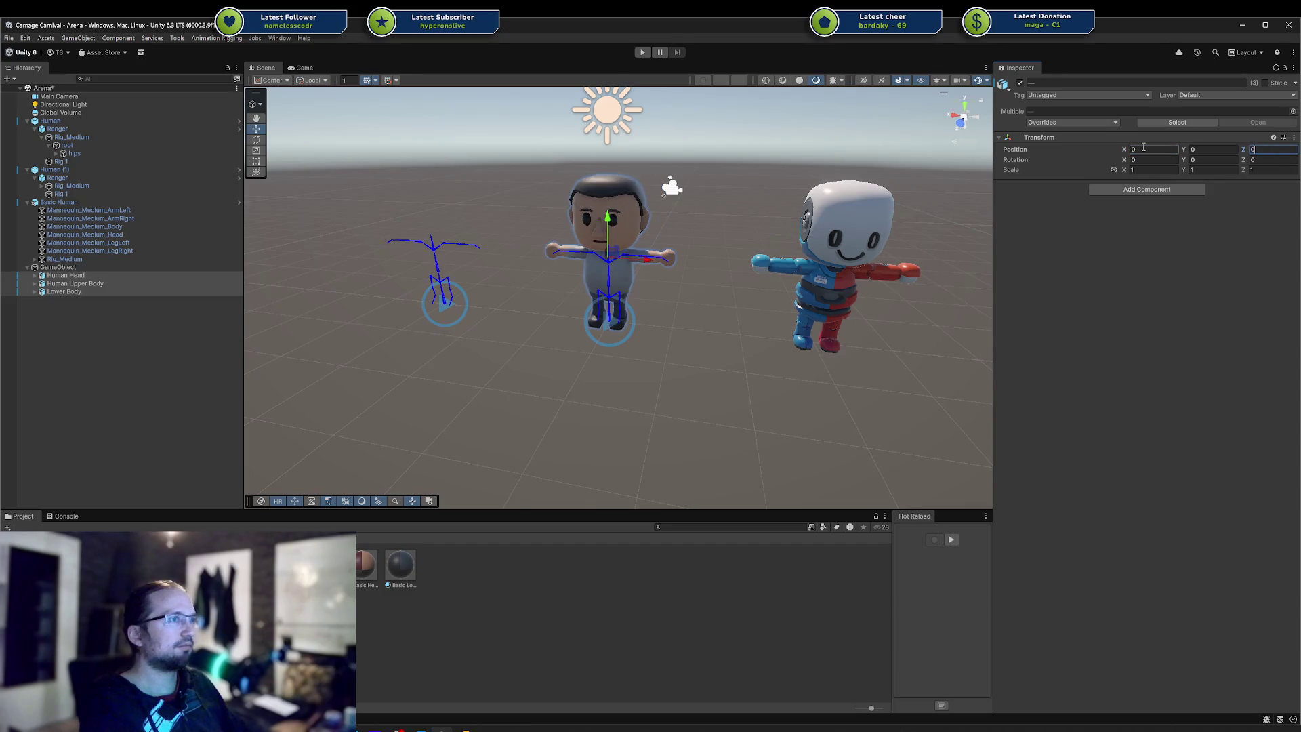
# Select the parent GameObject, slide it toward the camera and frame it in view
pyautogui.click(104, 270)
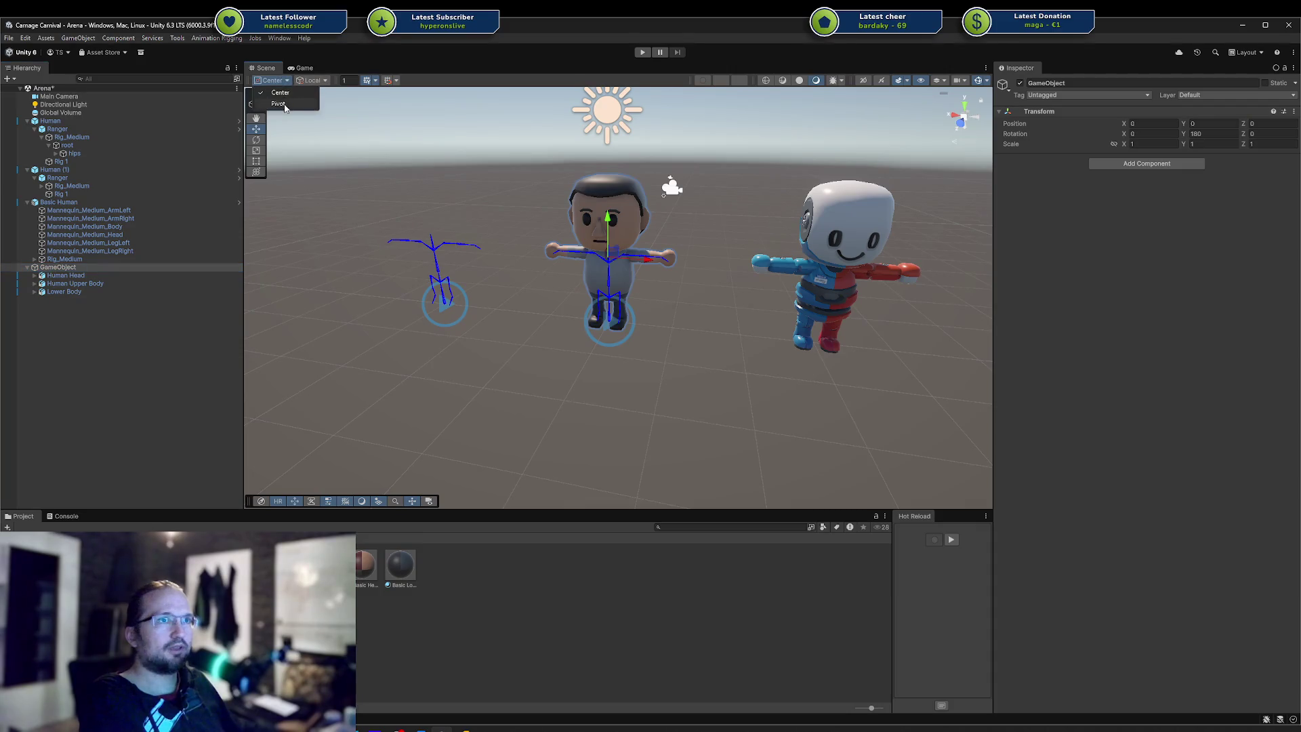
pyautogui.moveTo(616, 307); pyautogui.dragTo(679, 252)
pyautogui.doubleClick(84, 267)
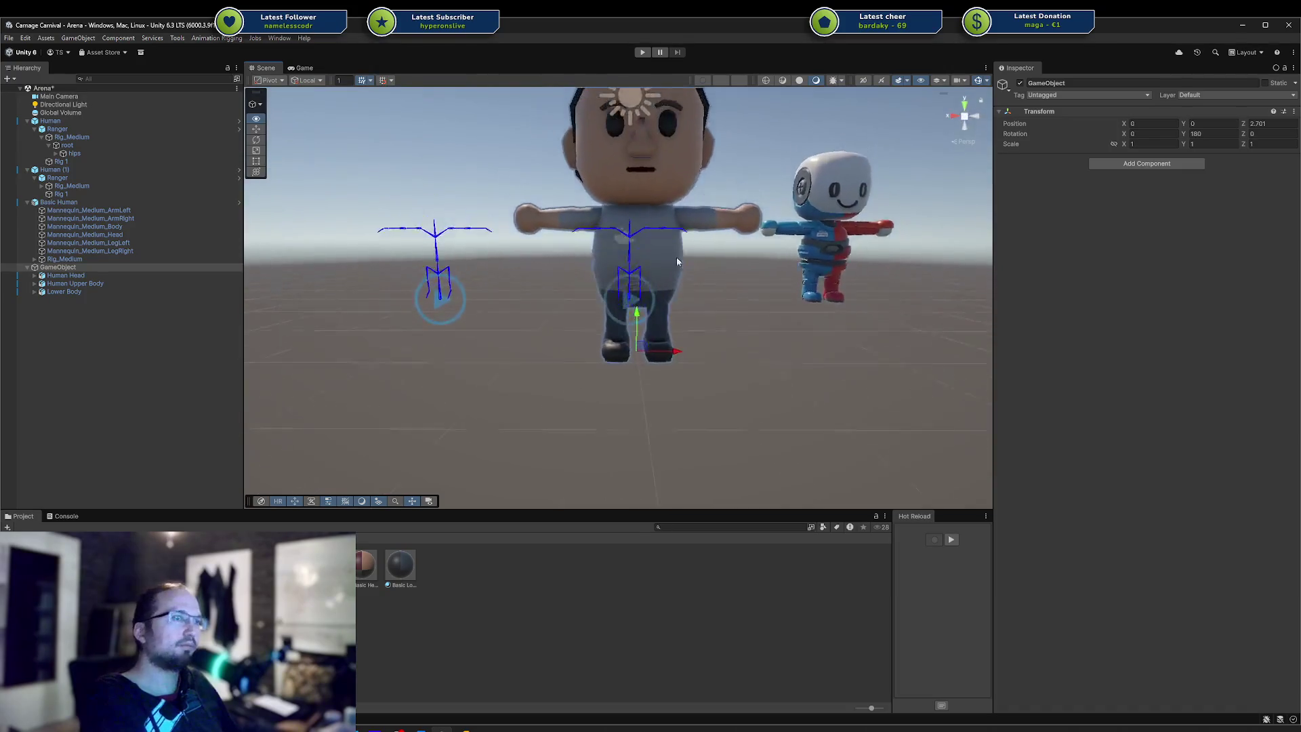
# Expand Human Head, Human Upper Body and Lower Body to reveal their Rig_Medium children
pyautogui.click(83, 275)
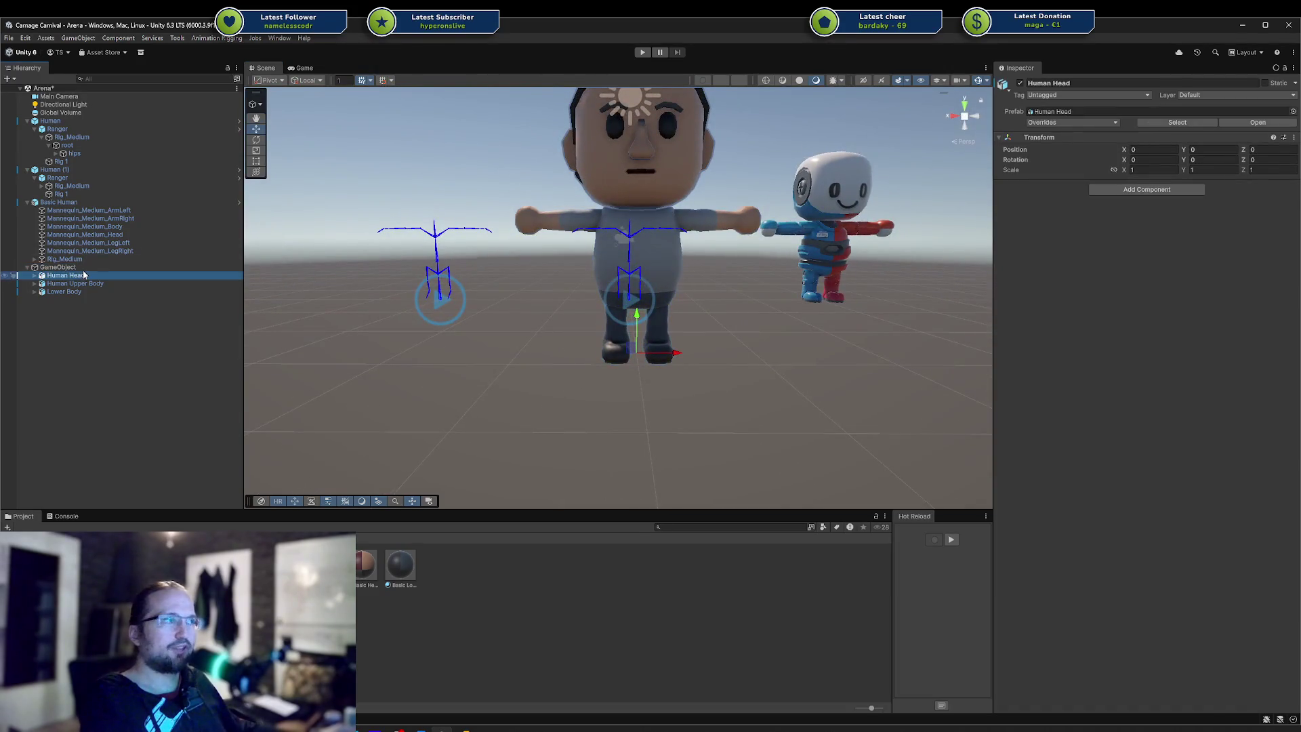
pyautogui.press('Right')
pyautogui.press('Down')
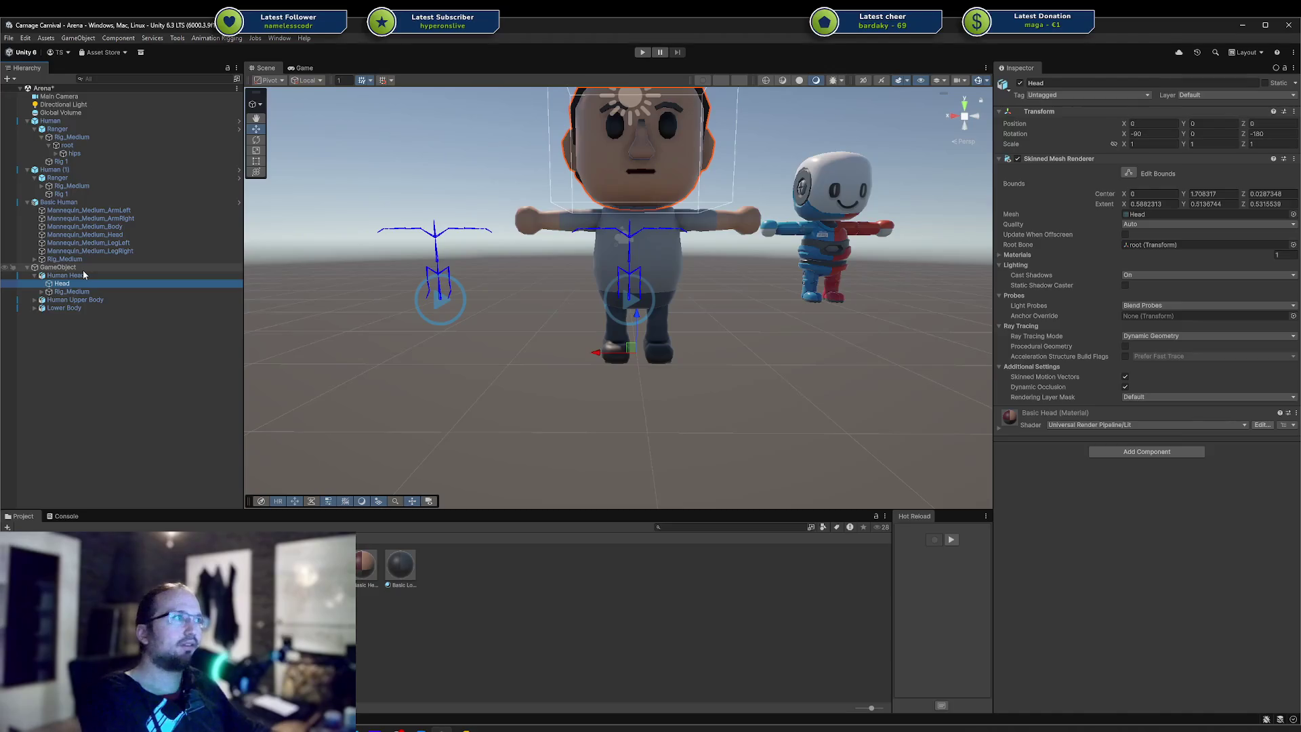
pyautogui.press('Down')
pyautogui.press('Down')
pyautogui.press('Right')
pyautogui.press('Down')
pyautogui.press('Down')
pyautogui.press('Down')
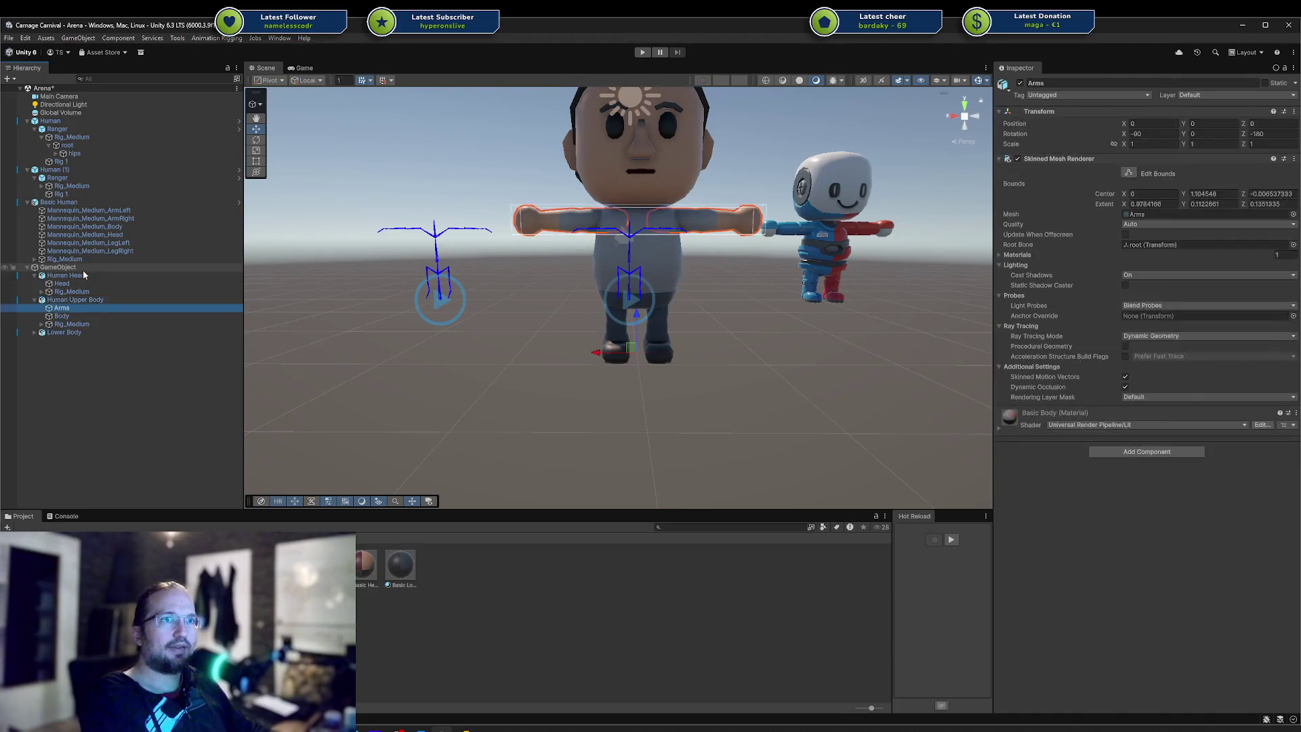
pyautogui.press('Down')
pyautogui.press('Right')
# Select all three Rig_Medium objects, then switch to Blender's Gladiator file
pyautogui.click(79, 355)
pyautogui.keyDown('ctrl'); pyautogui.click(85, 324); pyautogui.keyUp('ctrl')
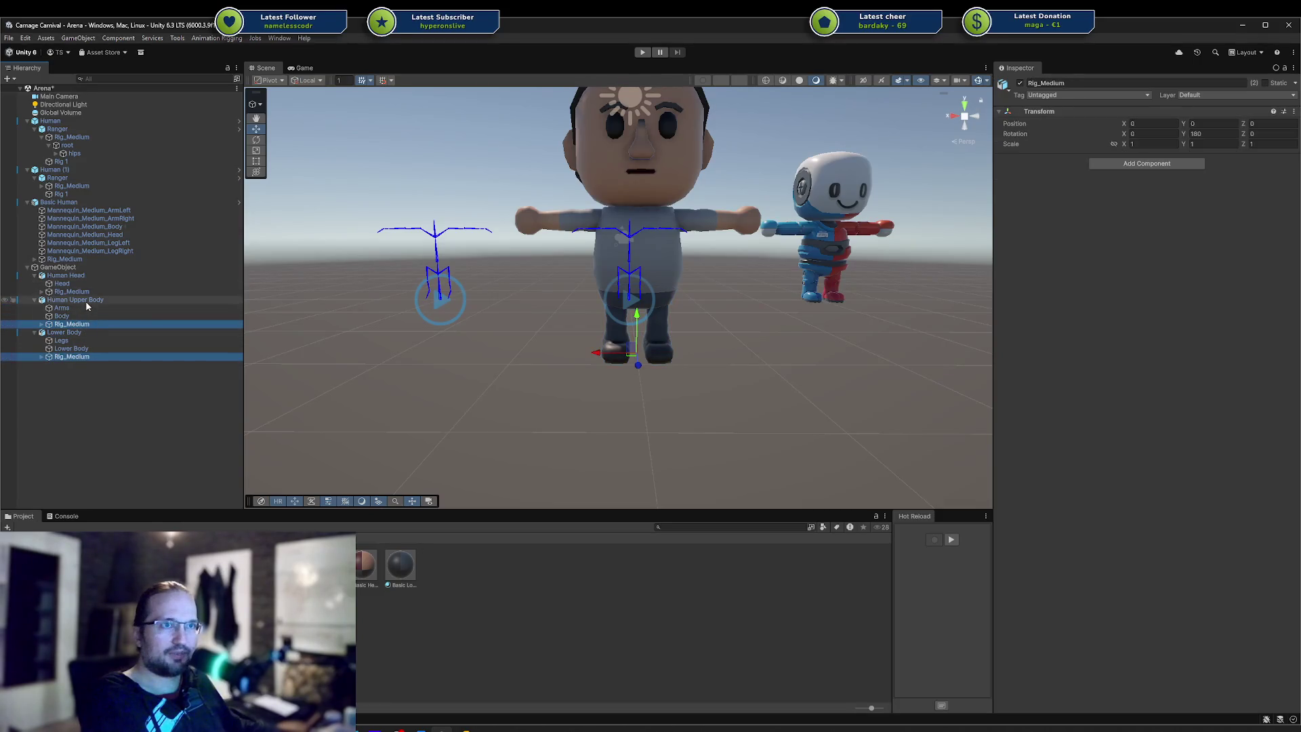
pyautogui.keyDown('ctrl'); pyautogui.click(86, 294); pyautogui.keyUp('ctrl')
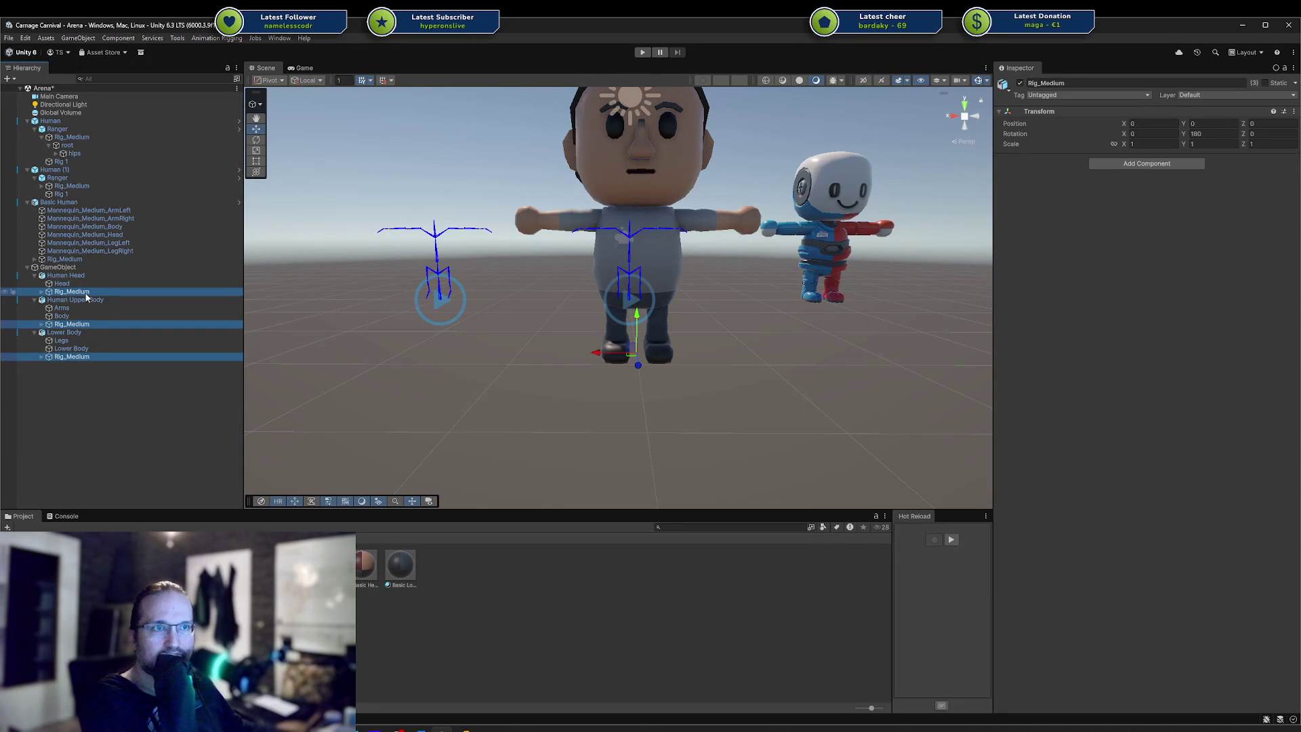
pyautogui.click(518, 728)
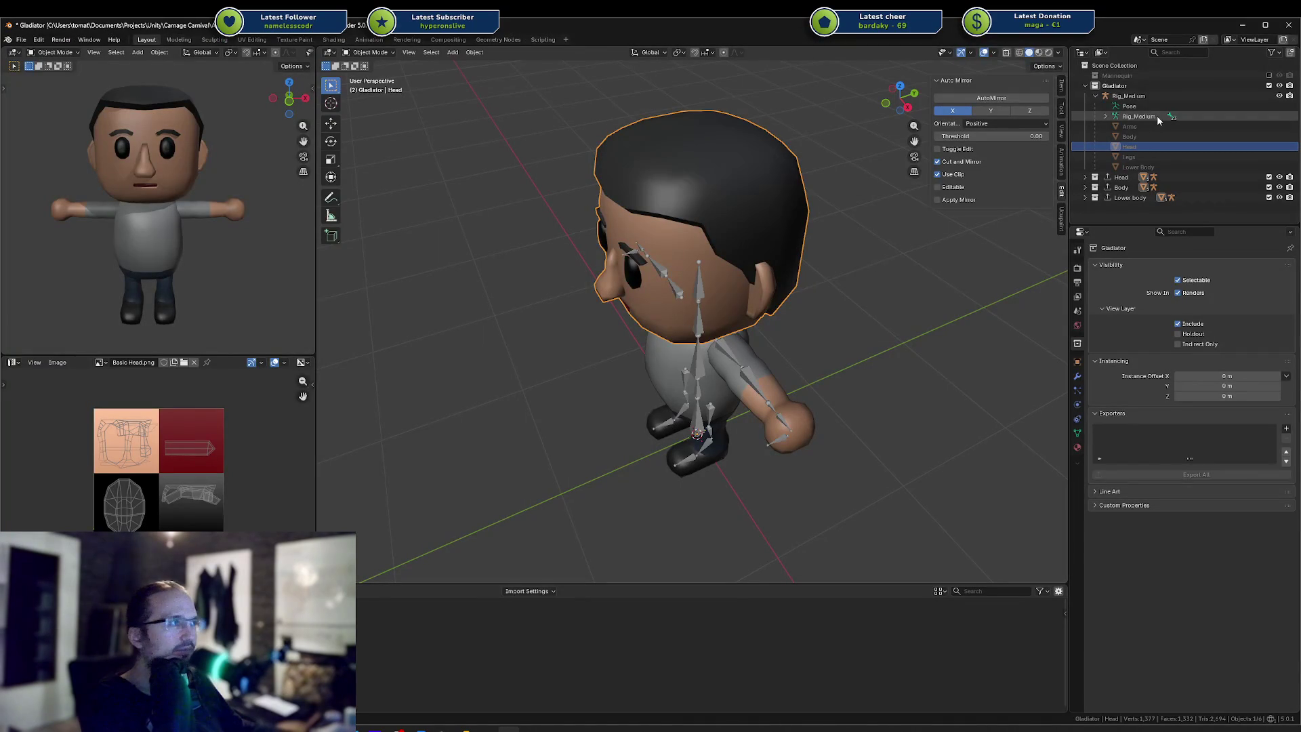
# Add an FBX exporter with the Unity Visible Active preset to the Gladiator collection
pyautogui.click(1126, 89)
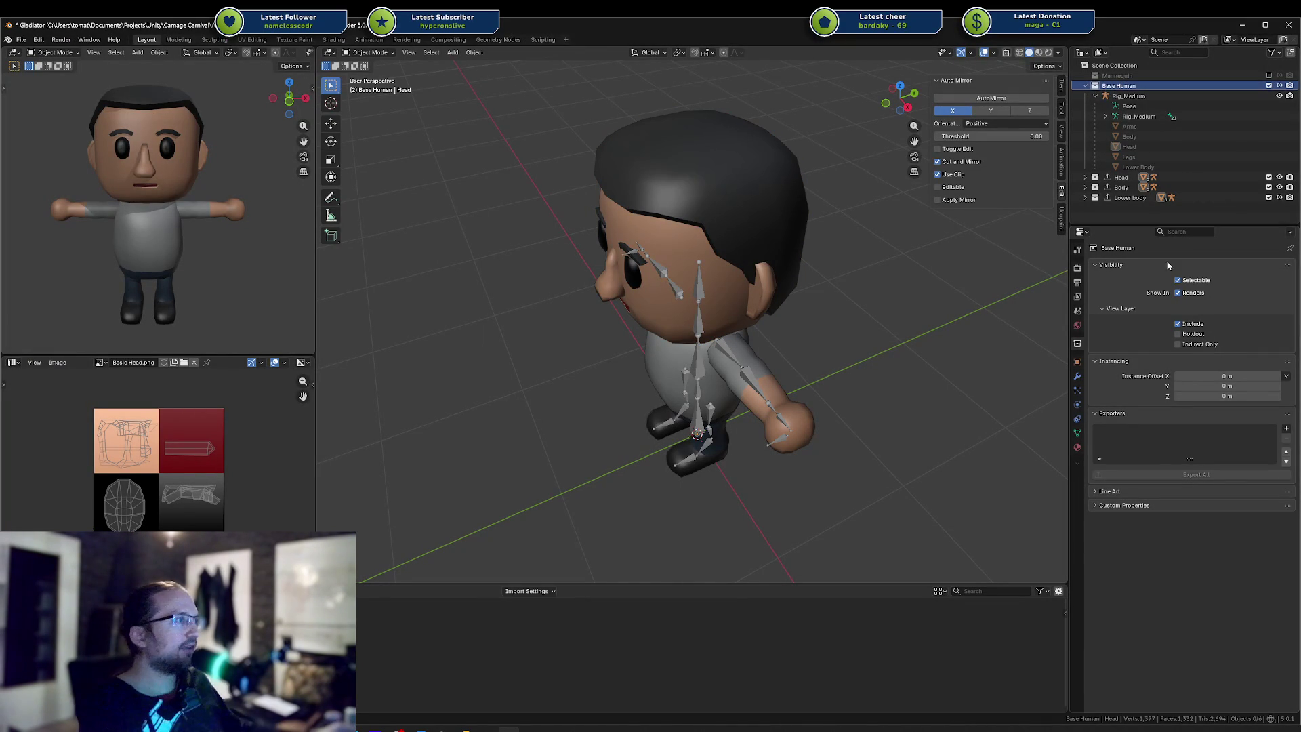
pyautogui.click(1287, 428)
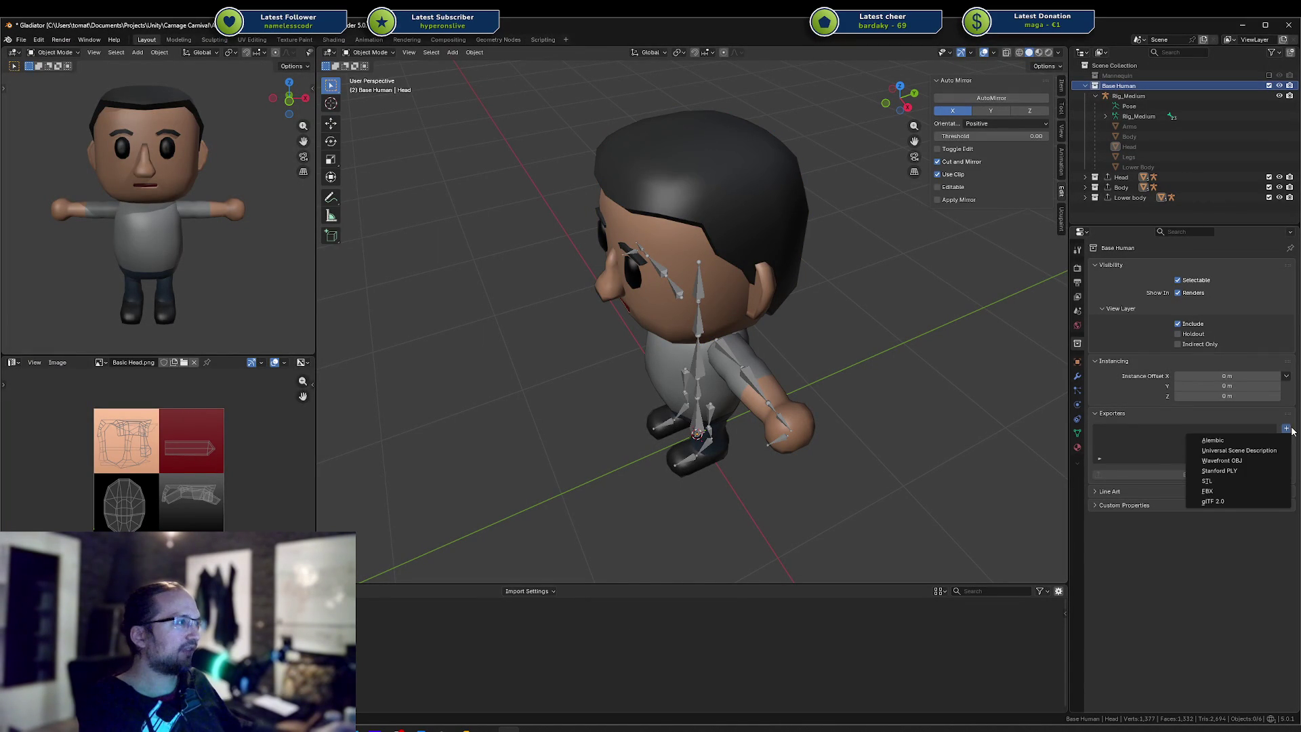
pyautogui.click(1235, 488)
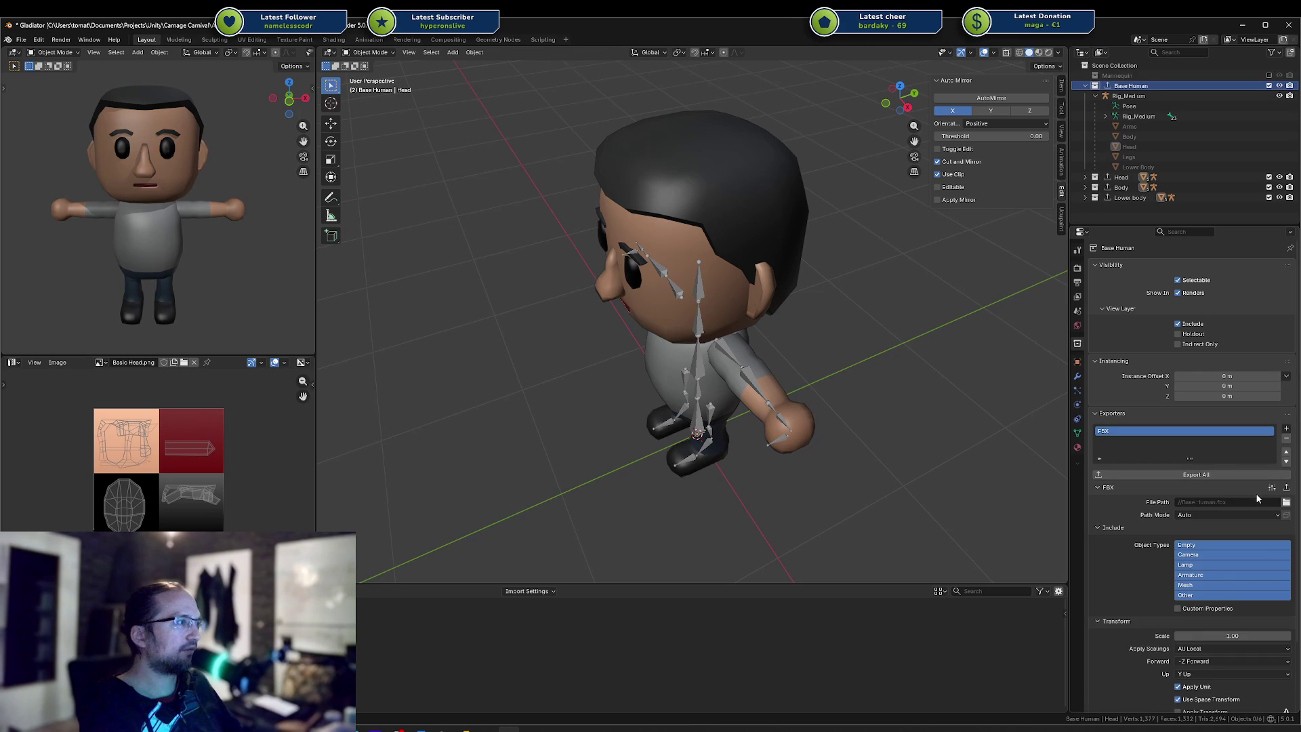
pyautogui.click(1272, 487)
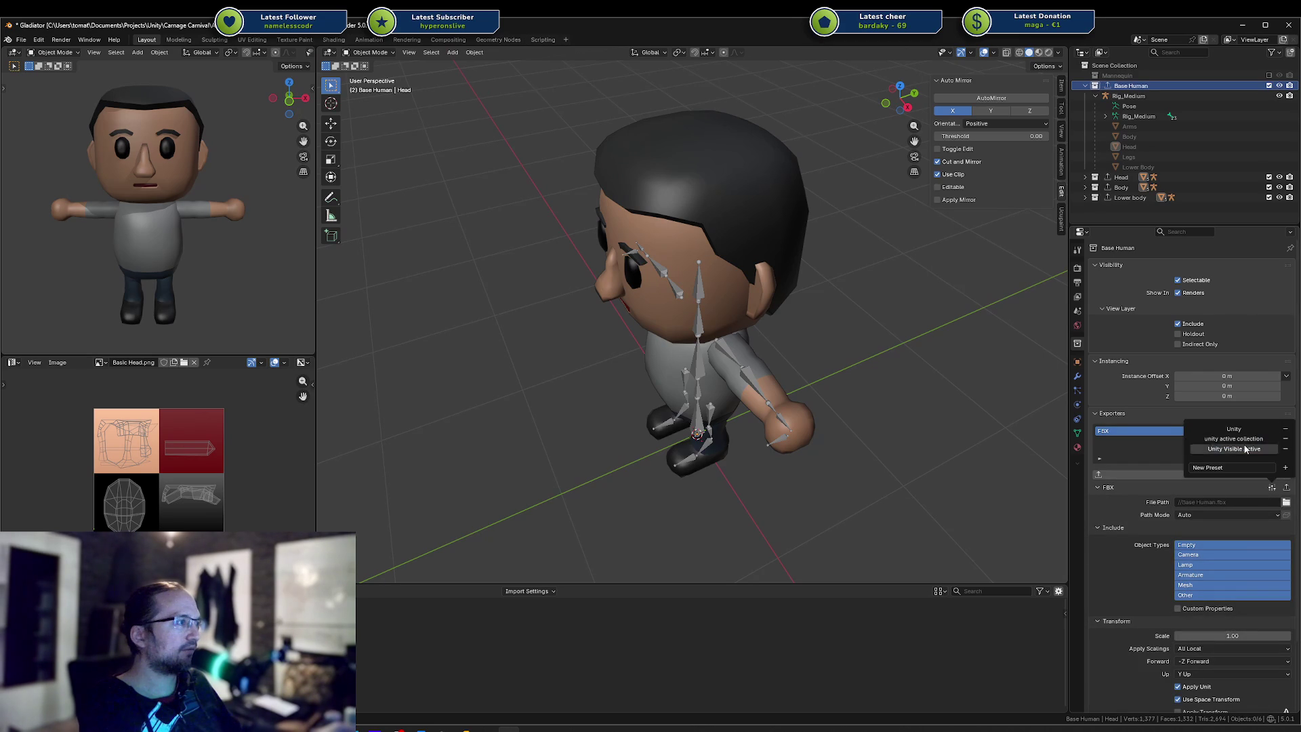
pyautogui.click(1234, 429)
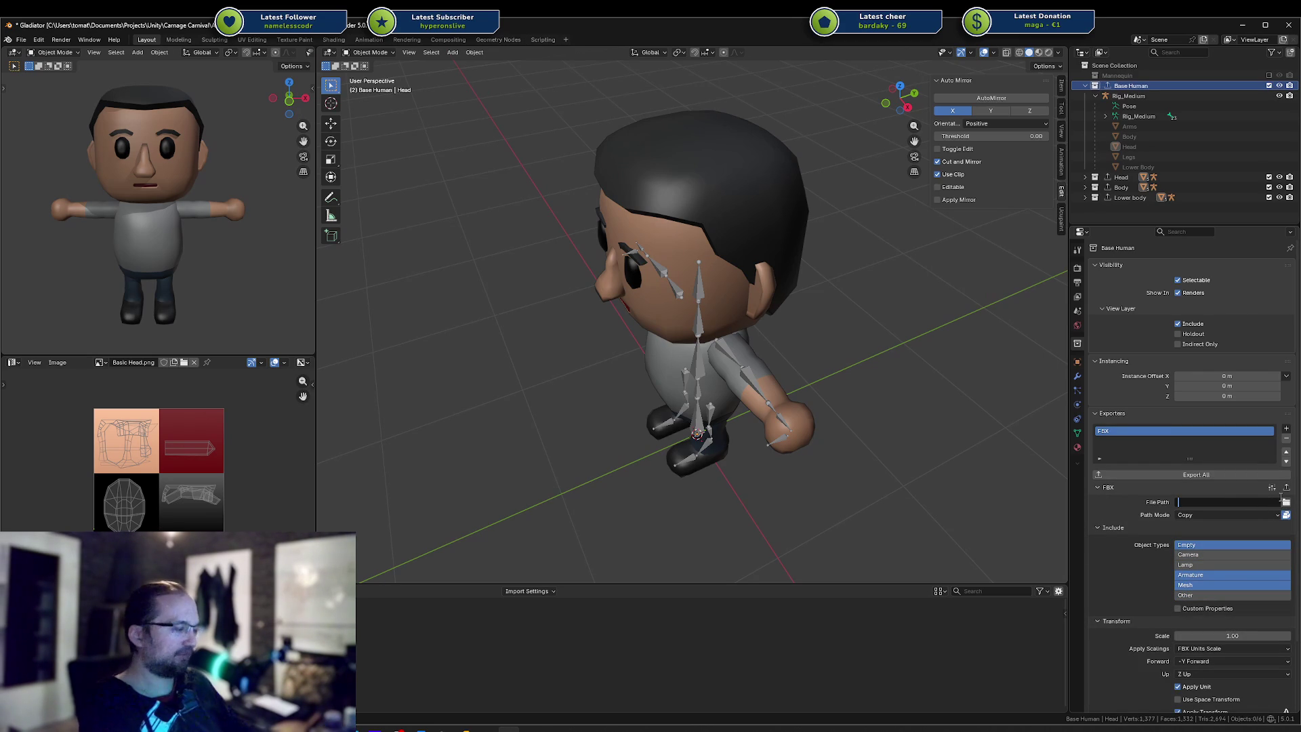
# Make Base Human active, run File > Export All Collections, and return to Unity
pyautogui.click(1118, 178)
pyautogui.write('//..\\Models\\Human Head.fbx')
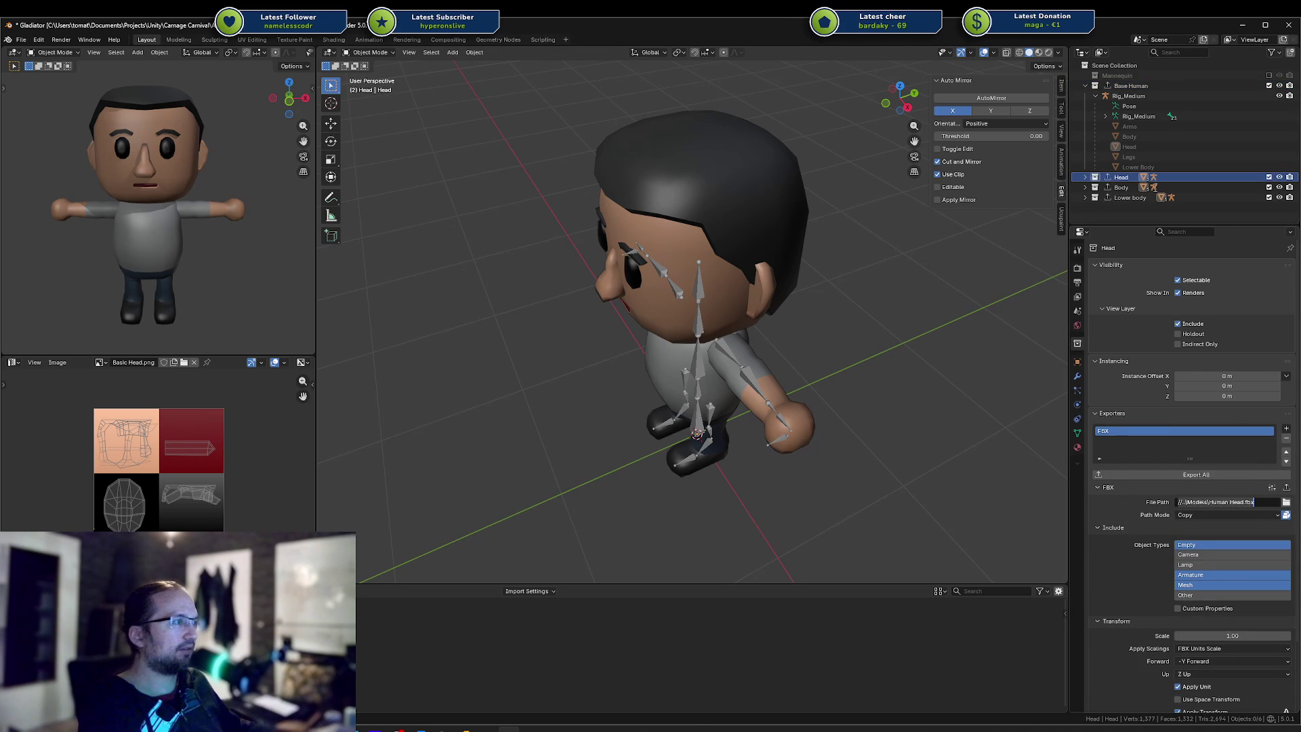
pyautogui.click(1127, 86)
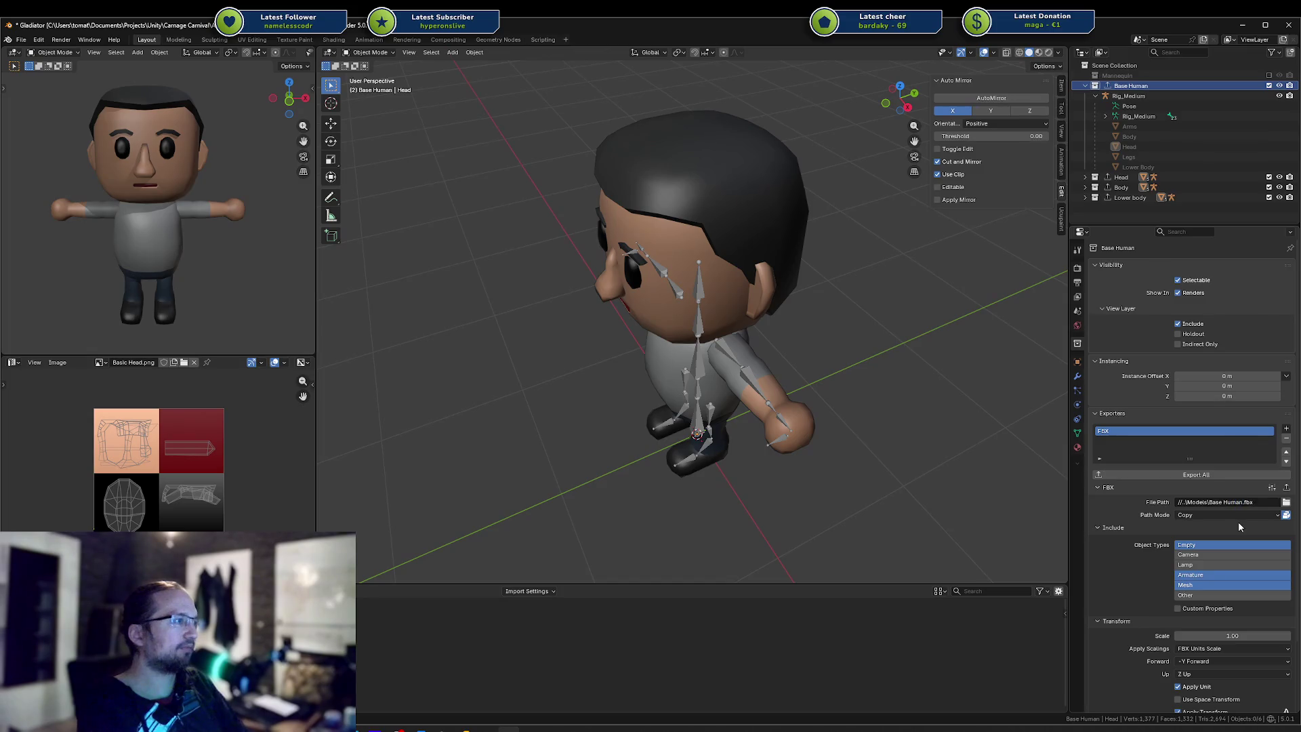
pyautogui.click(21, 39)
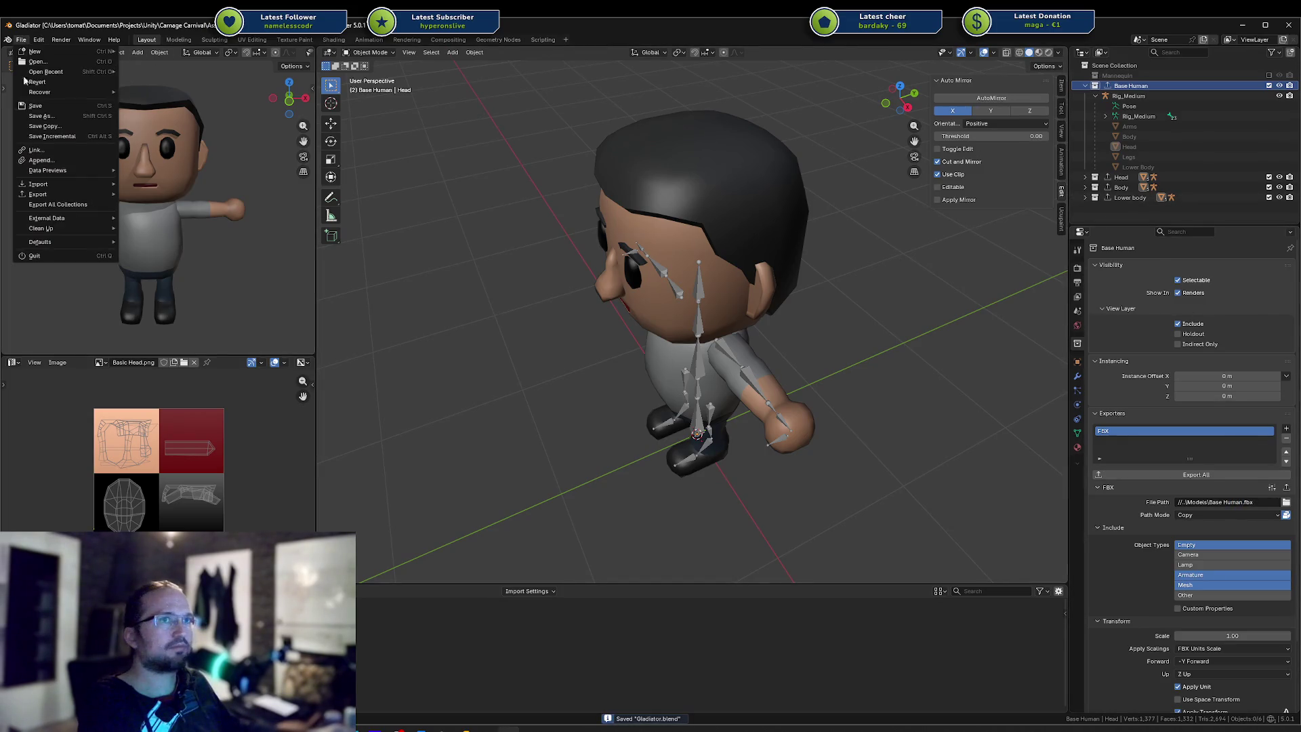
pyautogui.click(75, 204)
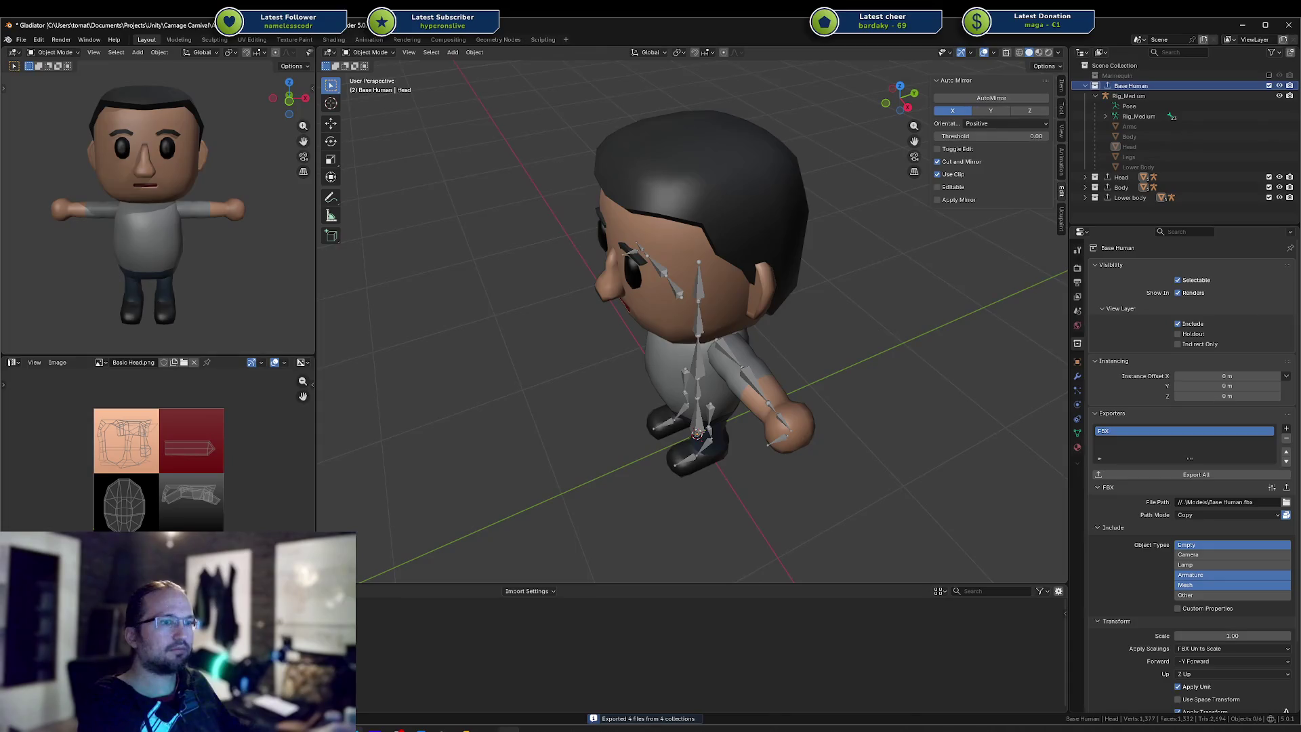
pyautogui.hotkey('alt', 'Tab')
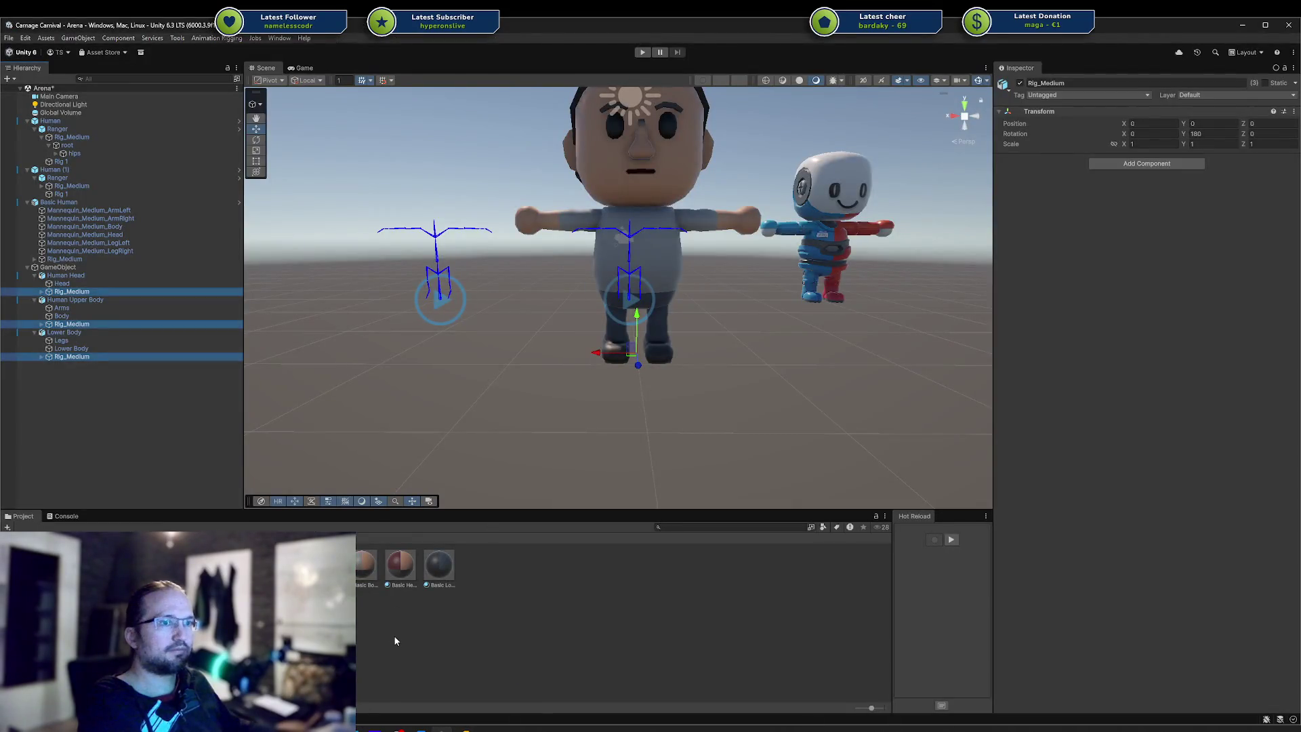
# Drag the Base Human model into the Arena Hierarchy, expand it to its root, then return to Blender
pyautogui.click(396, 640)
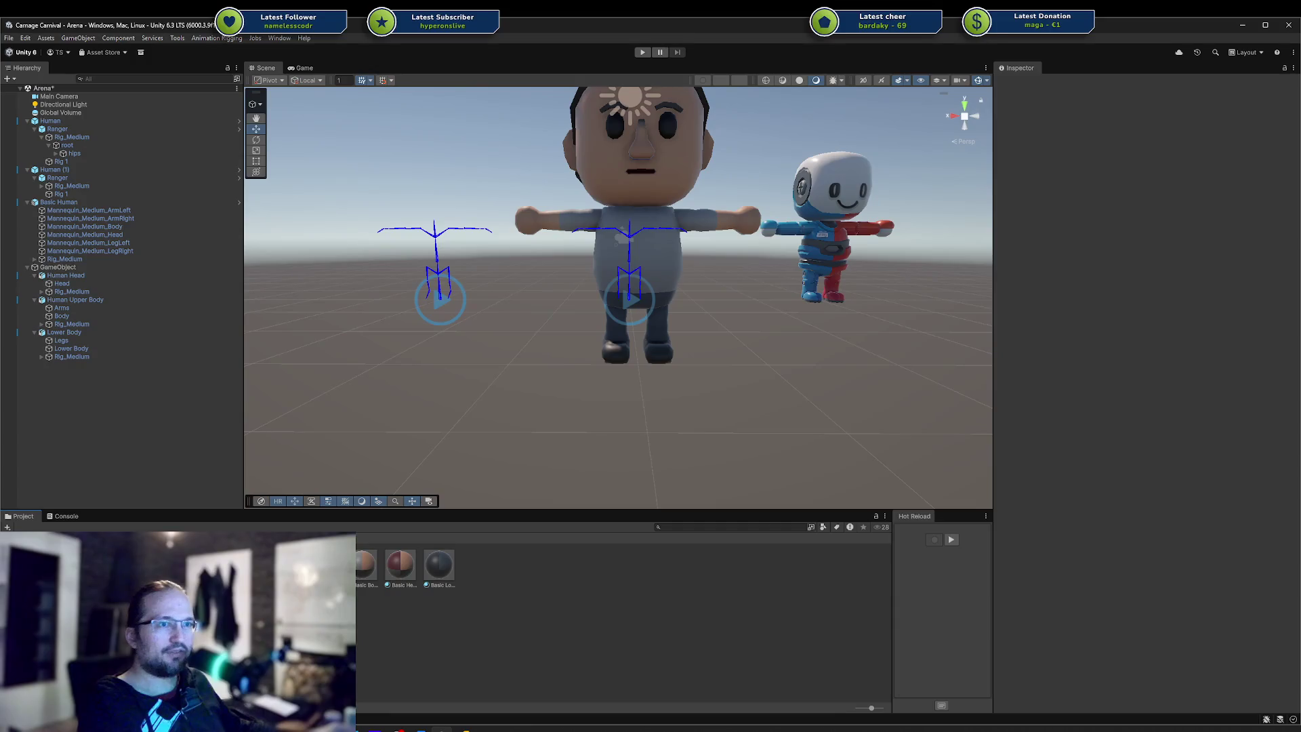
pyautogui.click(327, 566)
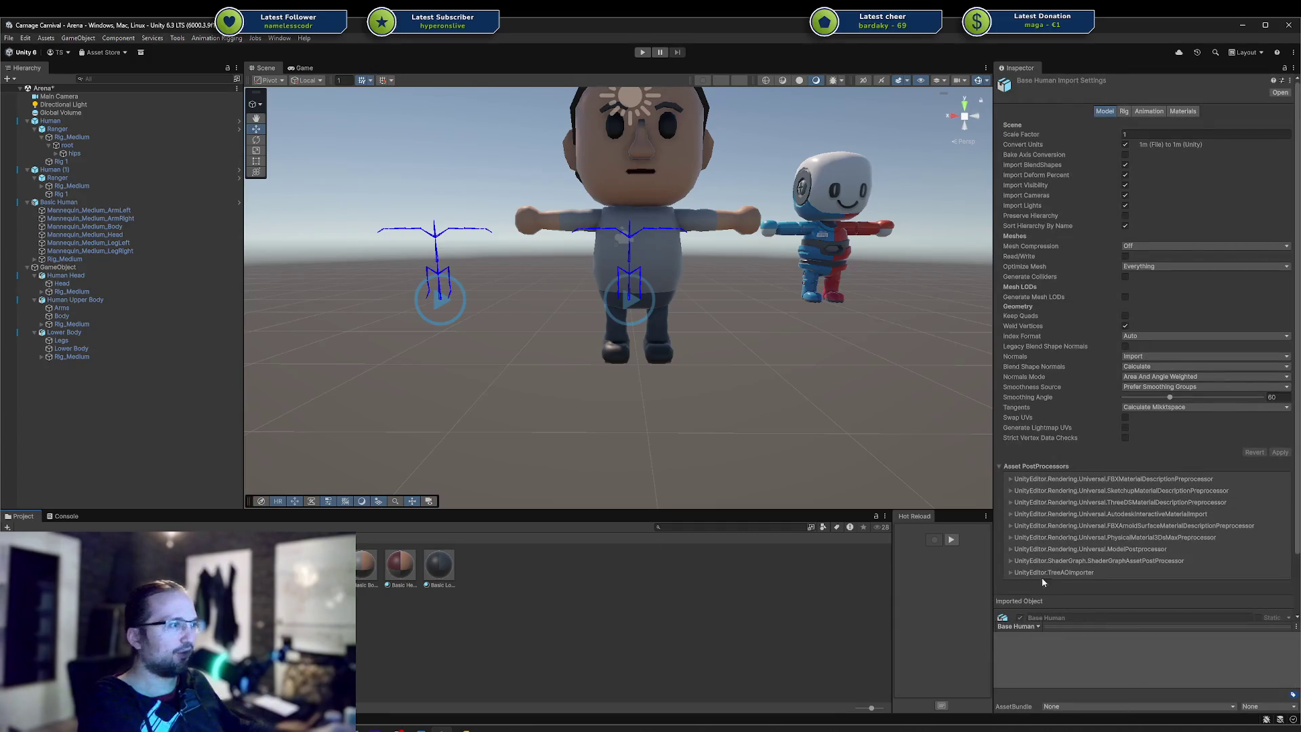
pyautogui.scroll(-3, 1112, 604)
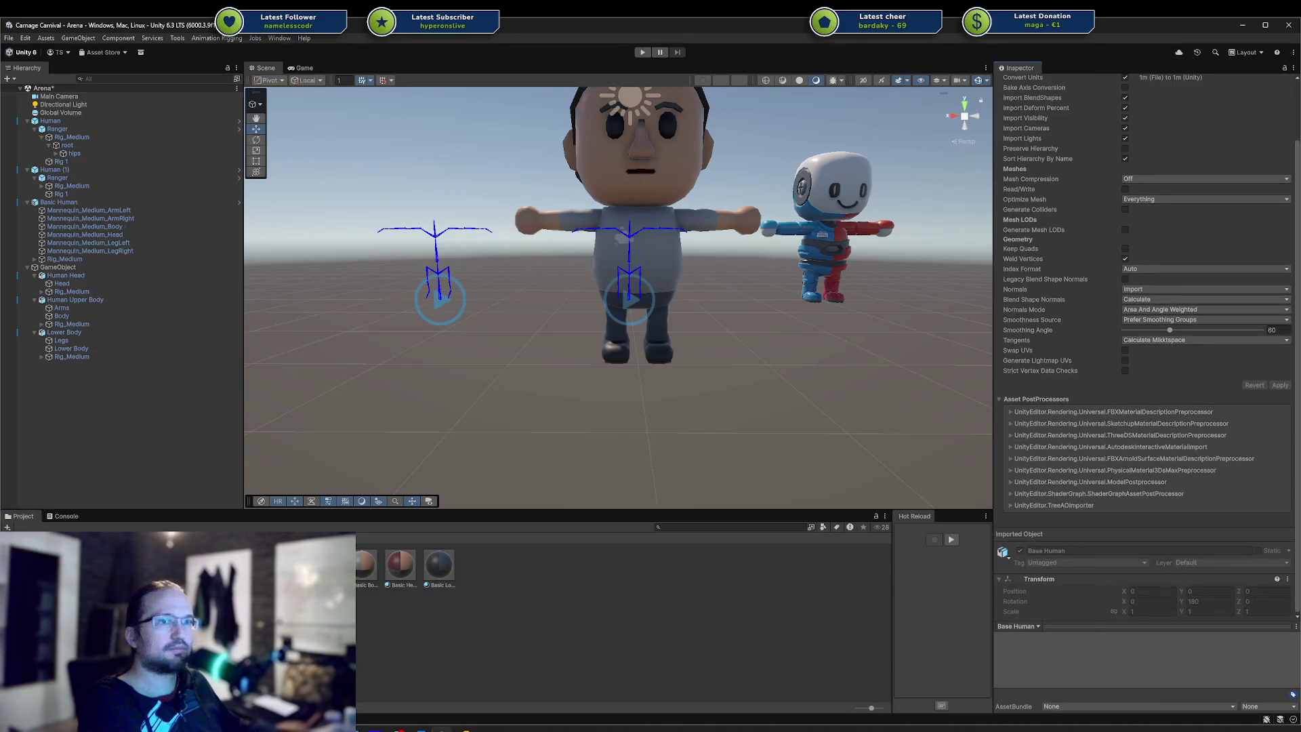
pyautogui.moveTo(327, 566)
pyautogui.mouseDown()
pyautogui.moveTo(74, 423)
pyautogui.moveTo(31, 367)
pyautogui.mouseUp()
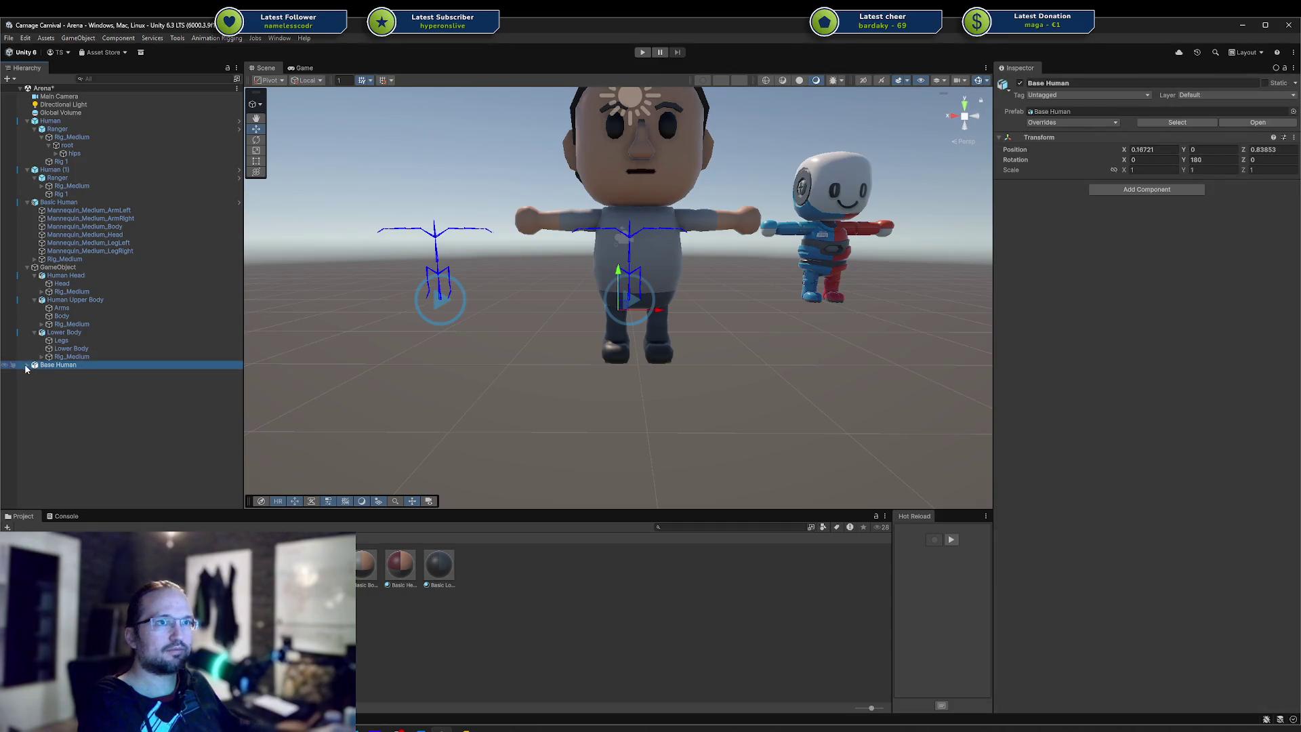
pyautogui.click(27, 365)
pyautogui.click(51, 373)
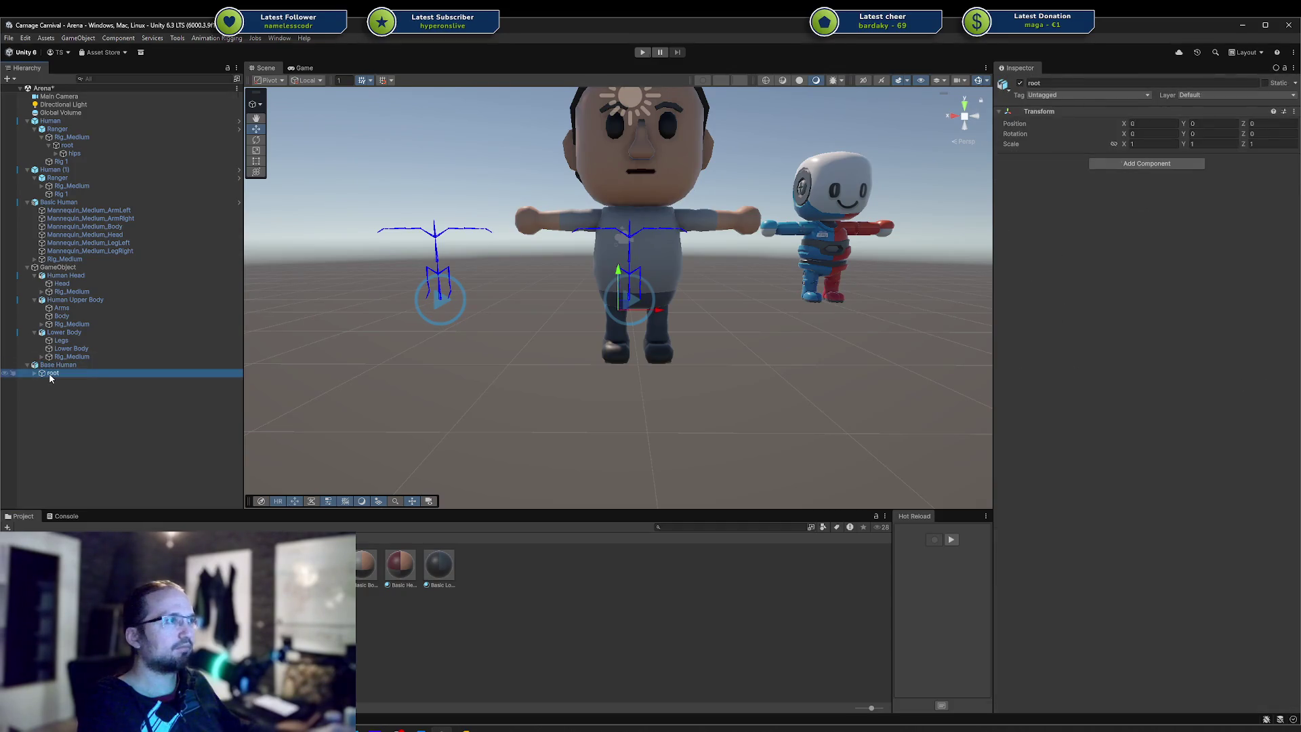
pyautogui.keyDown('alt'); pyautogui.moveTo(574, 319); pyautogui.dragTo(435, 364); pyautogui.keyUp('alt')
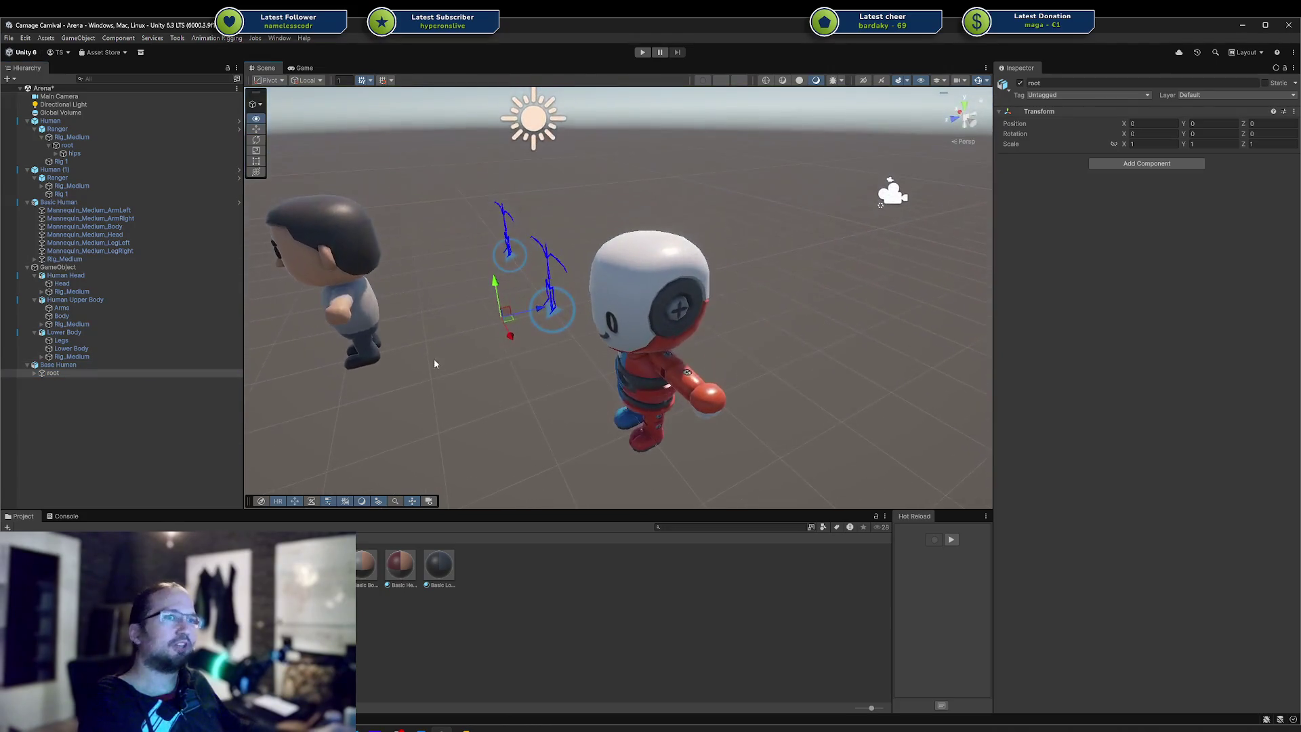
pyautogui.click(157, 367)
pyautogui.click(514, 729)
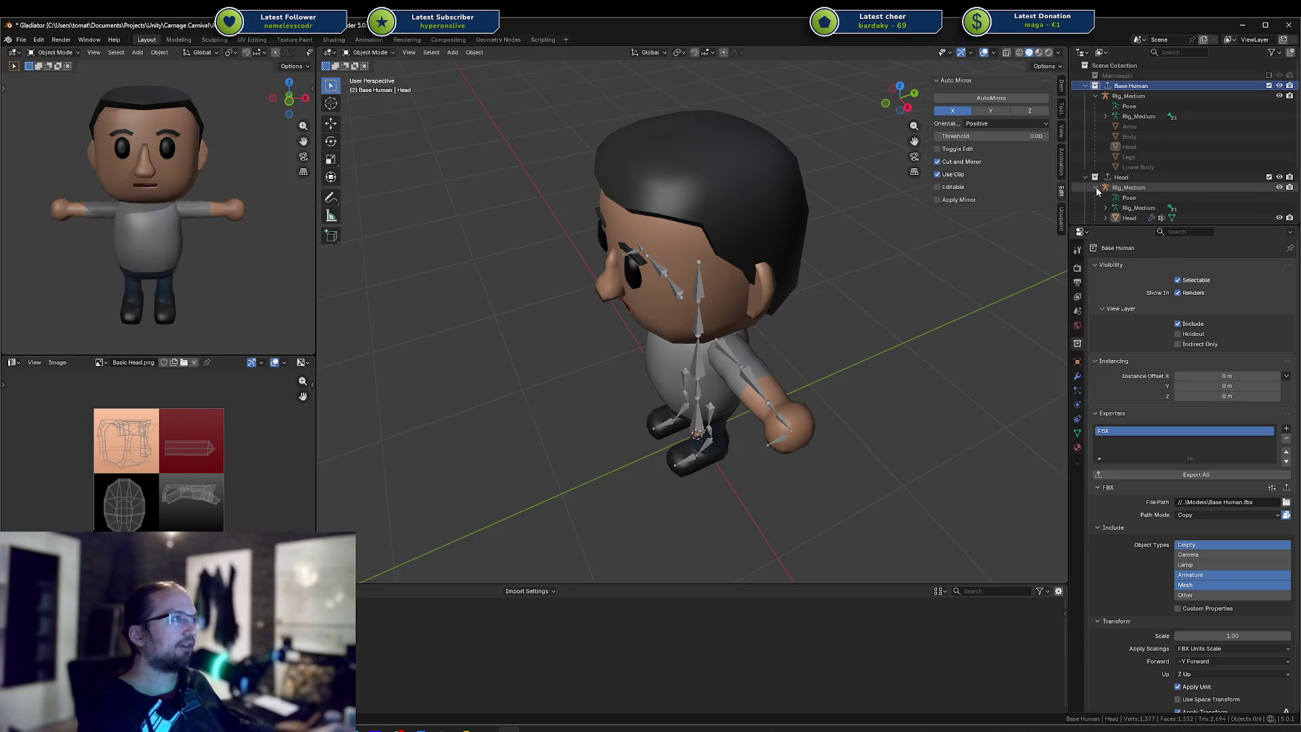
# Link the Head mesh into the Base Human collection
pyautogui.click(1123, 208)
pyautogui.click(1128, 217)
pyautogui.scroll(-2, 1141, 189)
pyautogui.moveTo(1130, 197); pyautogui.dragTo(1123, 73)
pyautogui.moveTo(1123, 64); pyautogui.dragTo(1131, 87)
pyautogui.scroll(-3, 1099, 120)
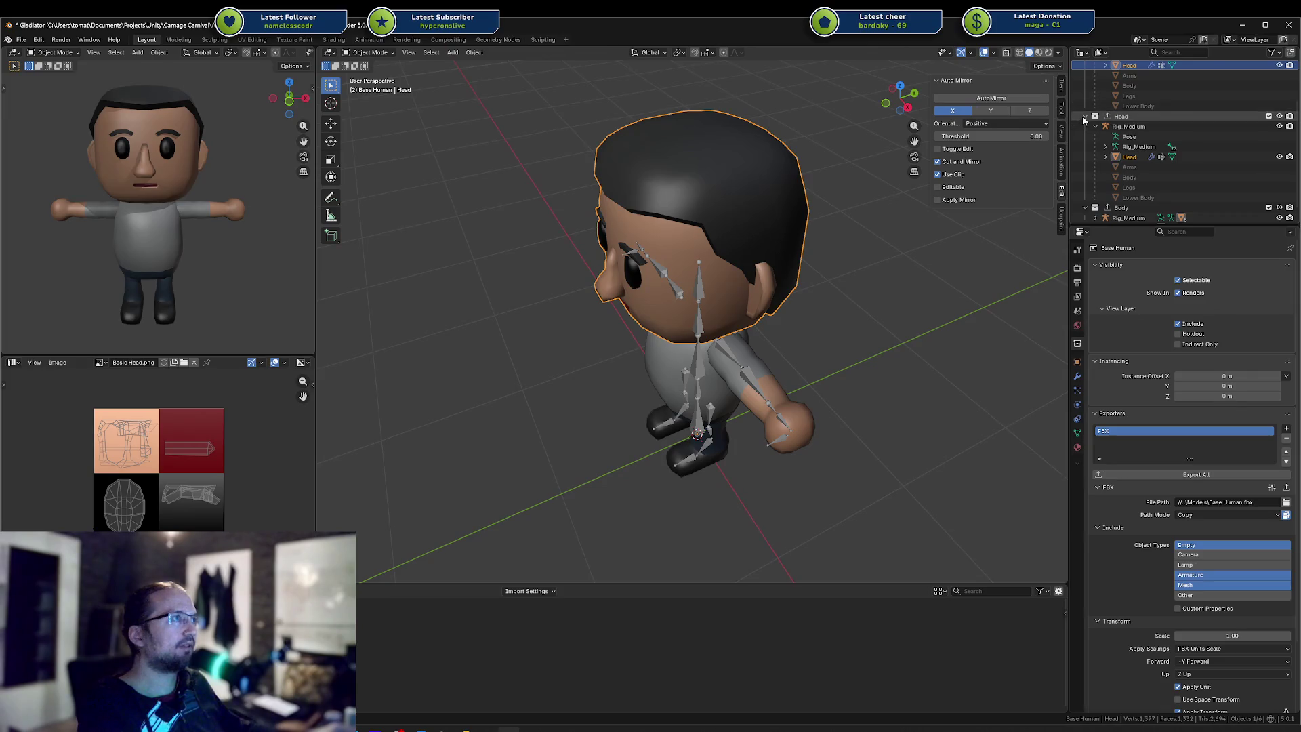
pyautogui.click(1085, 117)
# Link the Arms, Body, Legs and Lower Body meshes into Base Human as well
pyautogui.click(1096, 197)
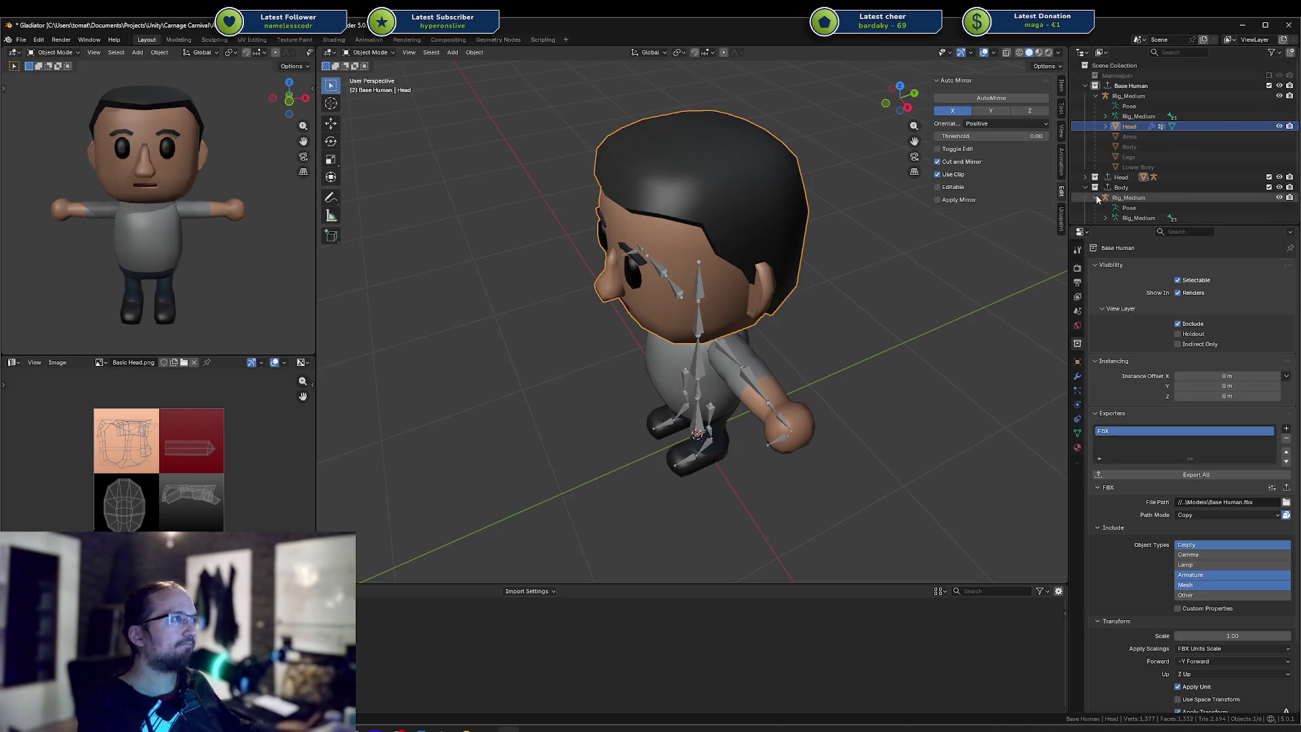
pyautogui.scroll(-1, 1098, 198)
pyautogui.click(1130, 208)
pyautogui.keyDown('shift'); pyautogui.click(1130, 218); pyautogui.keyUp('shift')
pyautogui.moveTo(1130, 218)
pyautogui.keyDown('ctrl'); pyautogui.mouseDown()
pyautogui.moveTo(1128, 69)
pyautogui.moveTo(1121, 87)
pyautogui.mouseUp(); pyautogui.keyUp('ctrl')
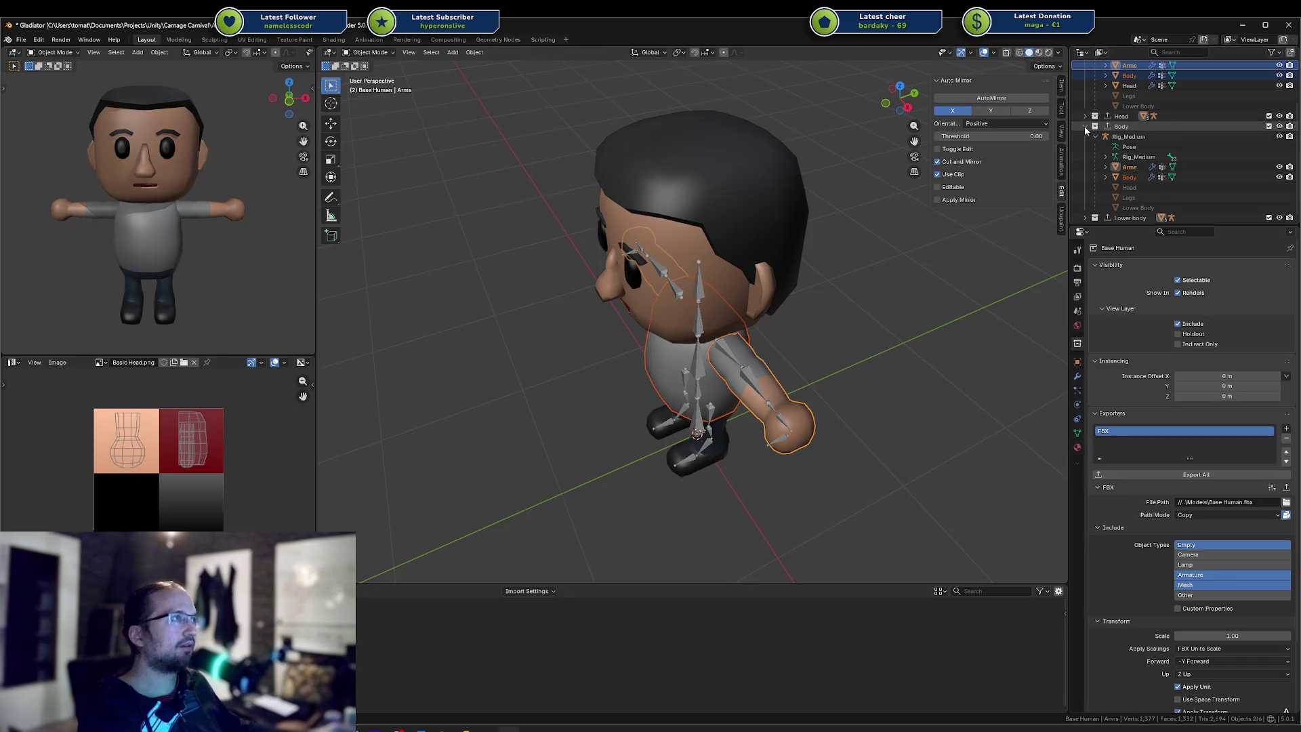
pyautogui.click(1085, 197)
pyautogui.scroll(-2, 1091, 196)
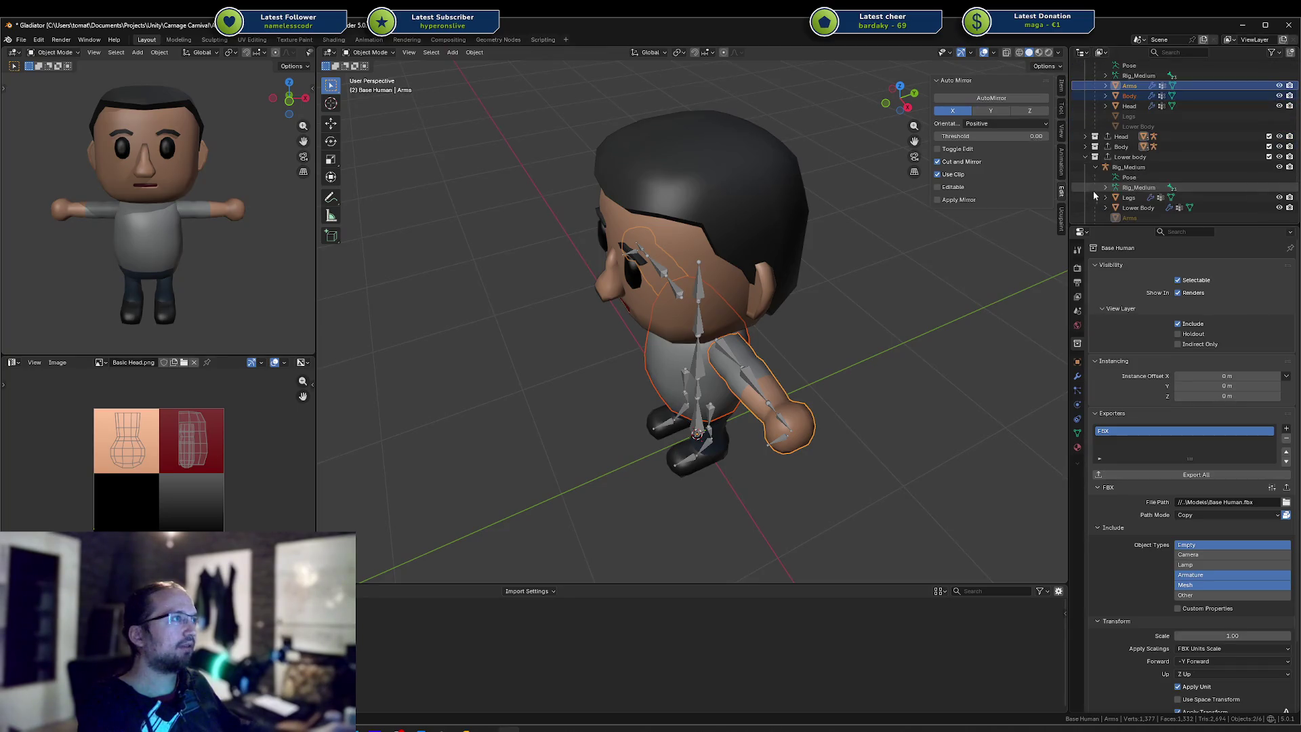
pyautogui.click(1129, 197)
pyautogui.keyDown('shift'); pyautogui.click(1138, 207); pyautogui.keyUp('shift')
pyautogui.moveTo(1138, 199)
pyautogui.mouseDown()
pyautogui.moveTo(1126, 65)
pyautogui.moveTo(1125, 87)
pyautogui.mouseUp()
# Save Gladiator.blend, re-export Base Human as FBX and drop it into the Unity scene
pyautogui.hotkey('ctrl', 's')
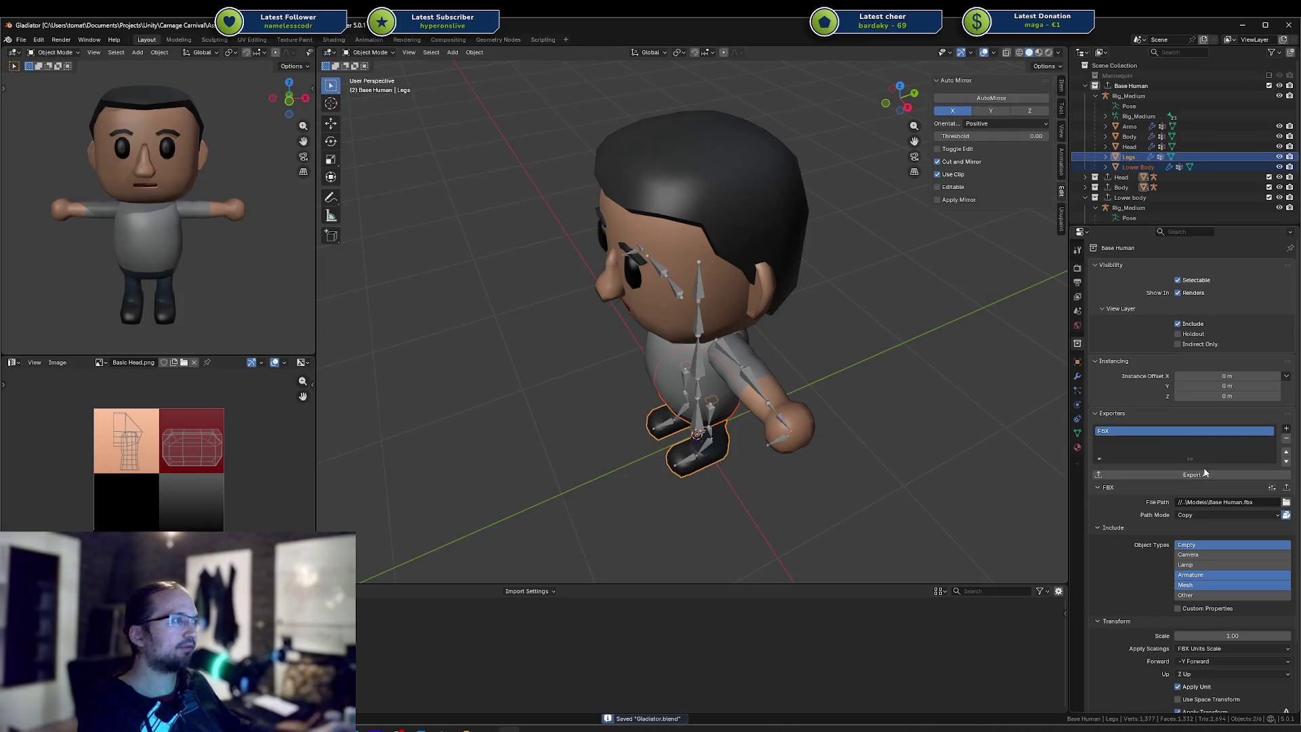
pyautogui.click(1203, 475)
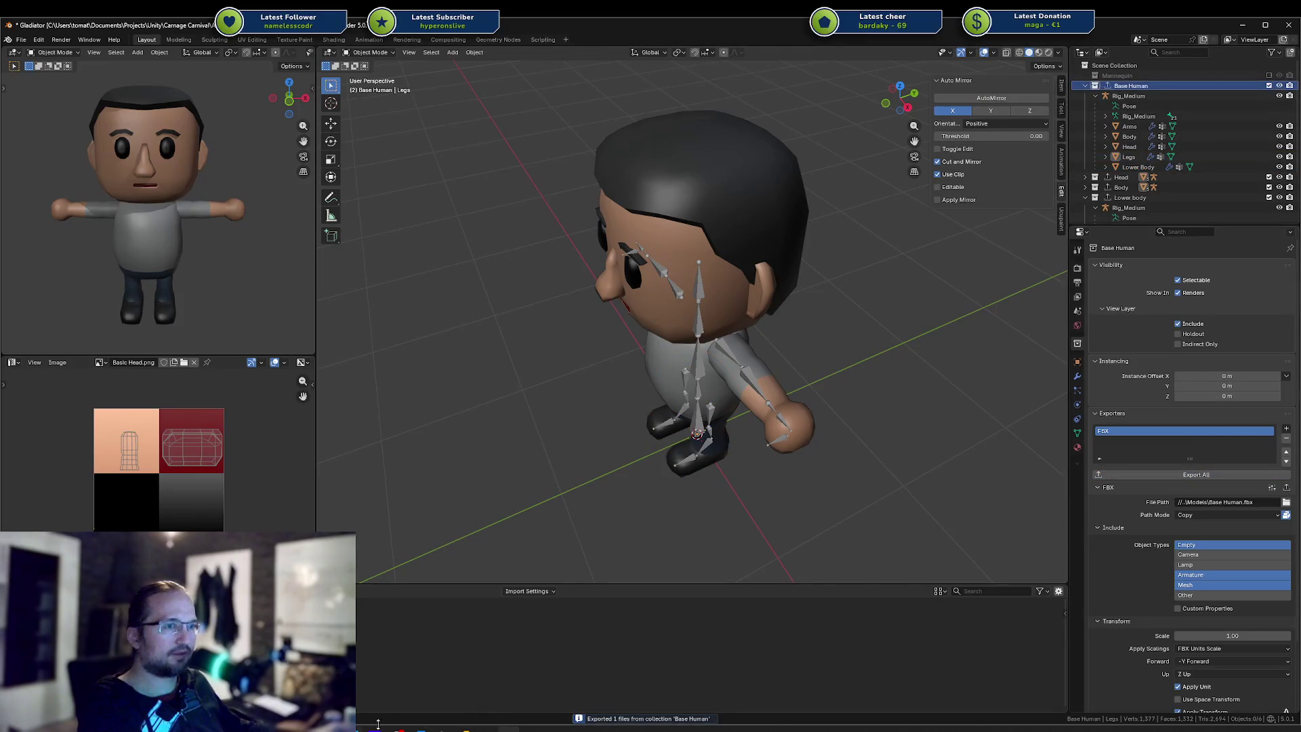
pyautogui.hotkey('alt', 'Tab')
pyautogui.moveTo(326, 566)
pyautogui.mouseDown()
pyautogui.moveTo(475, 542)
pyautogui.moveTo(786, 326)
pyautogui.moveTo(779, 297)
pyautogui.moveTo(828, 337)
pyautogui.moveTo(949, 319)
pyautogui.moveTo(1016, 285)
pyautogui.moveTo(1054, 207)
pyautogui.mouseUp()
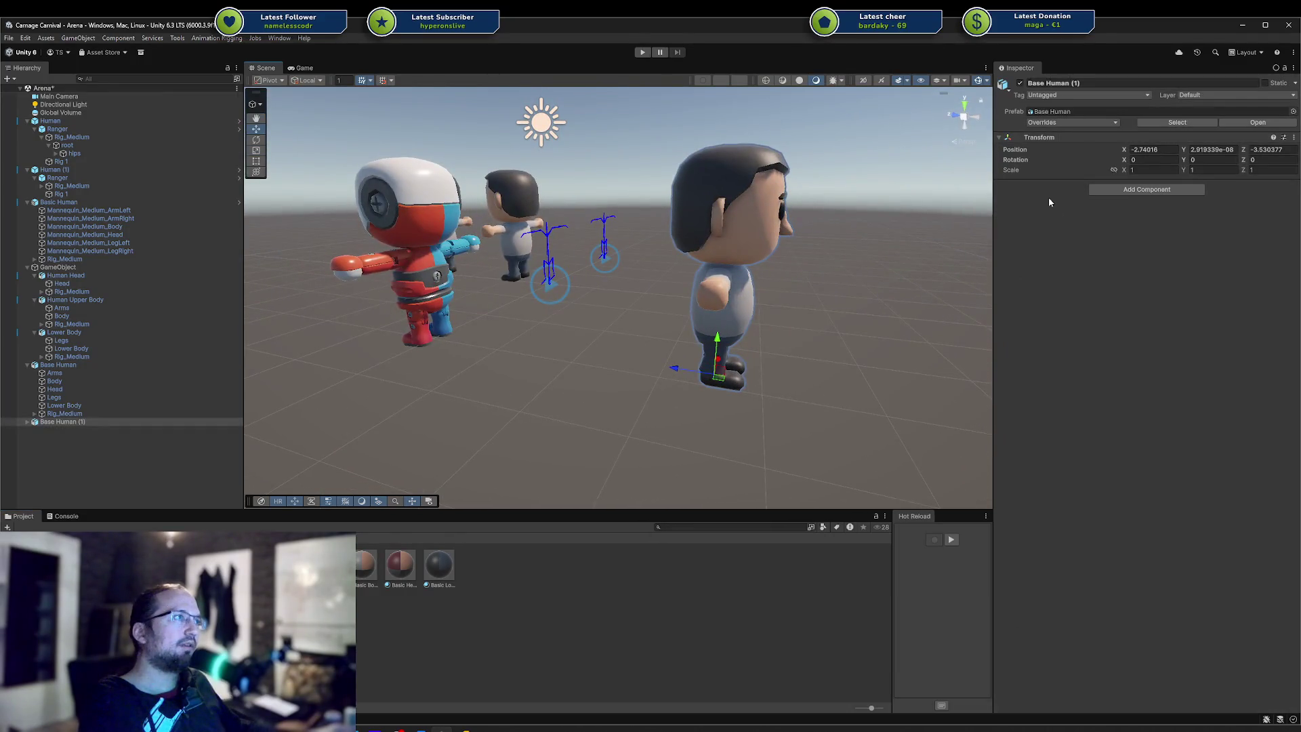
# Reset Base Human (1)'s Transform so it sits at the origin
pyautogui.click(1294, 136)
pyautogui.click(1210, 252)
pyautogui.keyDown('alt'); pyautogui.moveTo(764, 256); pyautogui.dragTo(610, 353); pyautogui.keyUp('alt')
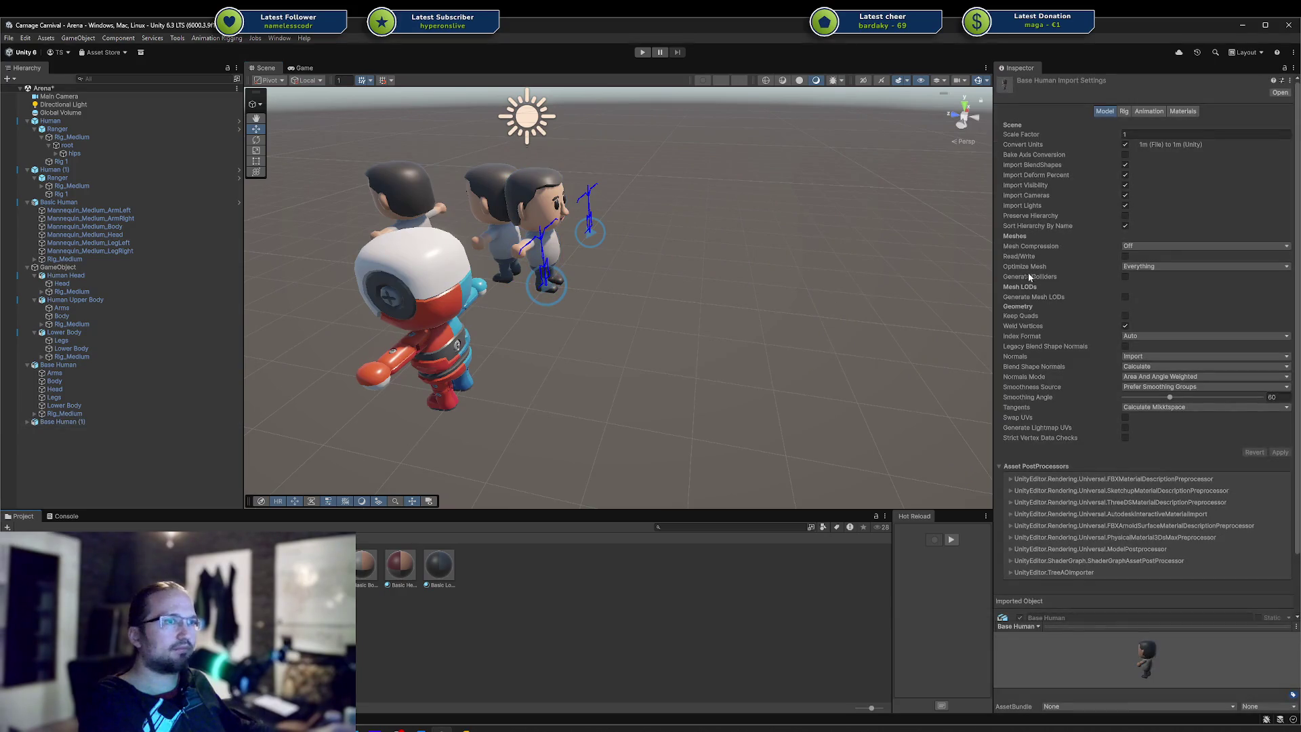
# Make the Base Human rig Humanoid, copying Rig_Medium_Avatar, and apply the import settings
pyautogui.click(1182, 111)
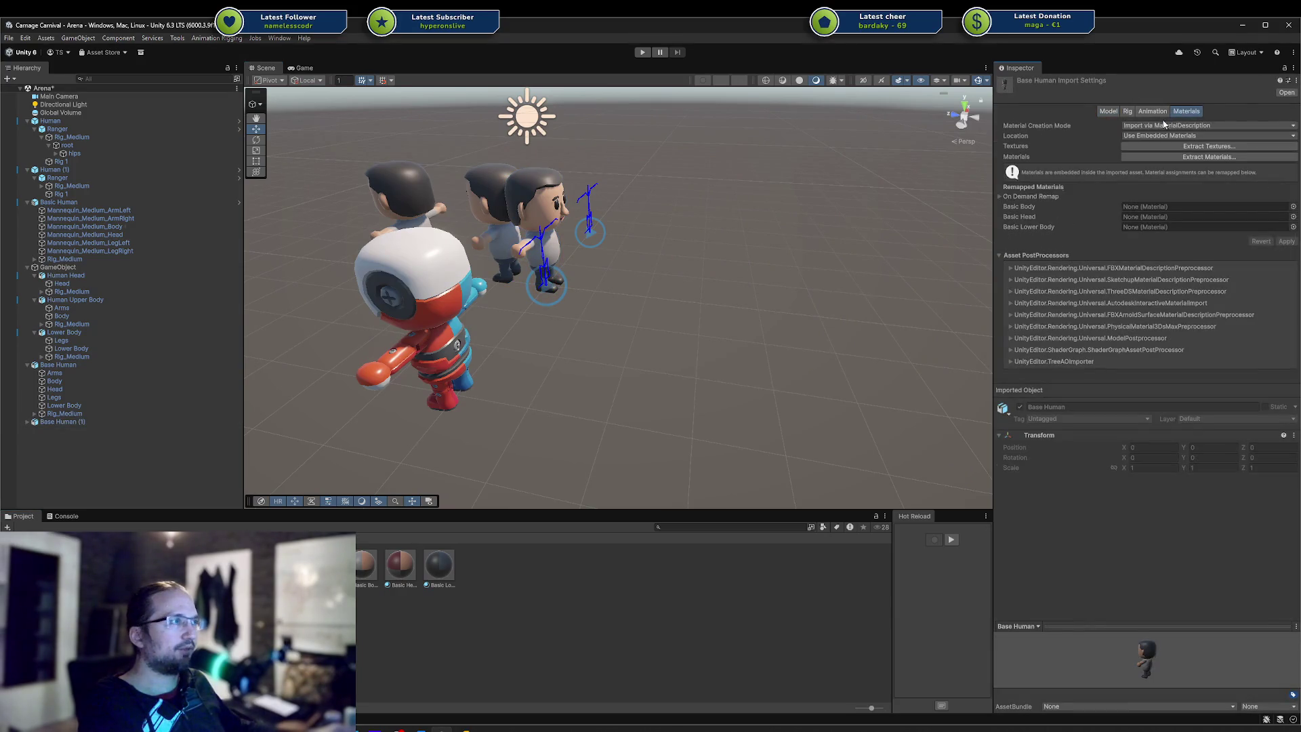
pyautogui.click(1127, 111)
pyautogui.click(1274, 127)
pyautogui.click(1258, 139)
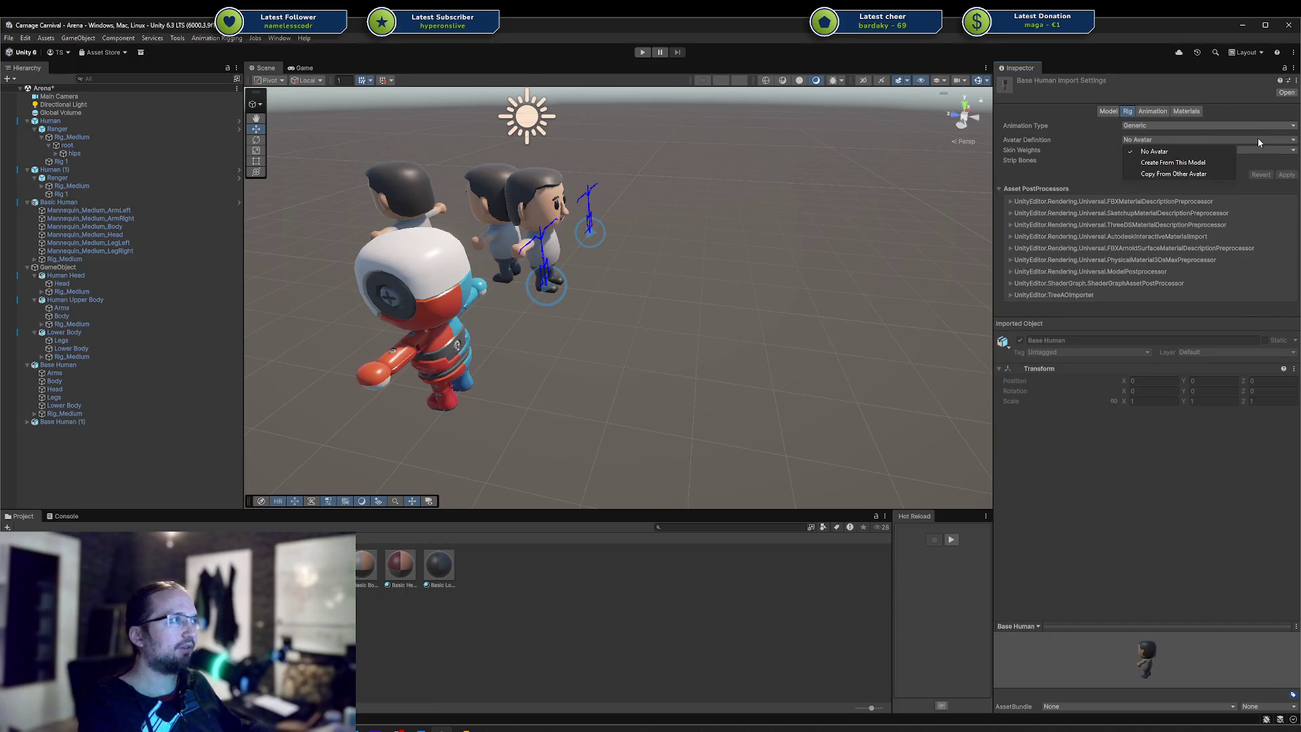
pyautogui.click(1194, 174)
pyautogui.click(1292, 166)
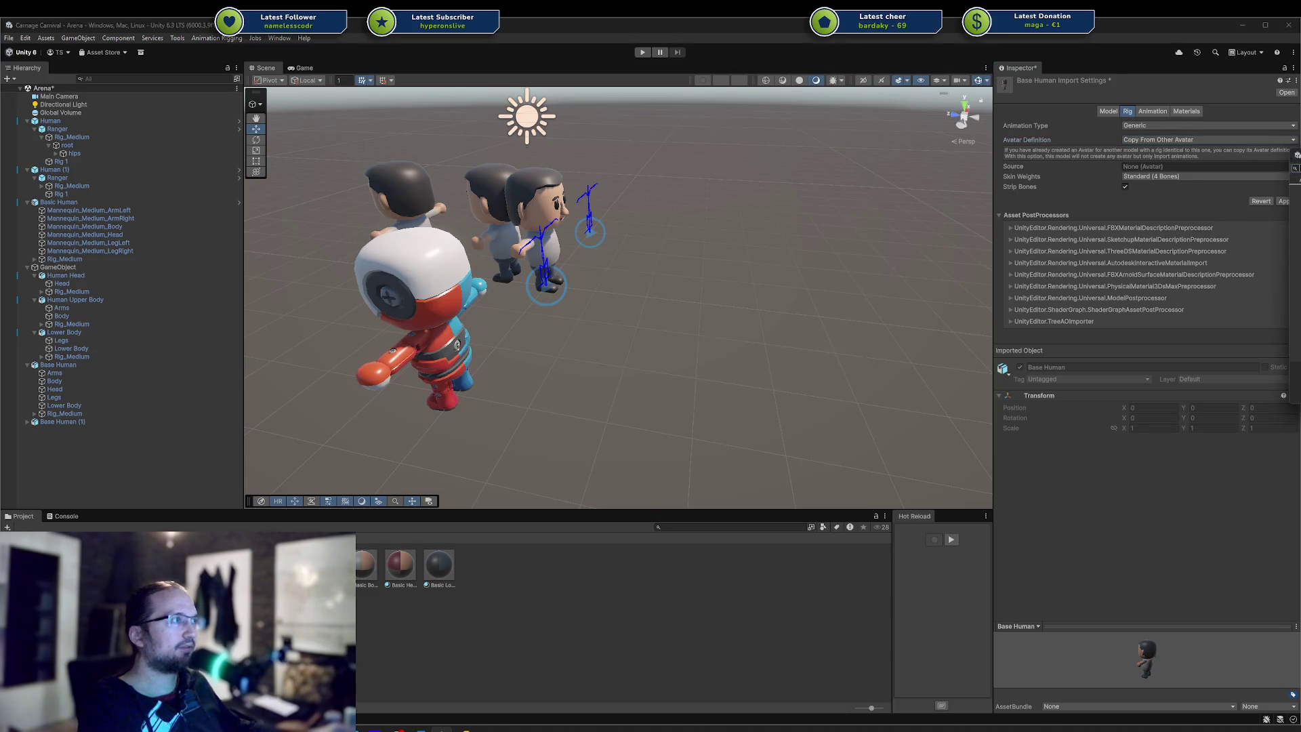
pyautogui.click(932, 332)
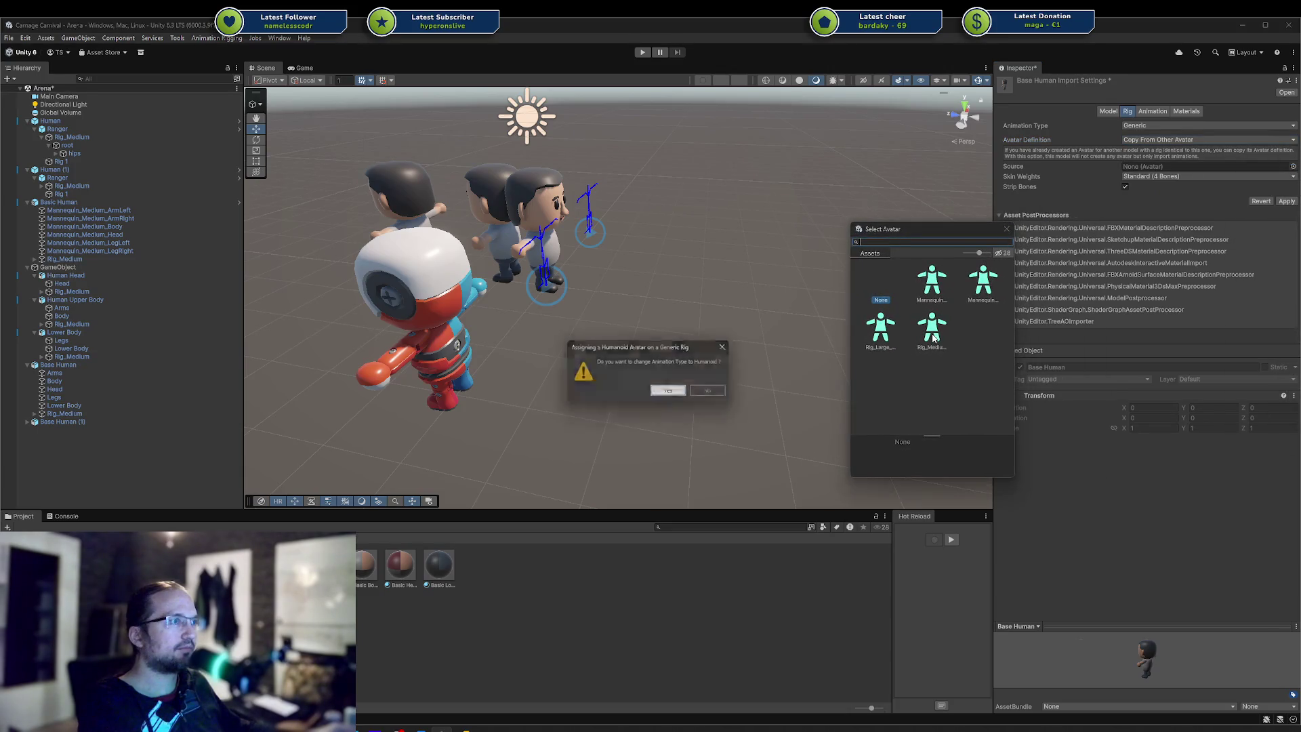
pyautogui.click(670, 393)
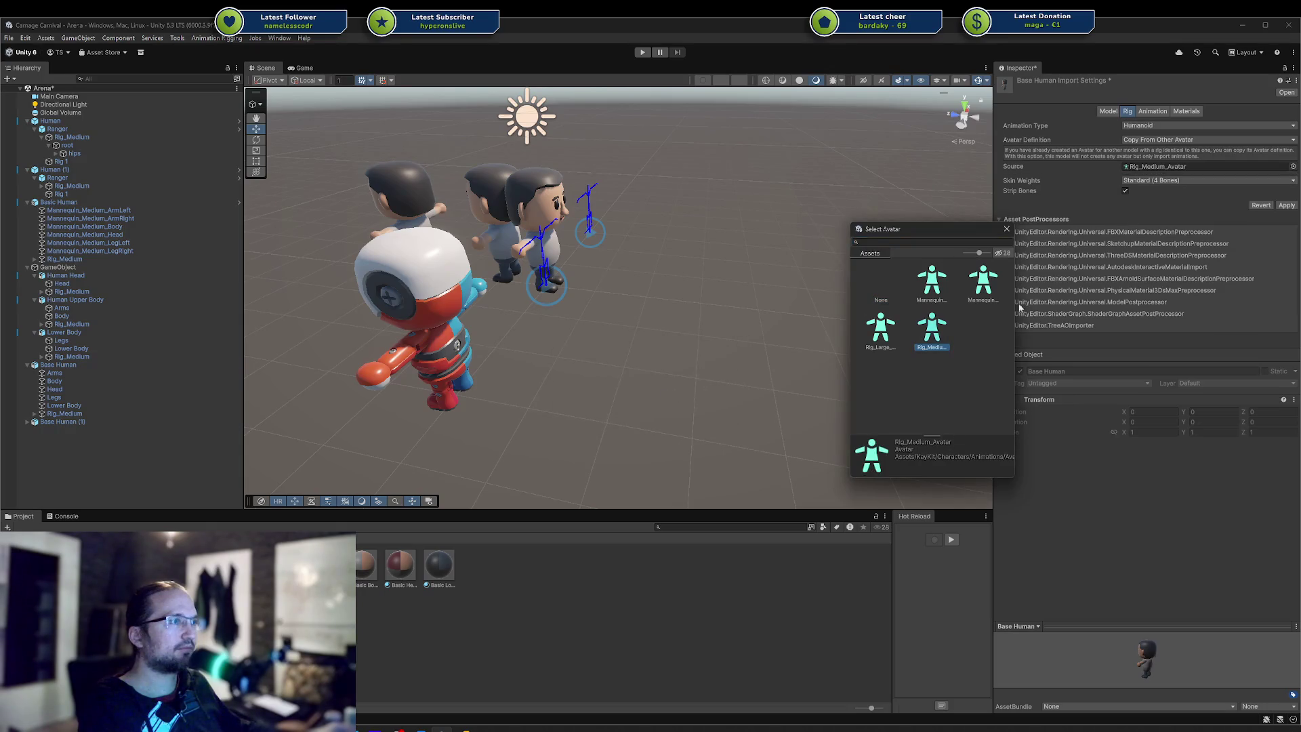
pyautogui.click(1008, 231)
pyautogui.click(1287, 204)
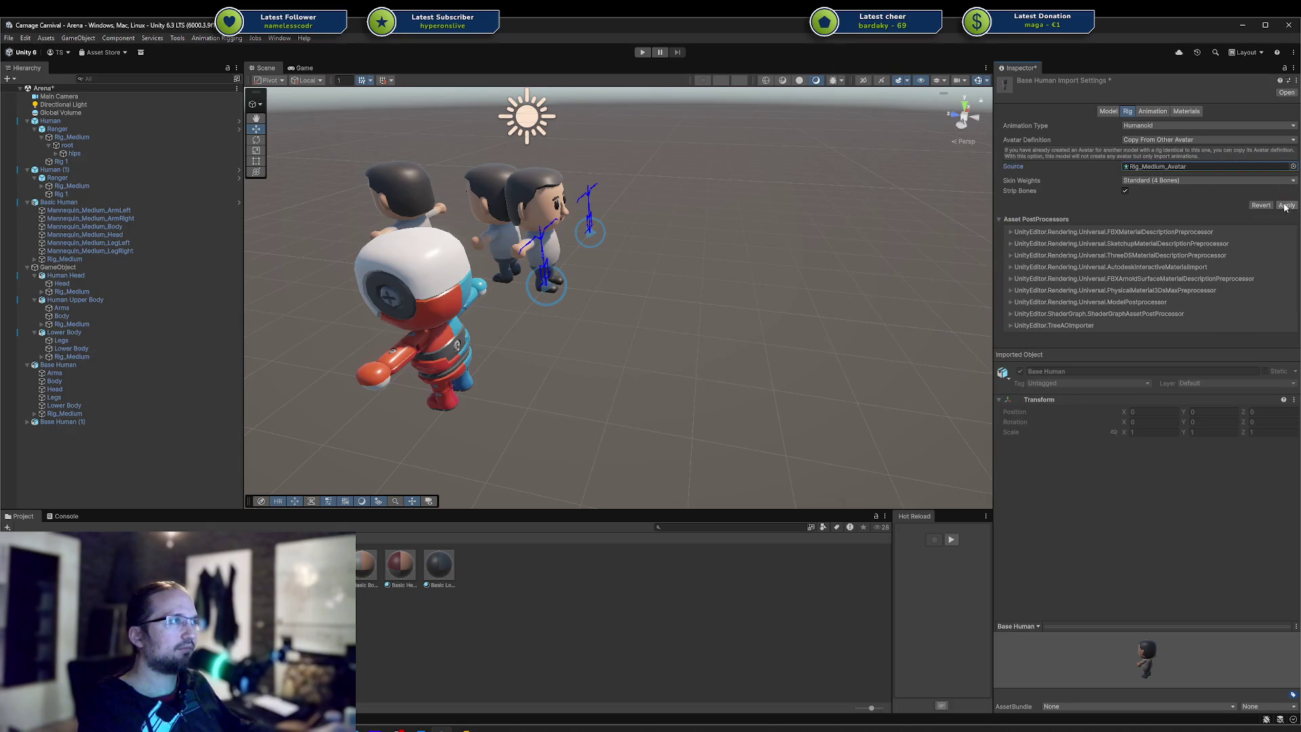
pyautogui.click(1180, 112)
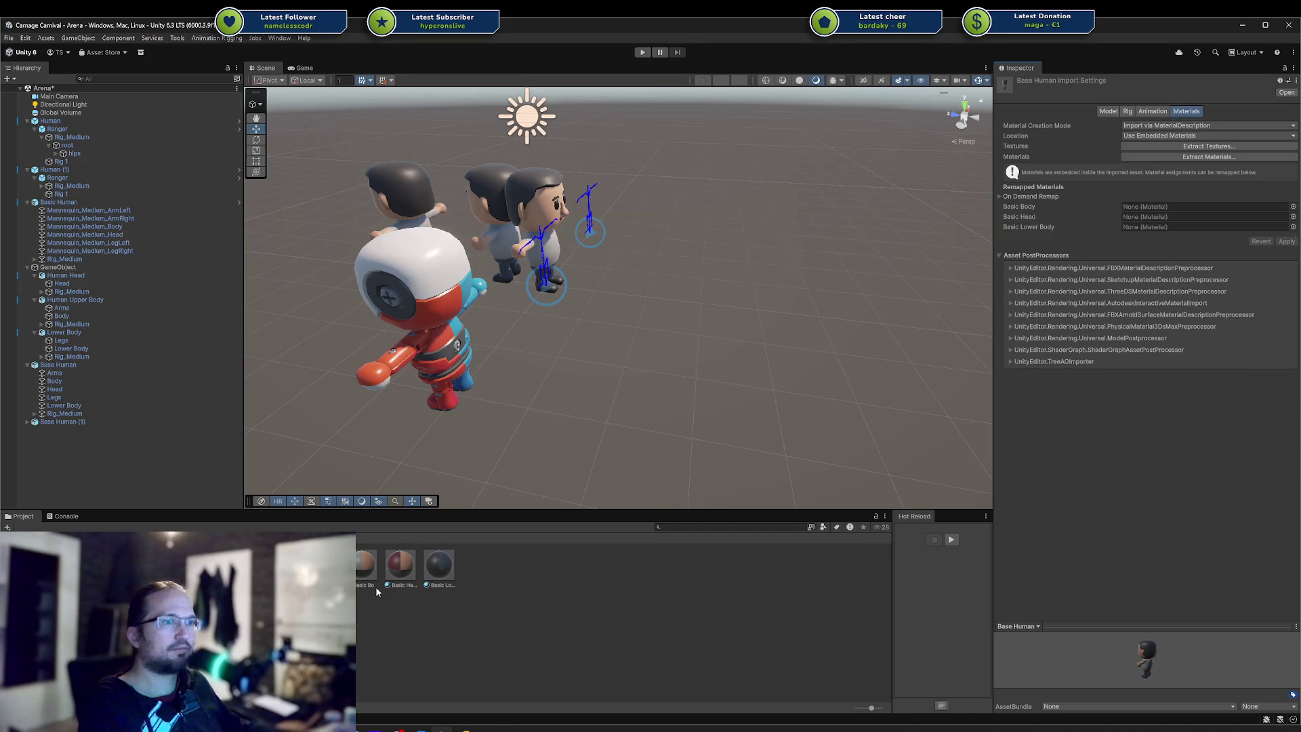
# Drag Basic Body, Basic Head and Basic Lower Body into the remapped slots, apply, and select Base Human (1)
pyautogui.moveTo(370, 572)
pyautogui.mouseDown()
pyautogui.moveTo(1149, 231)
pyautogui.moveTo(1148, 209)
pyautogui.mouseUp()
pyautogui.moveTo(421, 555)
pyautogui.mouseDown()
pyautogui.moveTo(1082, 210)
pyautogui.moveTo(1152, 217)
pyautogui.mouseUp()
pyautogui.moveTo(438, 565)
pyautogui.mouseDown()
pyautogui.moveTo(720, 413)
pyautogui.moveTo(1193, 227)
pyautogui.mouseUp()
pyautogui.click(1287, 242)
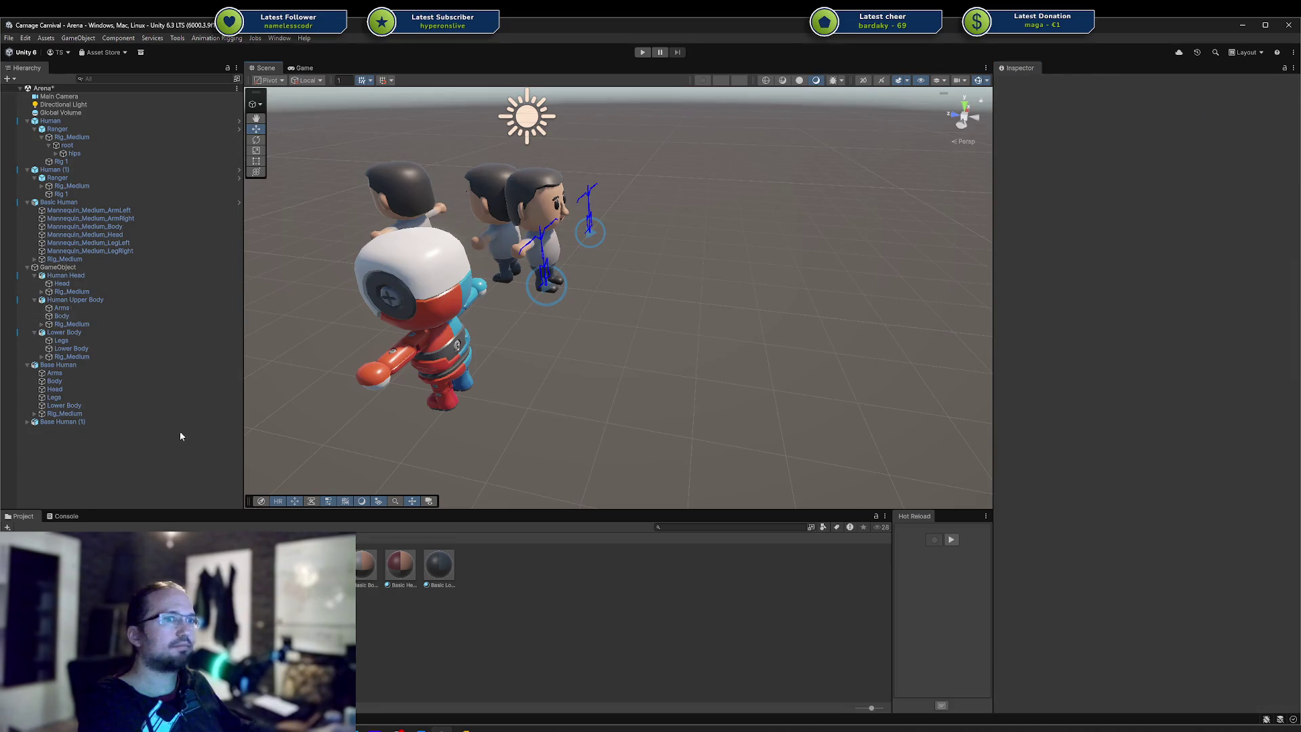
pyautogui.click(60, 422)
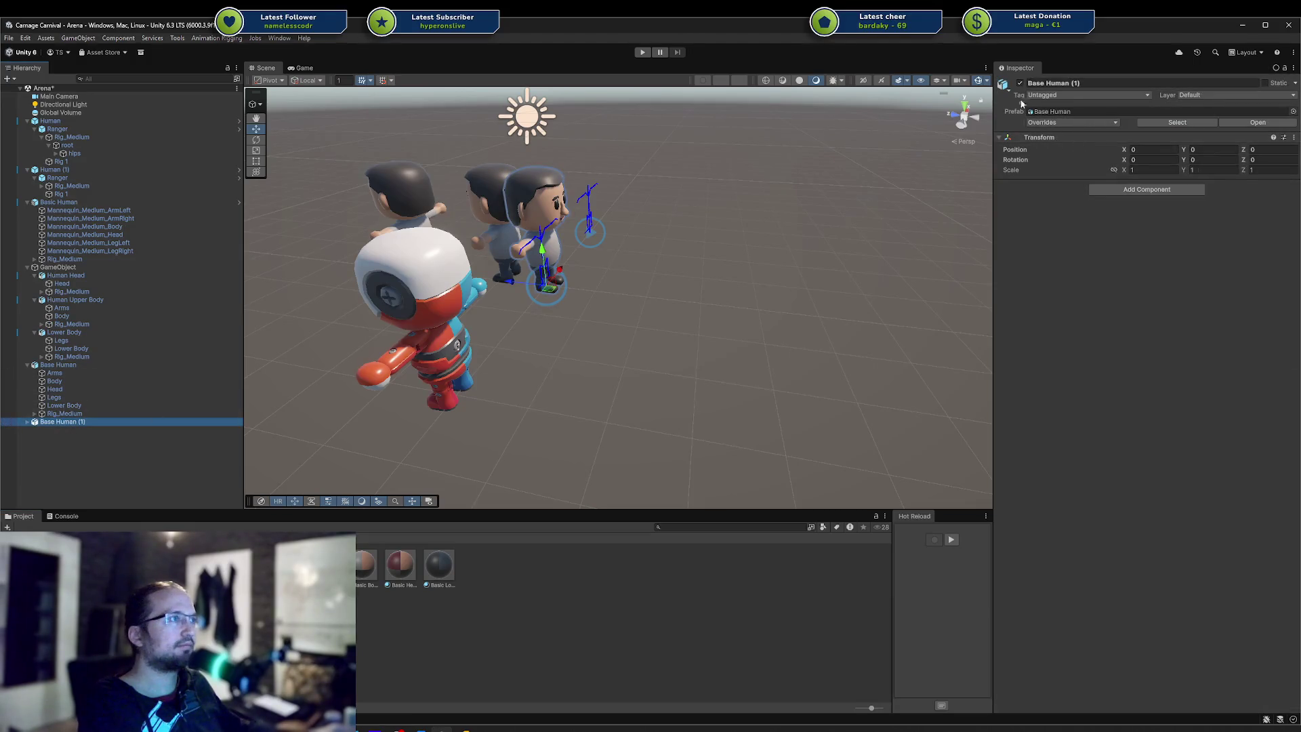
# Set the Rig_Medium rig of Base Human (1) to Y rotation 0
pyautogui.click(27, 421)
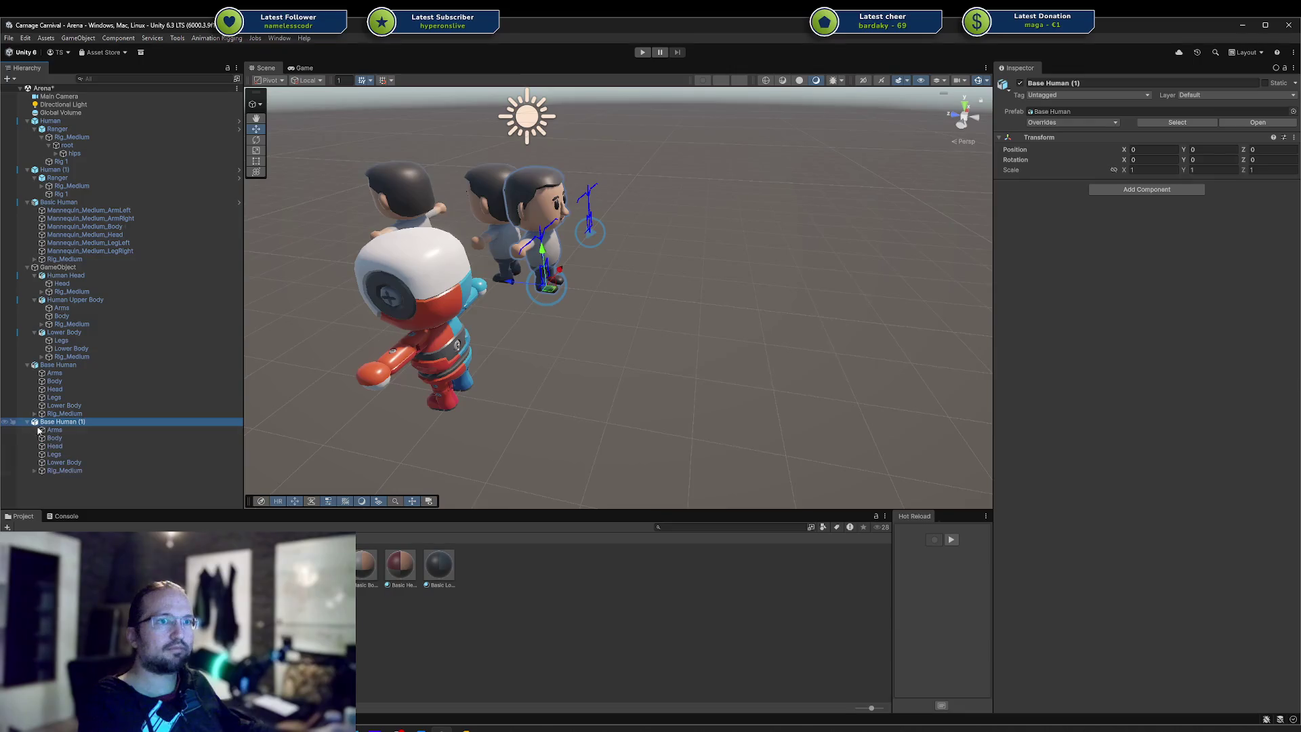
pyautogui.click(67, 470)
pyautogui.click(1212, 133)
pyautogui.write('0')
pyautogui.press('Return')
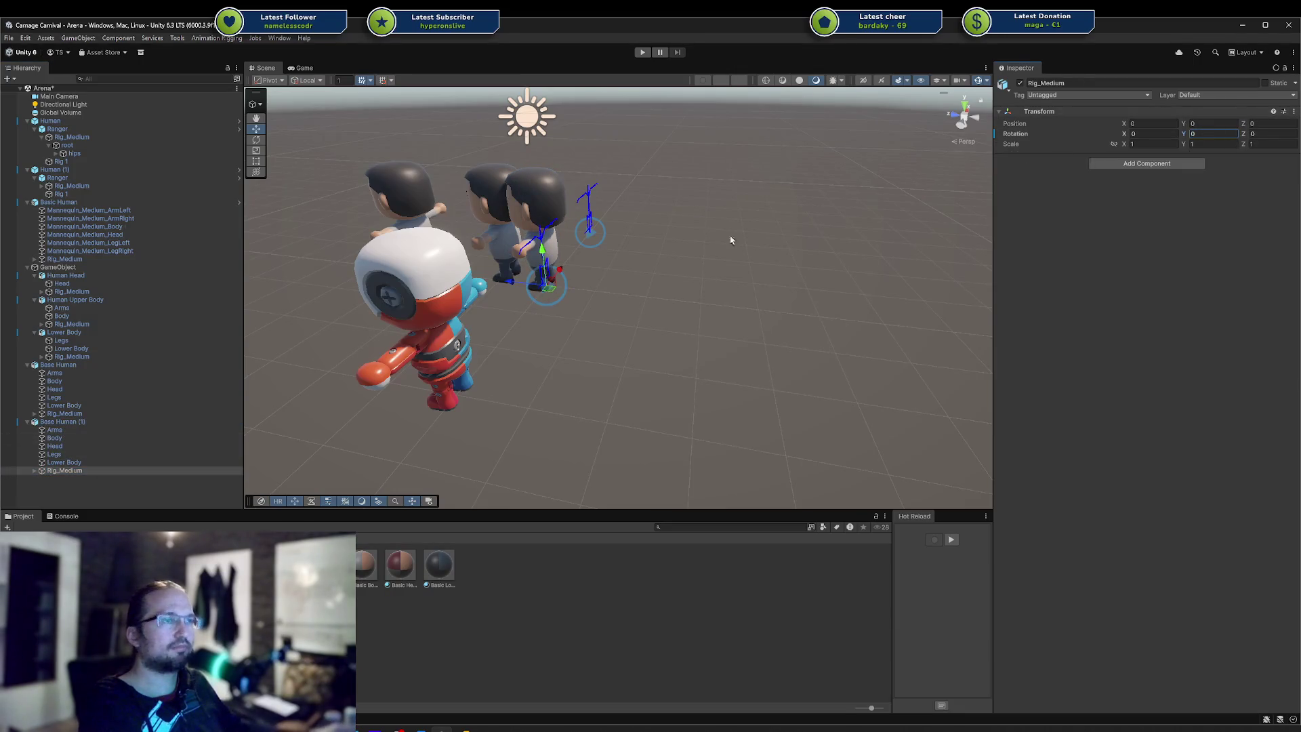
# Move Base Human (1) left beside the other characters, check its parts, then return to Blender
pyautogui.click(81, 421)
pyautogui.moveTo(553, 294)
pyautogui.mouseDown()
pyautogui.moveTo(332, 346)
pyautogui.moveTo(835, 264)
pyautogui.moveTo(786, 281)
pyautogui.mouseUp()
pyautogui.press('f')
pyautogui.click(98, 430)
pyautogui.click(95, 438)
pyautogui.click(94, 461)
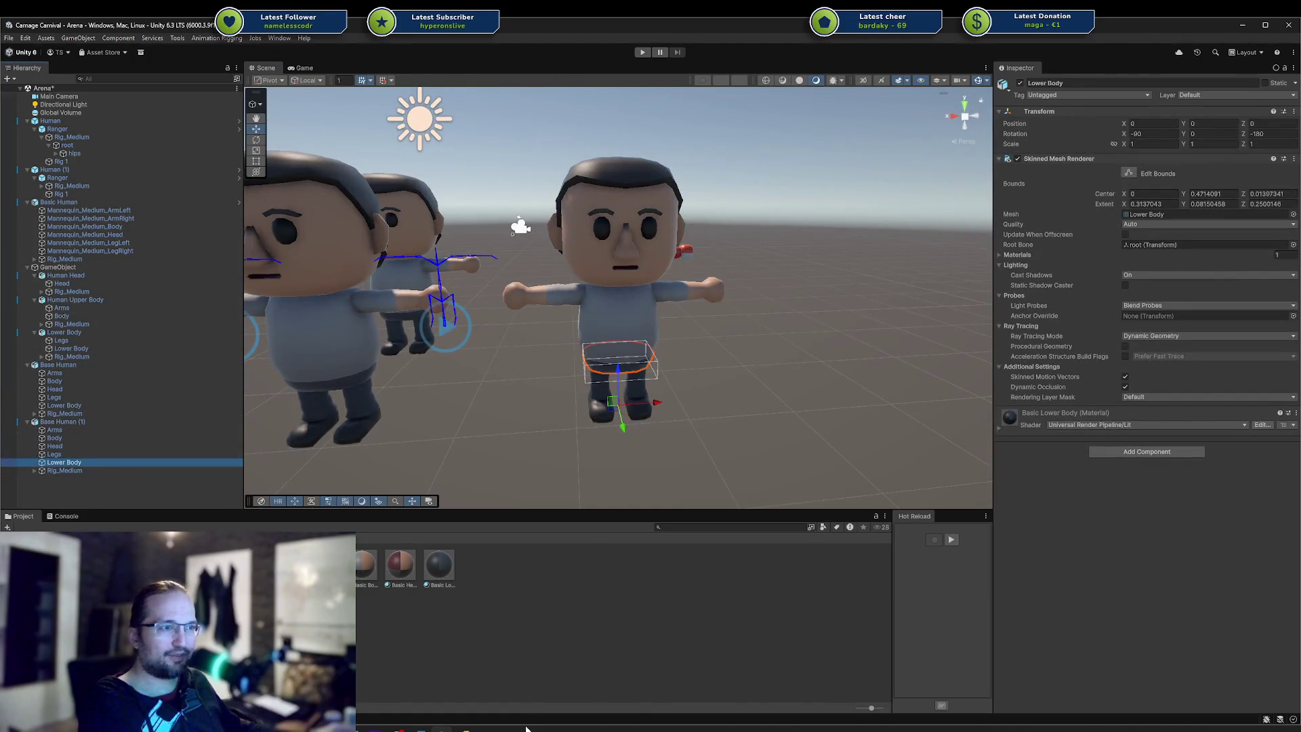
pyautogui.click(527, 728)
pyautogui.moveTo(554, 505); pyautogui.dragTo(583, 435, button='middle')
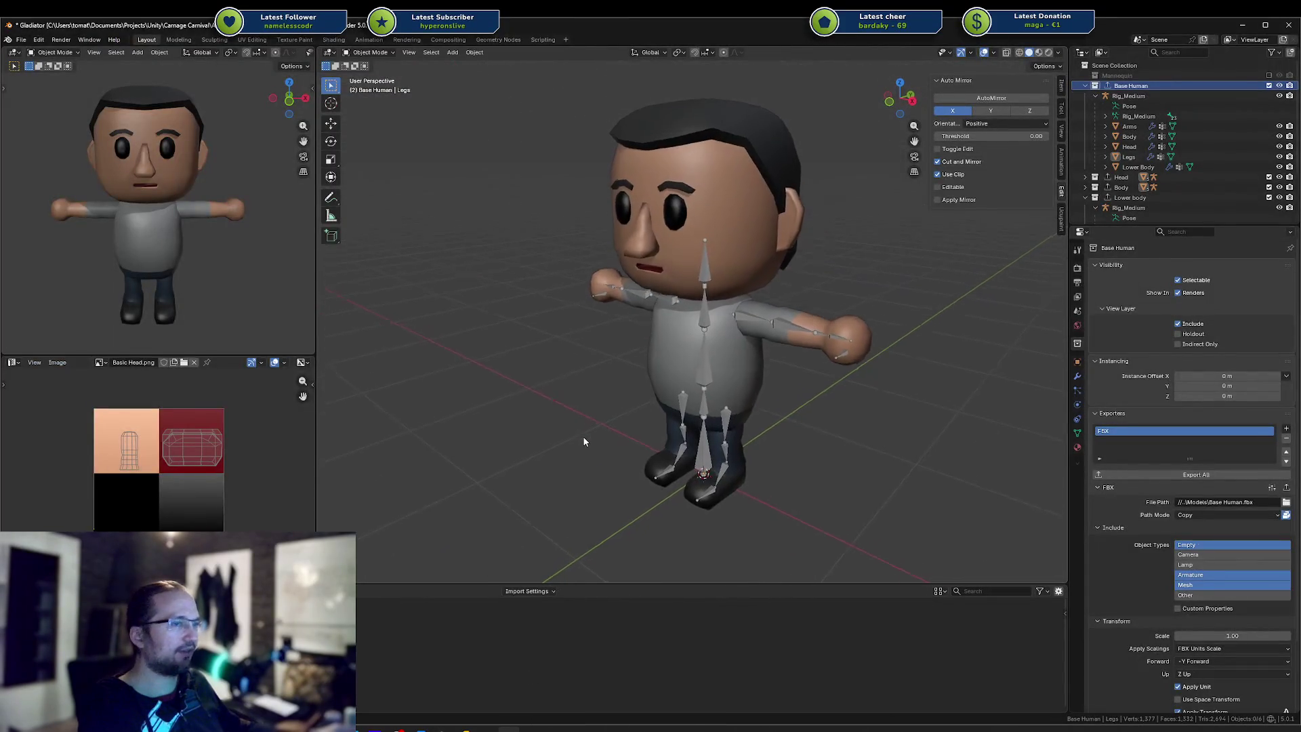
# Bring the Unity 'Carnage Carnival - Arena' window back from the taskbar
pyautogui.moveTo(464, 729)
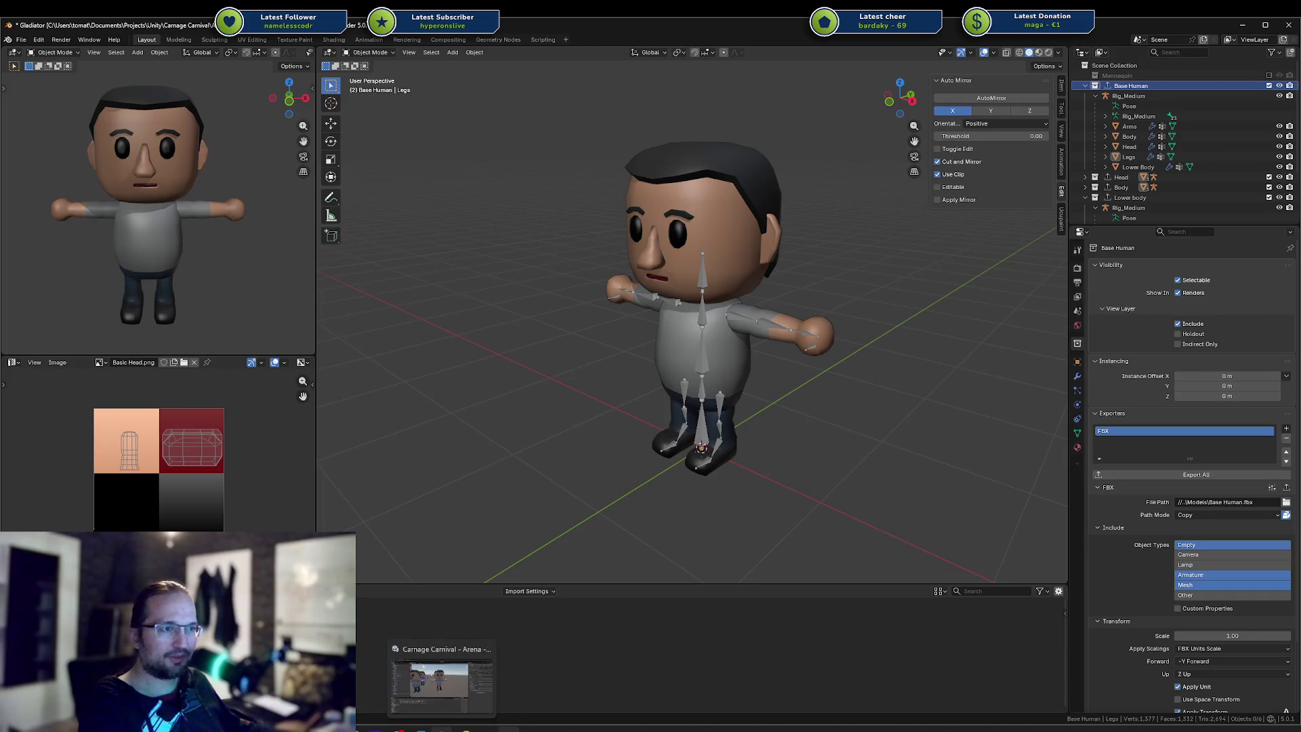
pyautogui.click(441, 729)
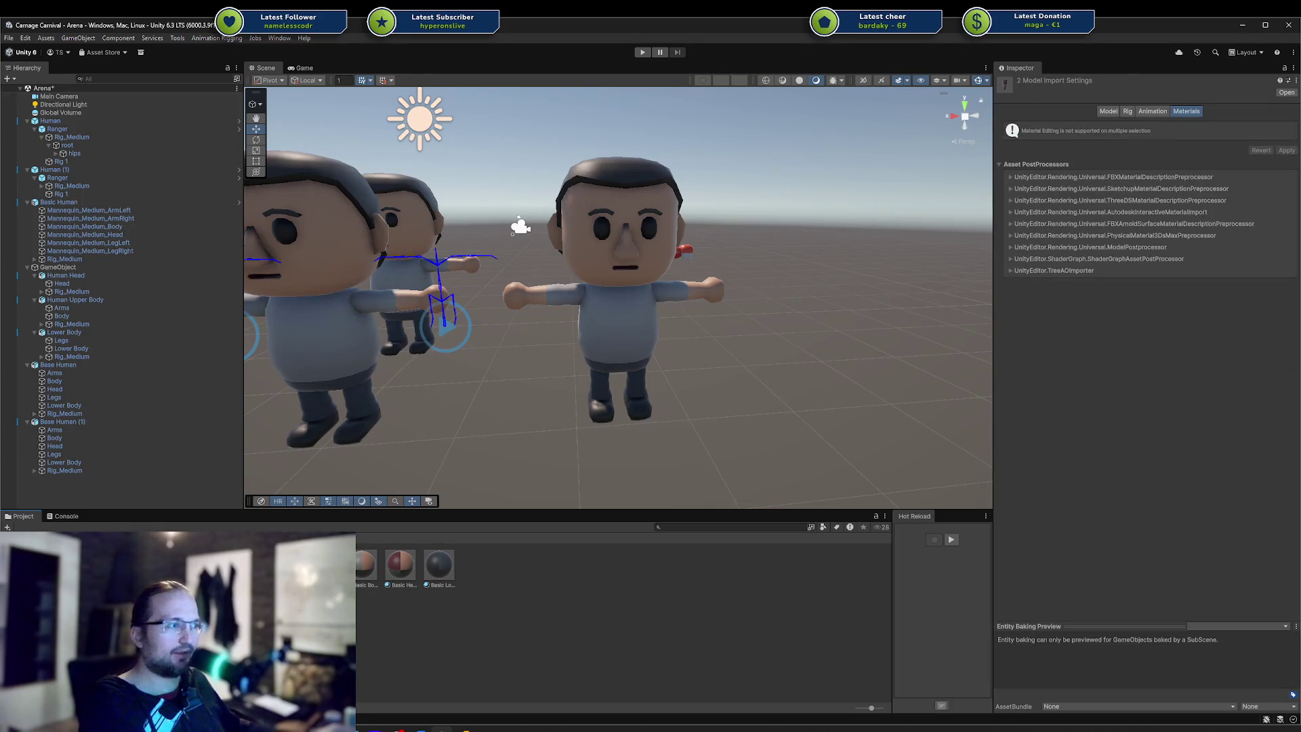
# Delete the two selected material assets, confirm, and switch back to Blender
pyautogui.press('Delete')
pyautogui.press('Return')
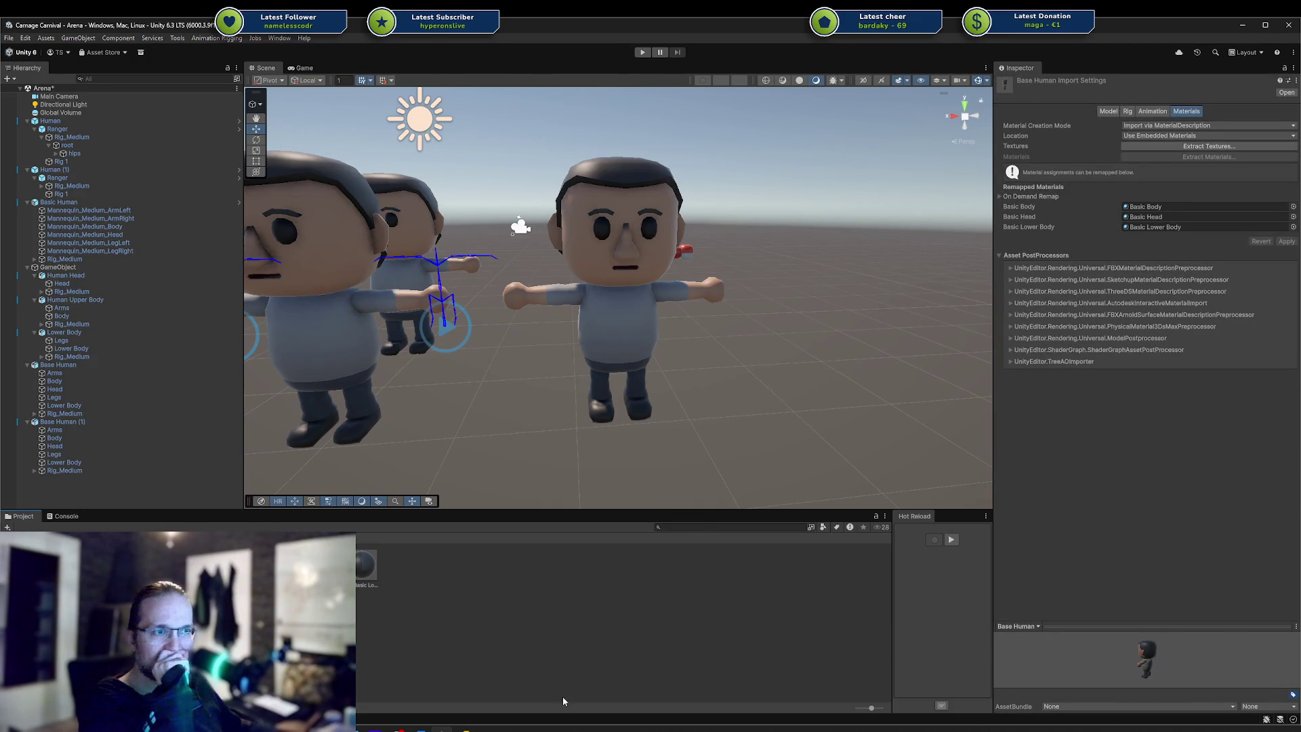
pyautogui.click(520, 728)
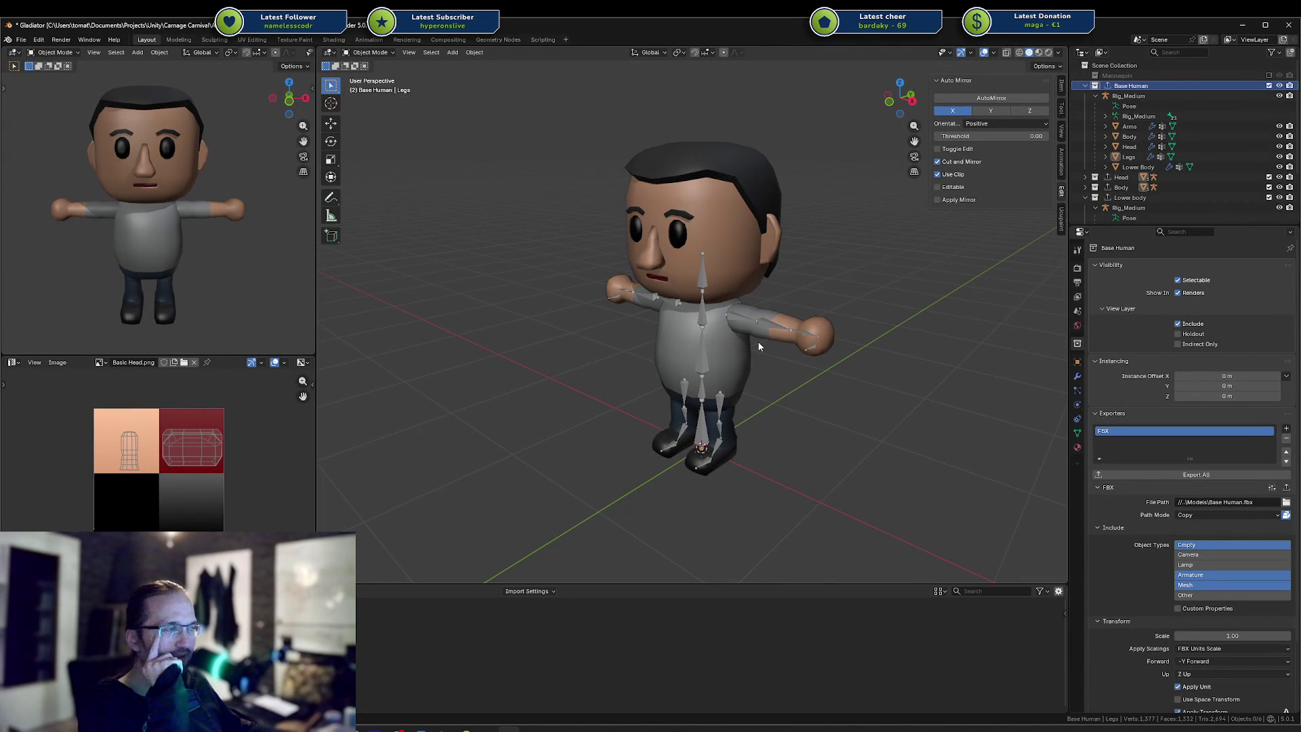
# Collapse the Lower body collection, select Head, save Gladiator.blend with Ctrl+S and close Blender
pyautogui.click(1085, 196)
pyautogui.moveTo(820, 249)
pyautogui.mouseDown(button='middle')
pyautogui.moveTo(833, 224)
pyautogui.moveTo(866, 230)
pyautogui.moveTo(858, 243)
pyautogui.mouseUp(button='middle')
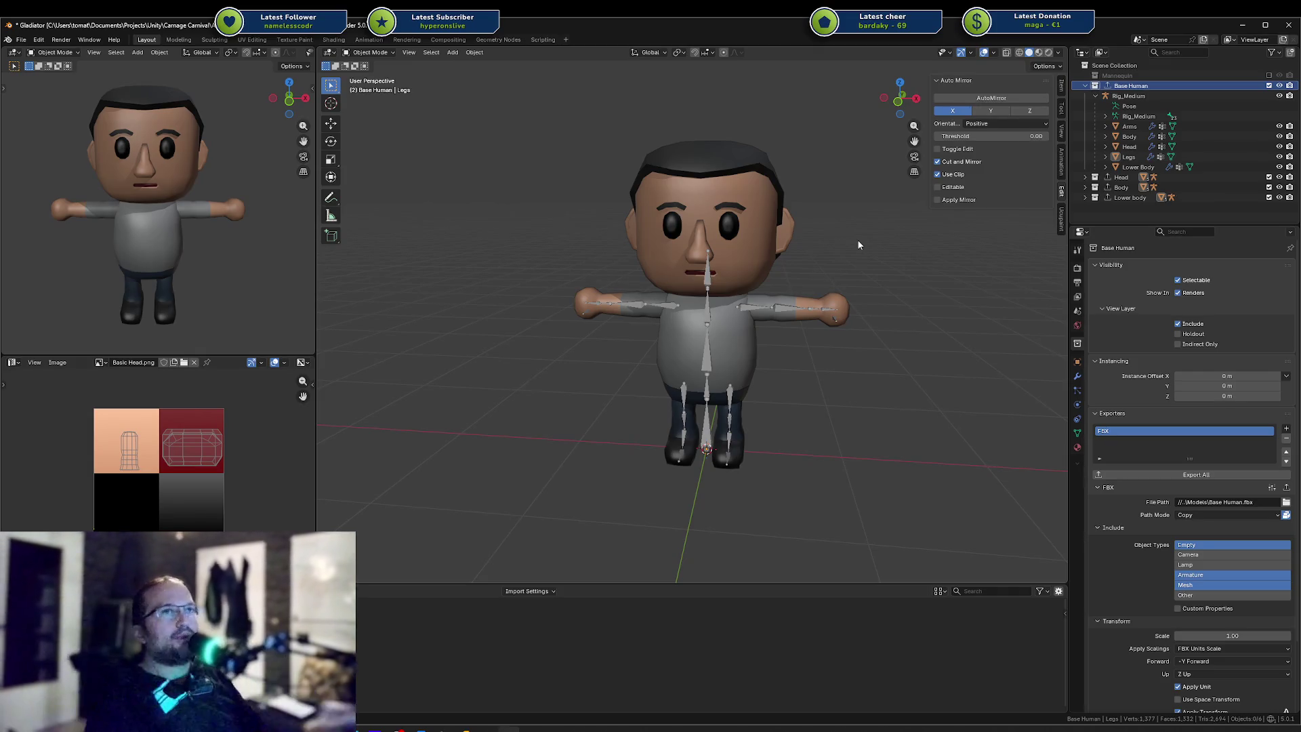
pyautogui.click(755, 193)
pyautogui.hotkey('ctrl', 's')
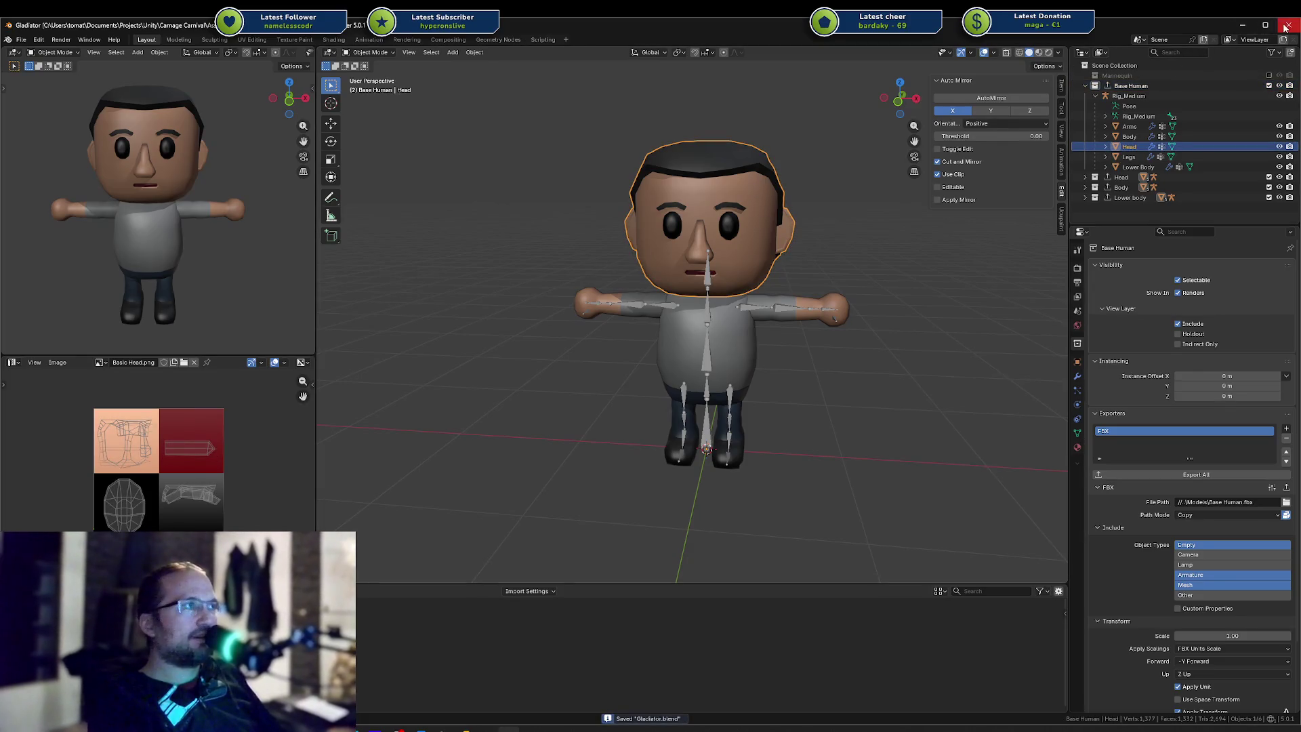
pyautogui.click(1285, 27)
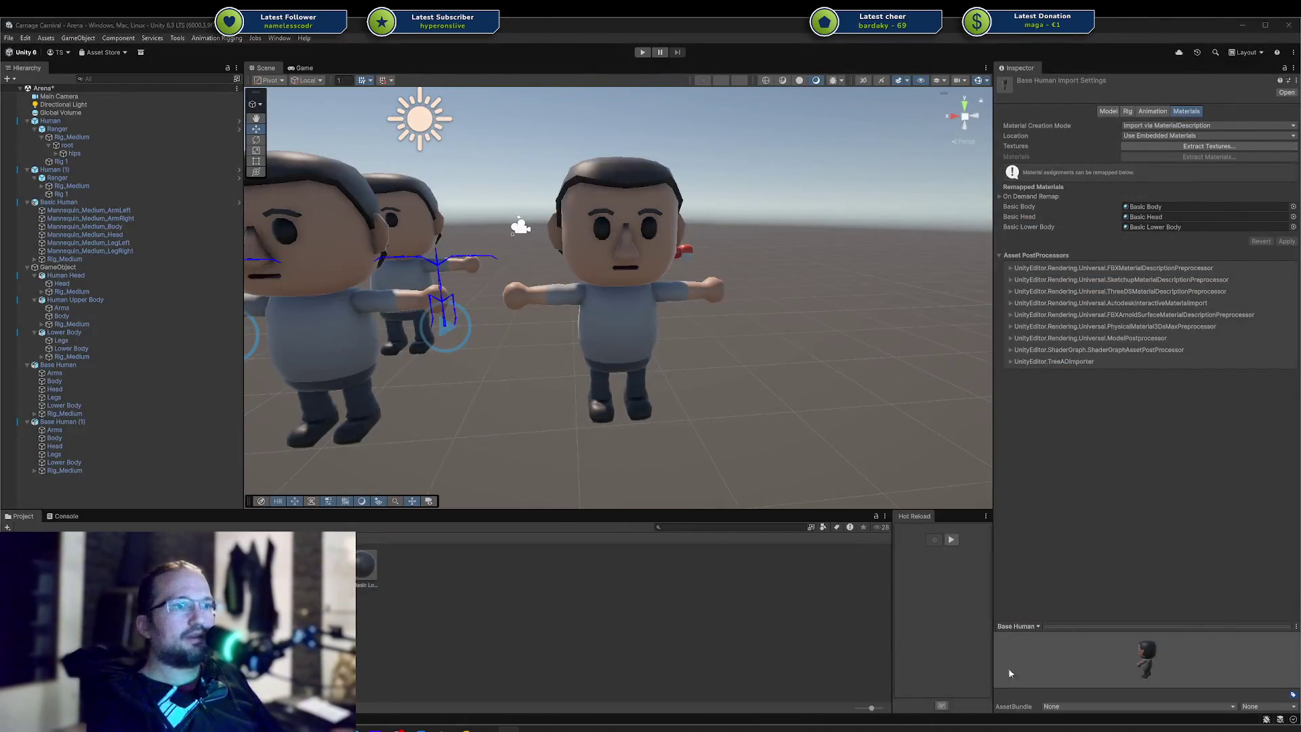
# Switch from Unity to JetBrains Rider with Alt+Tab
pyautogui.hotkey('alt', 'Tab')
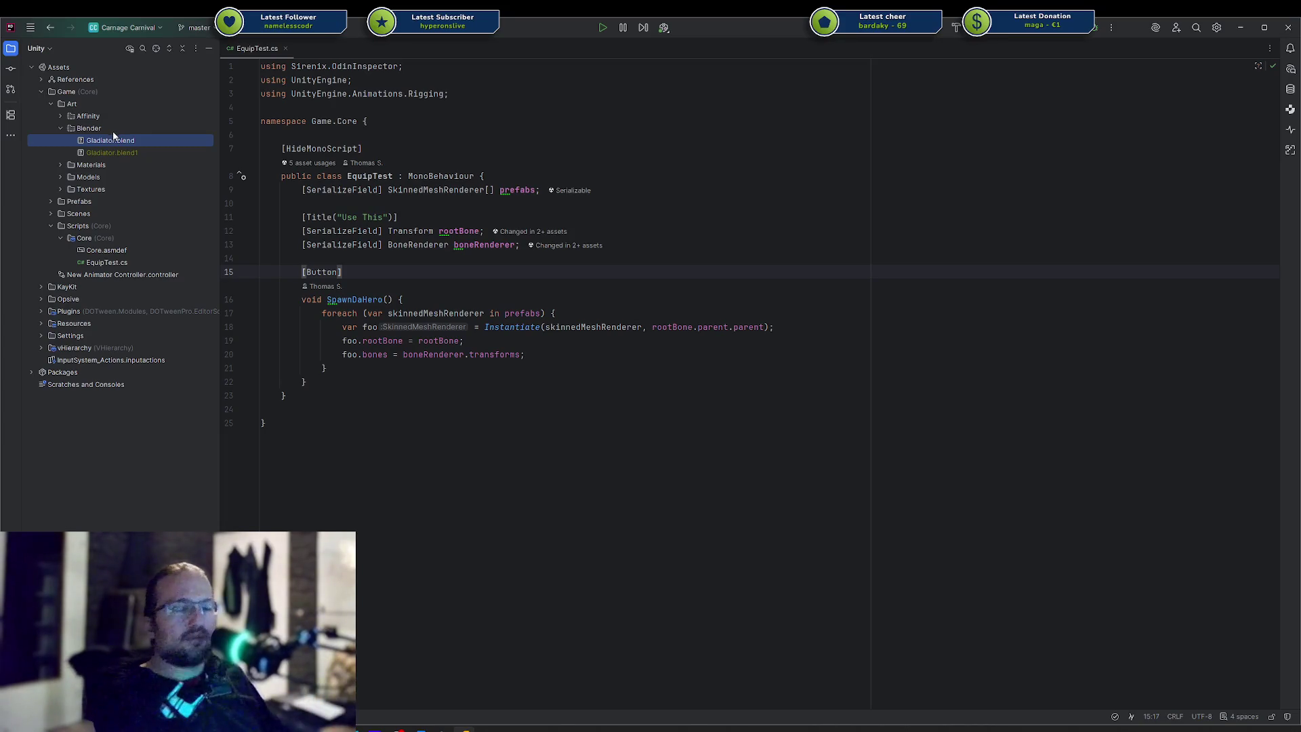
# Delete the Gladiator.blend1 backup and duplicate Gladiator.blend as Base Human.blend
pyautogui.click(110, 151)
pyautogui.press('Delete')
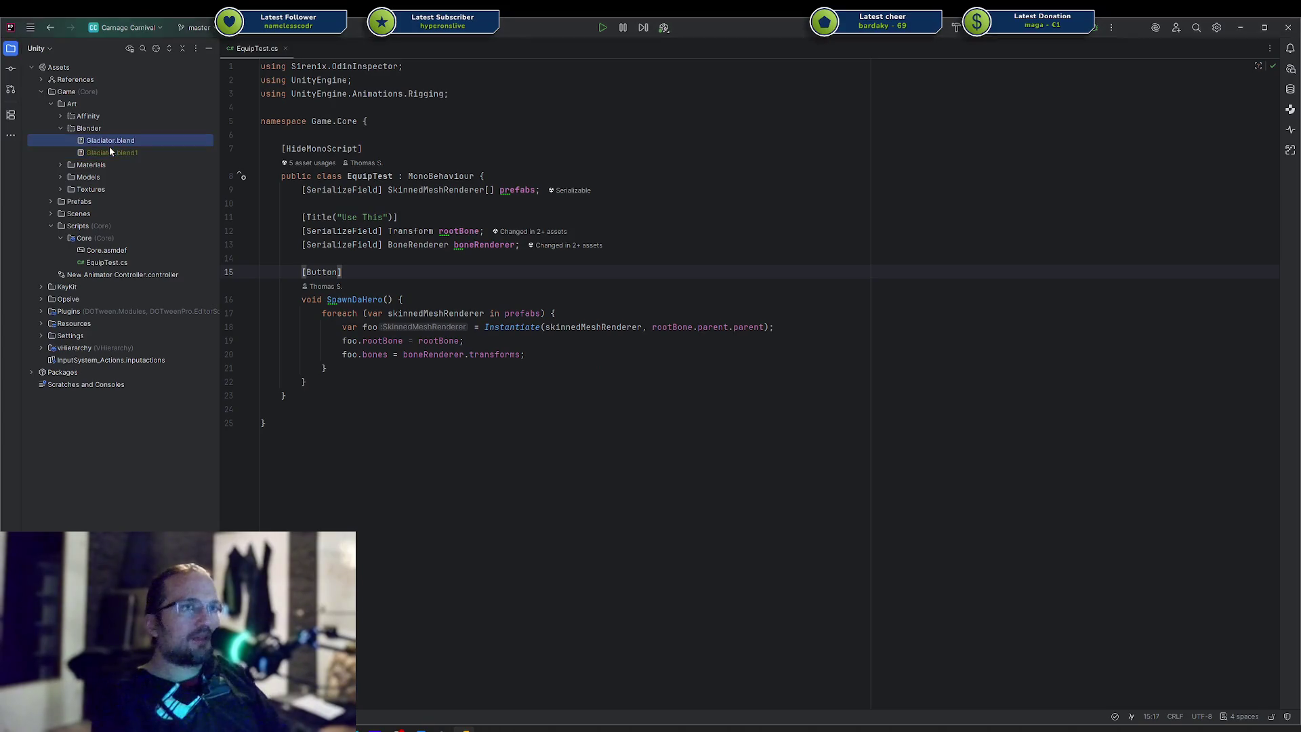
pyautogui.hotkey('ctrl', 'd')
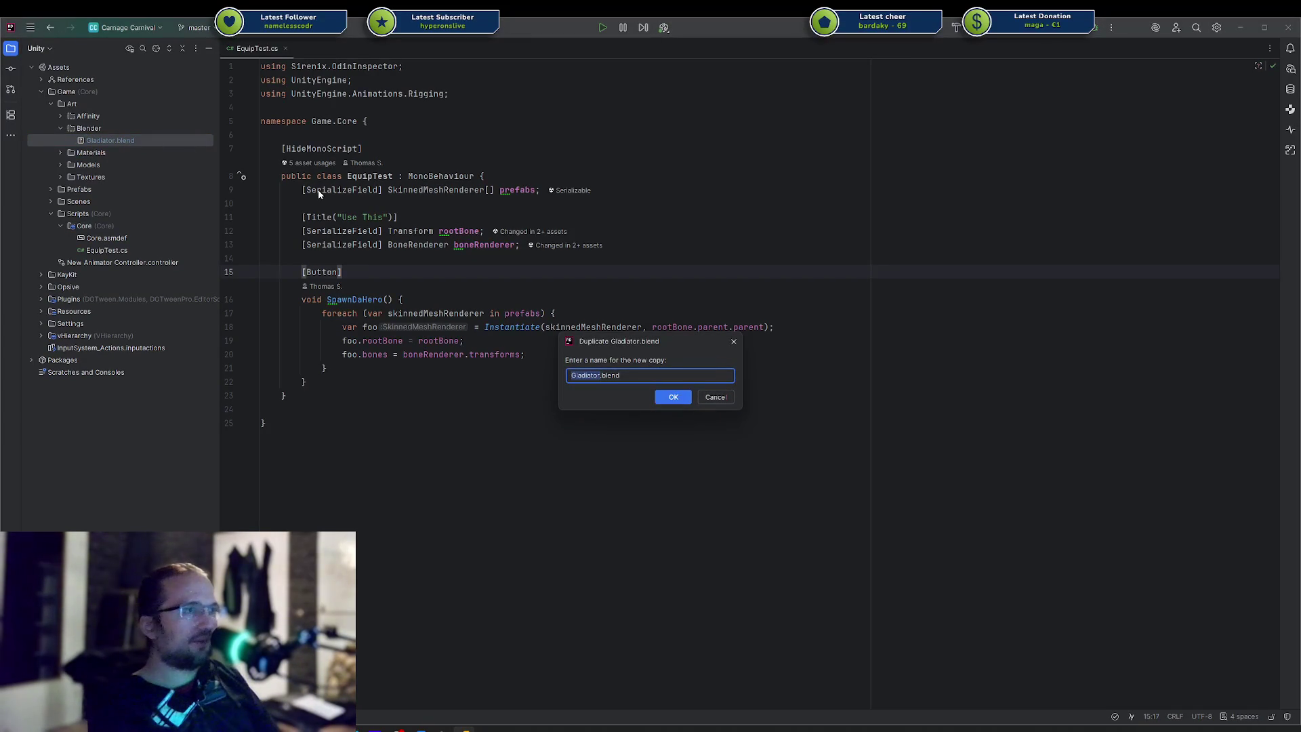
pyautogui.press('BackSpace')
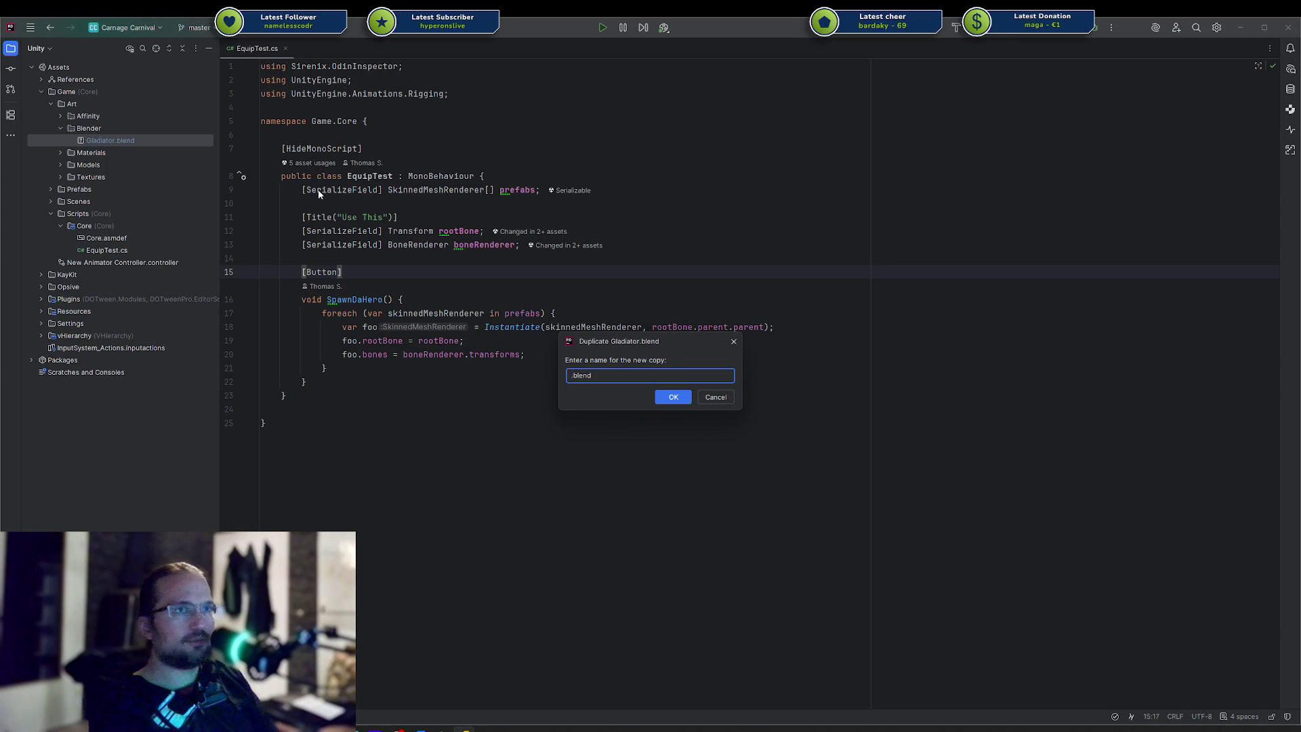
pyautogui.write('Template')
pyautogui.hotkey('ctrl', 'BackSpace')
pyautogui.write('Human Template')
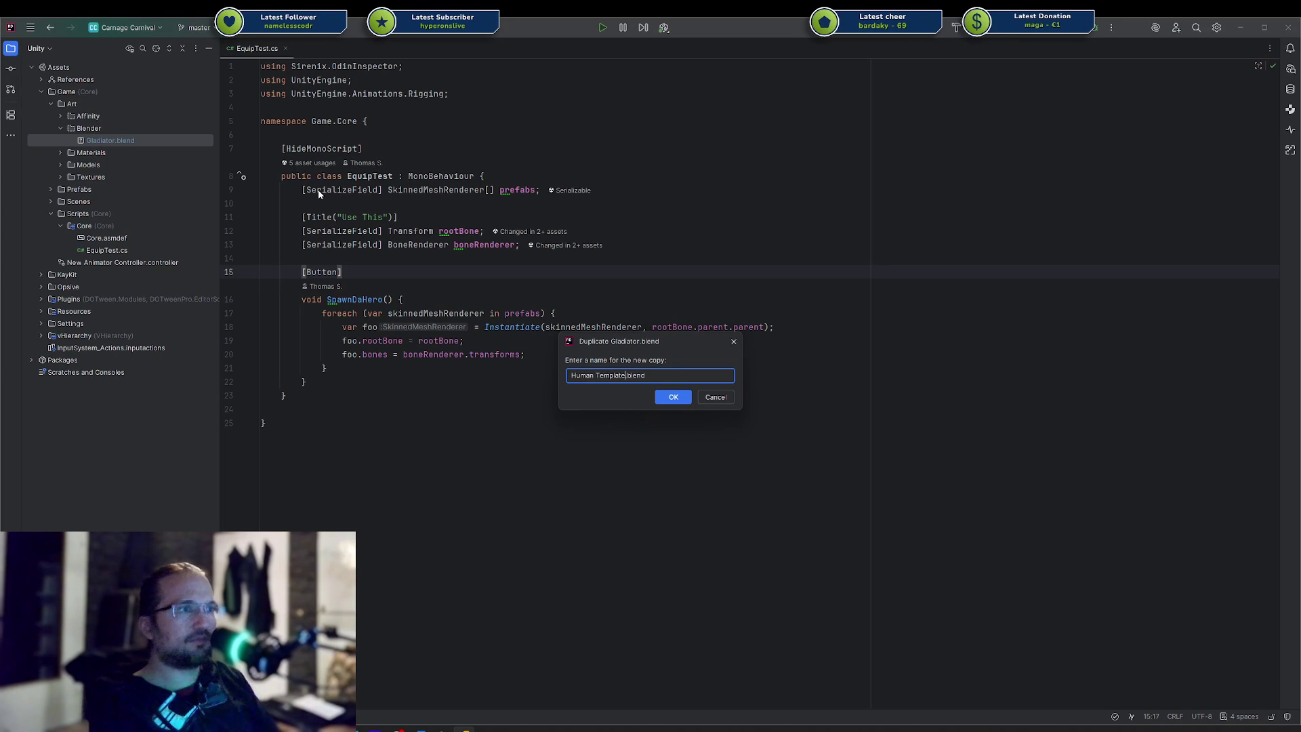
pyautogui.hotkey('shift', 'Home')
pyautogui.write('base uman')
pyautogui.press('Return')
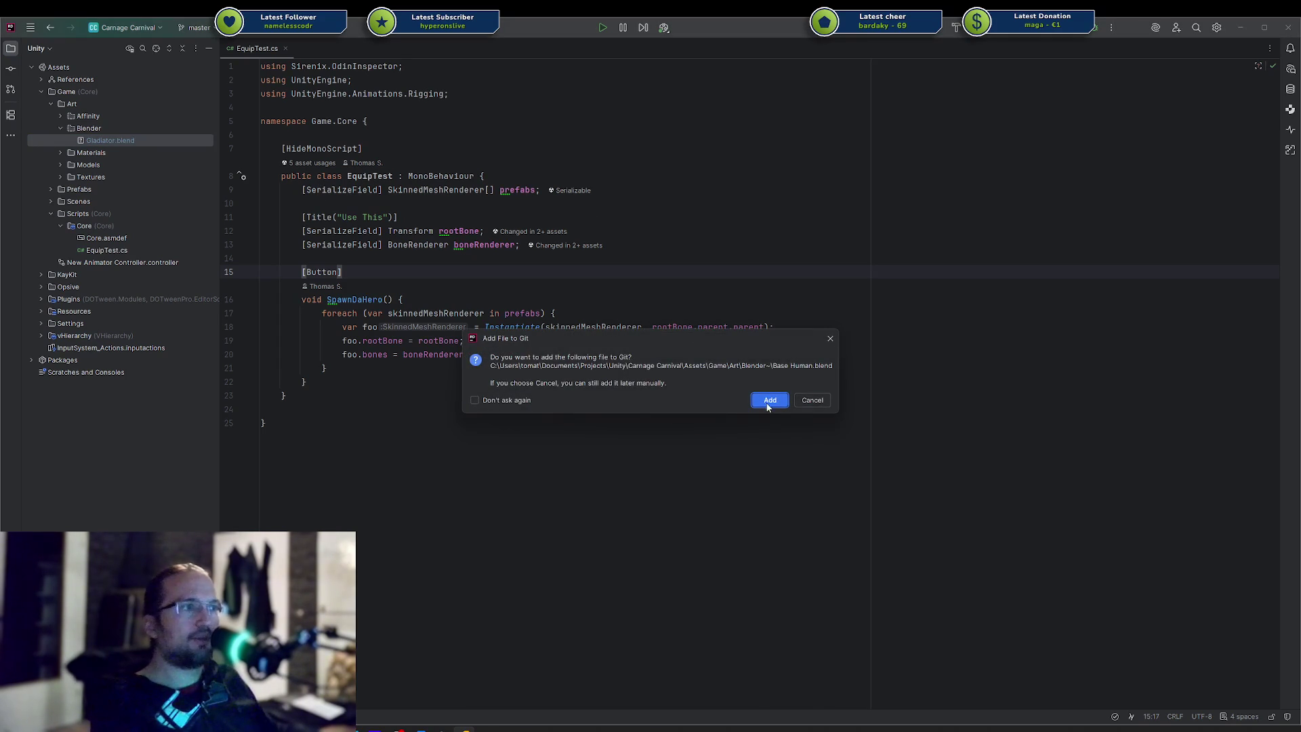
# Add Base Human.blend to Git and open it in Blender
pyautogui.click(770, 401)
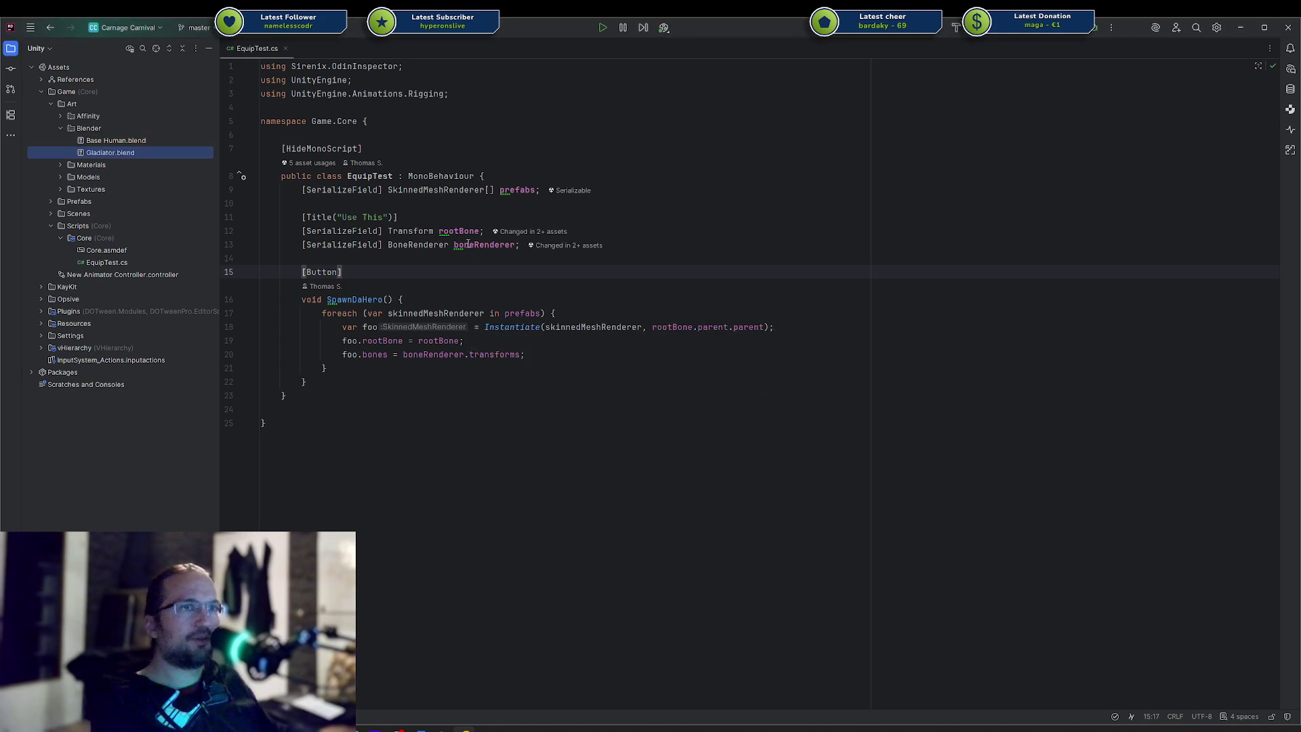
pyautogui.click(121, 140)
pyautogui.press('Escape')
pyautogui.hotkey('alt', 'Tab')
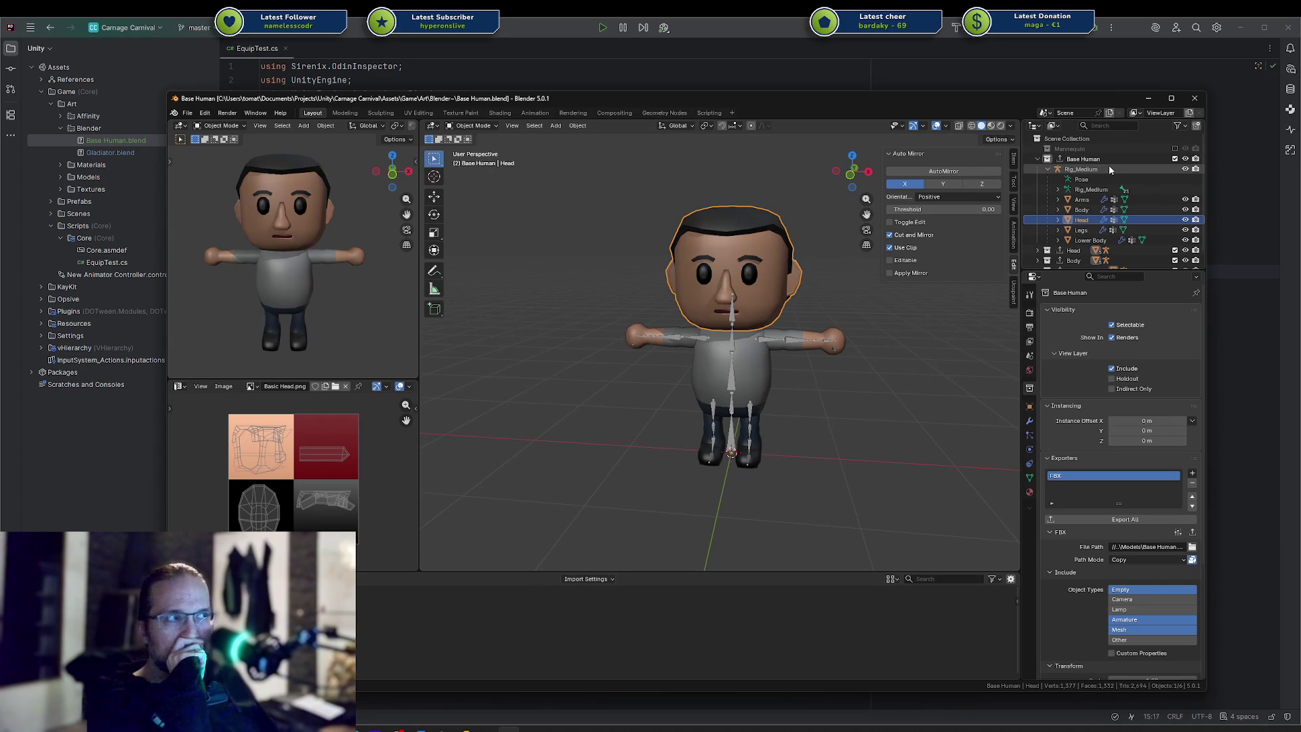
# Select the Head object in the Outliner and save Base Human.blend
pyautogui.scroll(-1, 1110, 169)
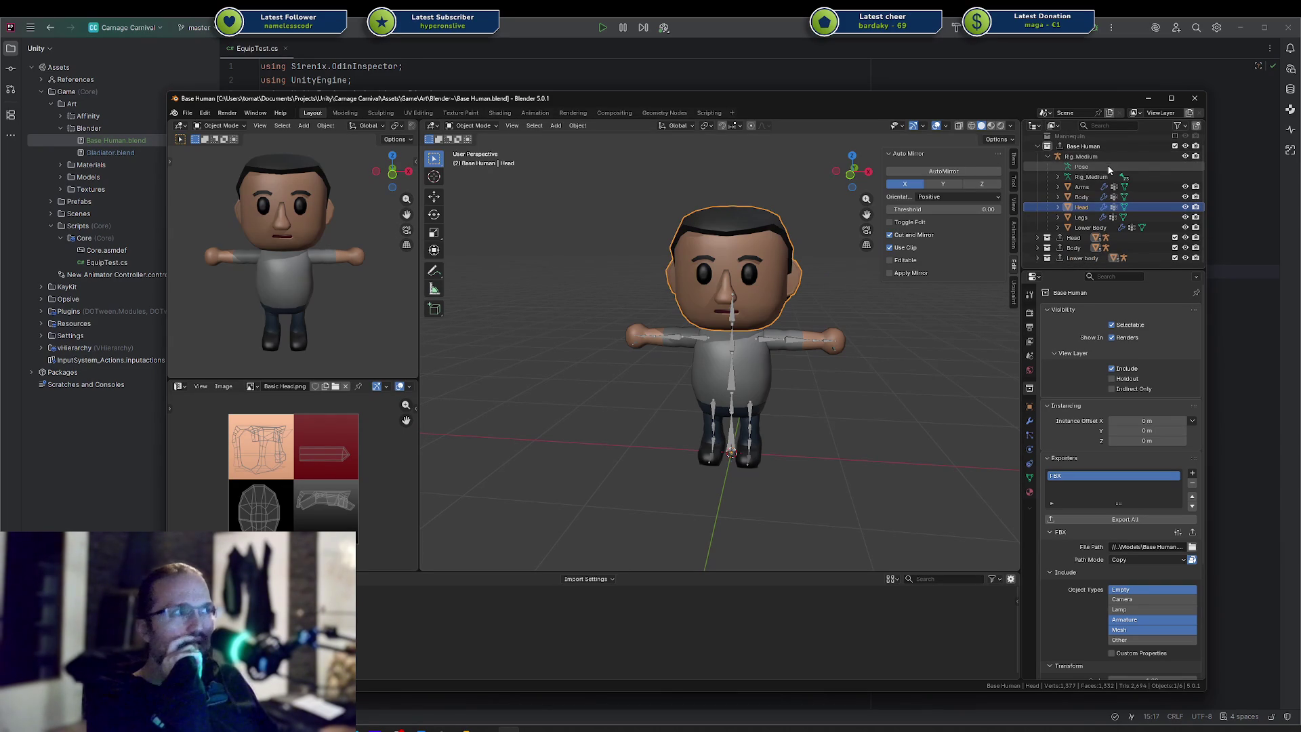
pyautogui.click(1073, 239)
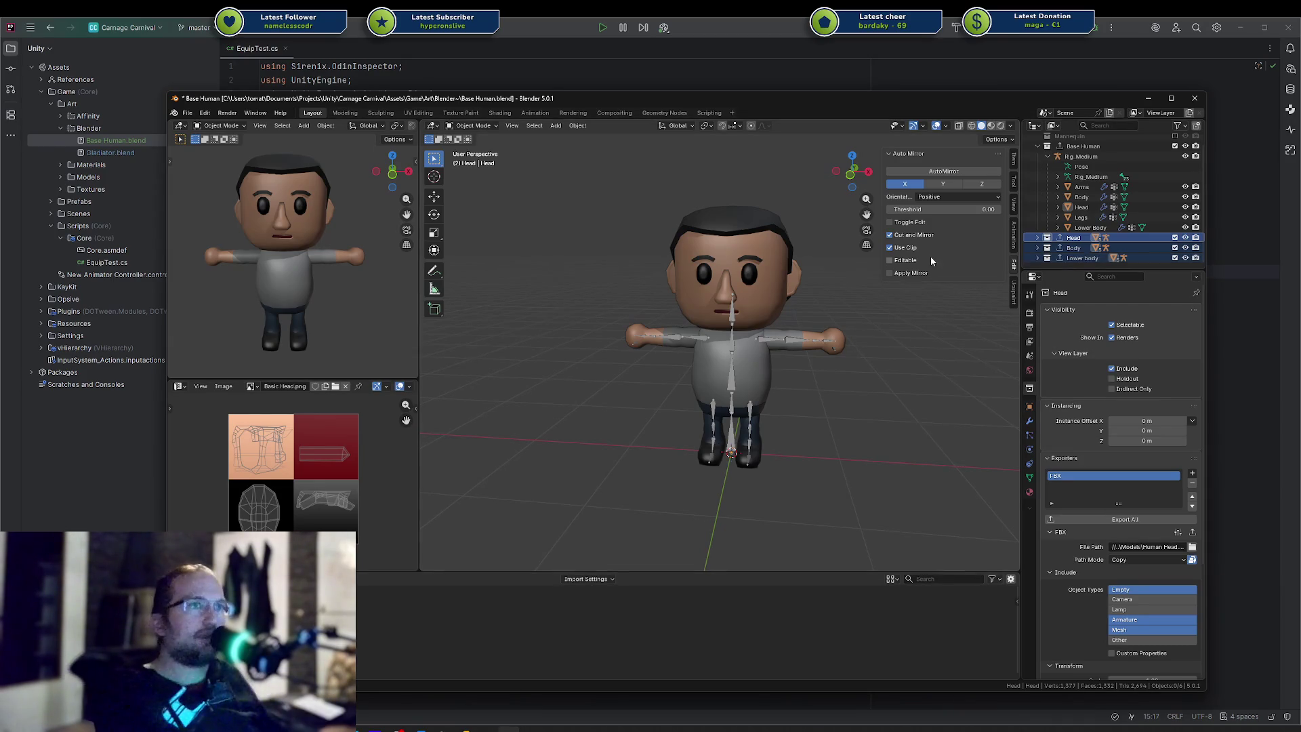
pyautogui.click(890, 235)
pyautogui.hotkey('ctrl', 's')
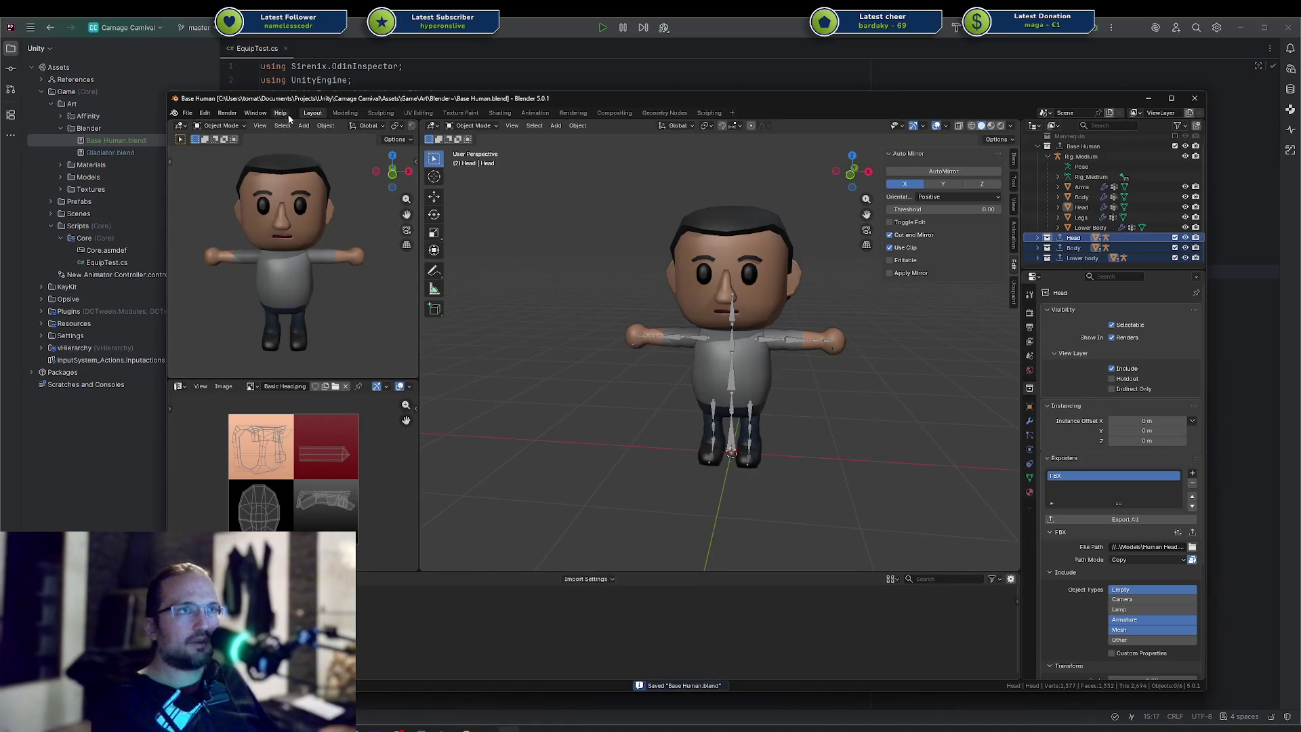
# Open a second Blender window via Window > New Main Window and reposition it
pyautogui.click(256, 113)
pyautogui.click(284, 136)
pyautogui.moveTo(549, 101)
pyautogui.mouseDown()
pyautogui.moveTo(841, 114)
pyautogui.moveTo(799, 114)
pyautogui.mouseUp()
pyautogui.hotkey('ctrl', 'n')
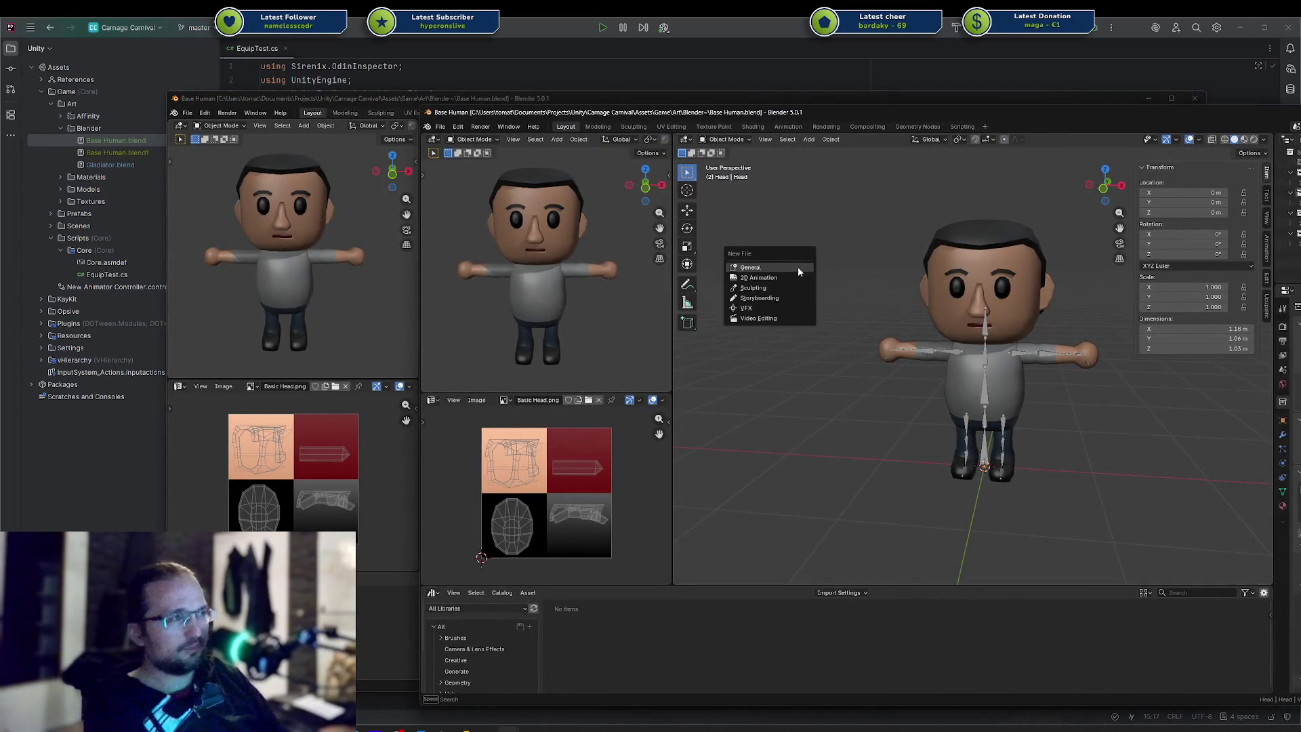
# Start a new General file and move its window to the right
pyautogui.click(787, 267)
pyautogui.moveTo(532, 98)
pyautogui.mouseDown()
pyautogui.moveTo(1097, 110)
pyautogui.moveTo(639, 104)
pyautogui.mouseUp()
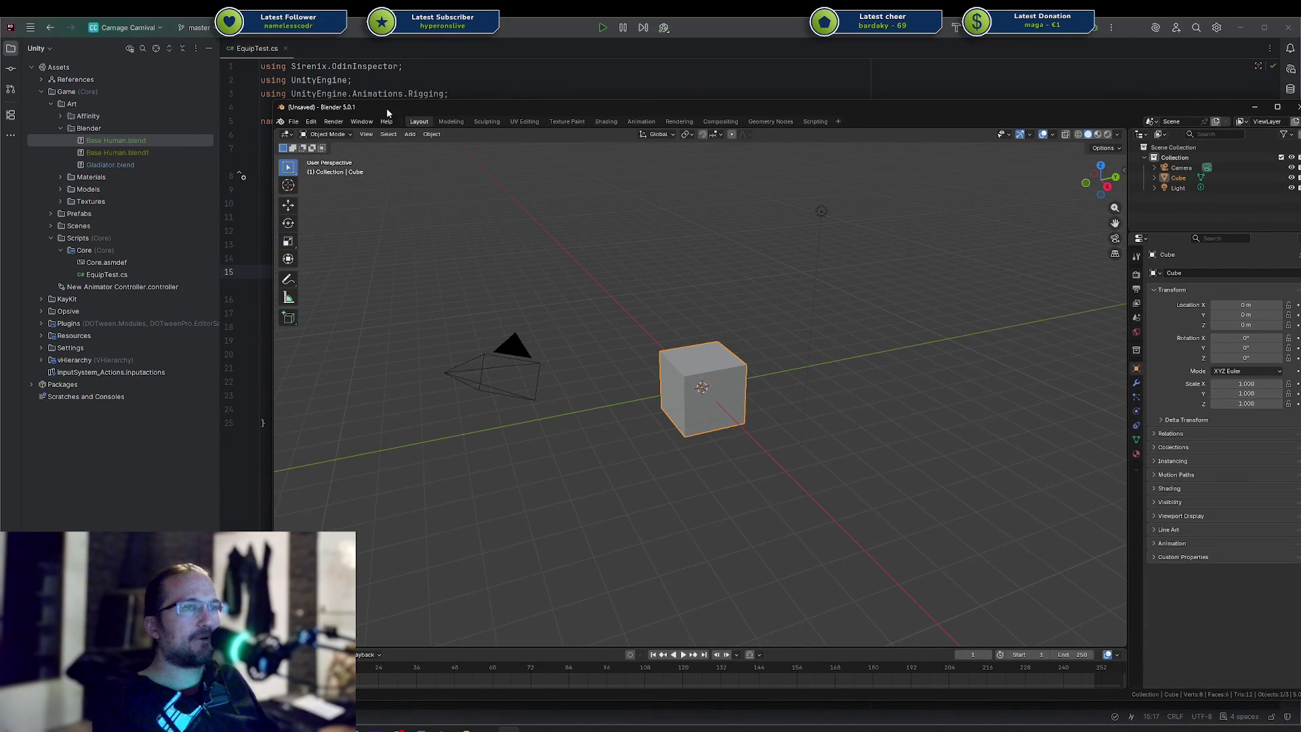
pyautogui.moveTo(280, 119); pyautogui.dragTo(629, 108)
# Link the Body and Arms objects from Base Human.blend into the new scene
pyautogui.click(108, 144)
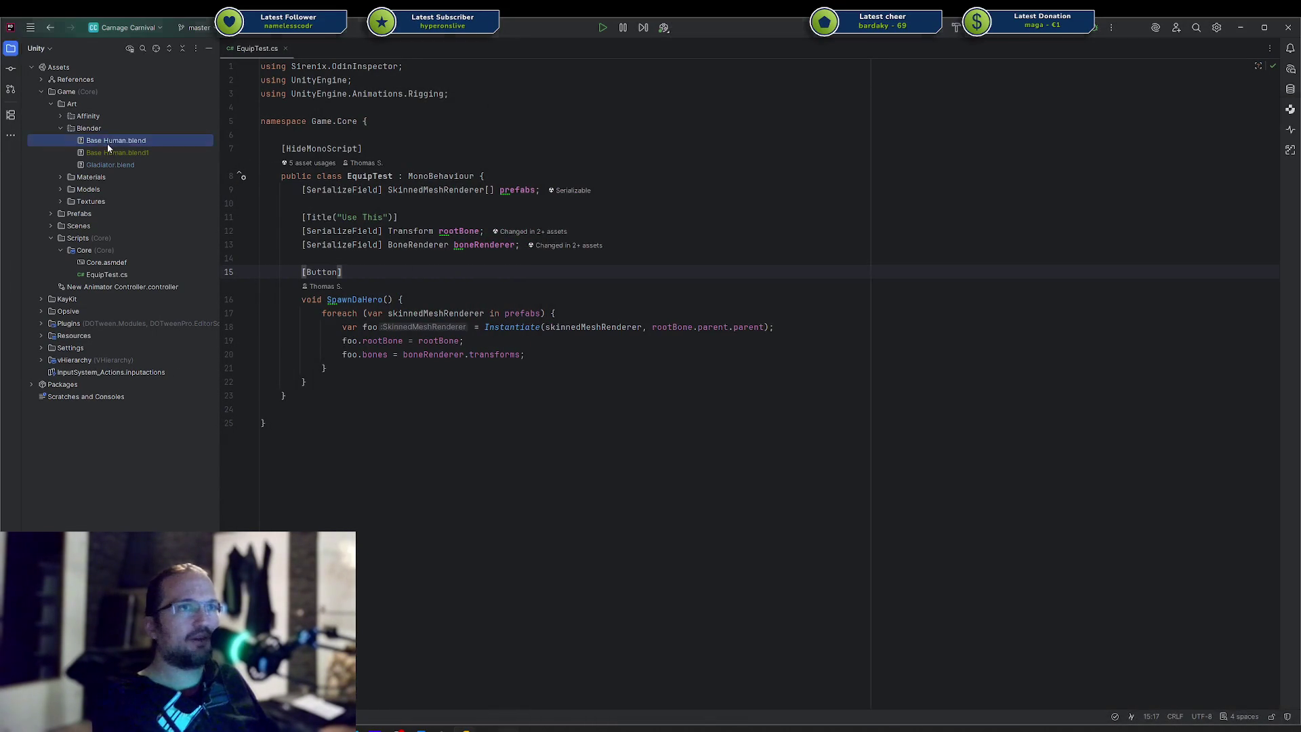
pyautogui.press('Escape')
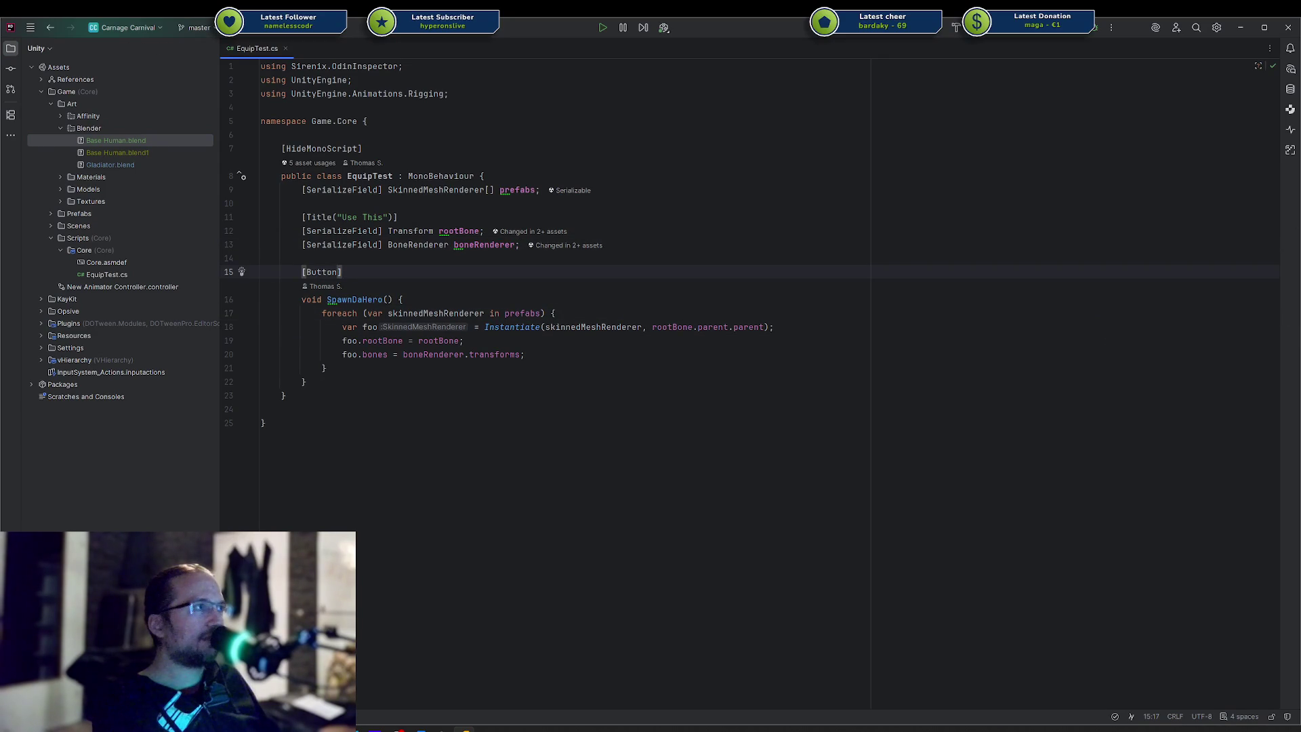
pyautogui.moveTo(115, 141); pyautogui.dragTo(874, 311)
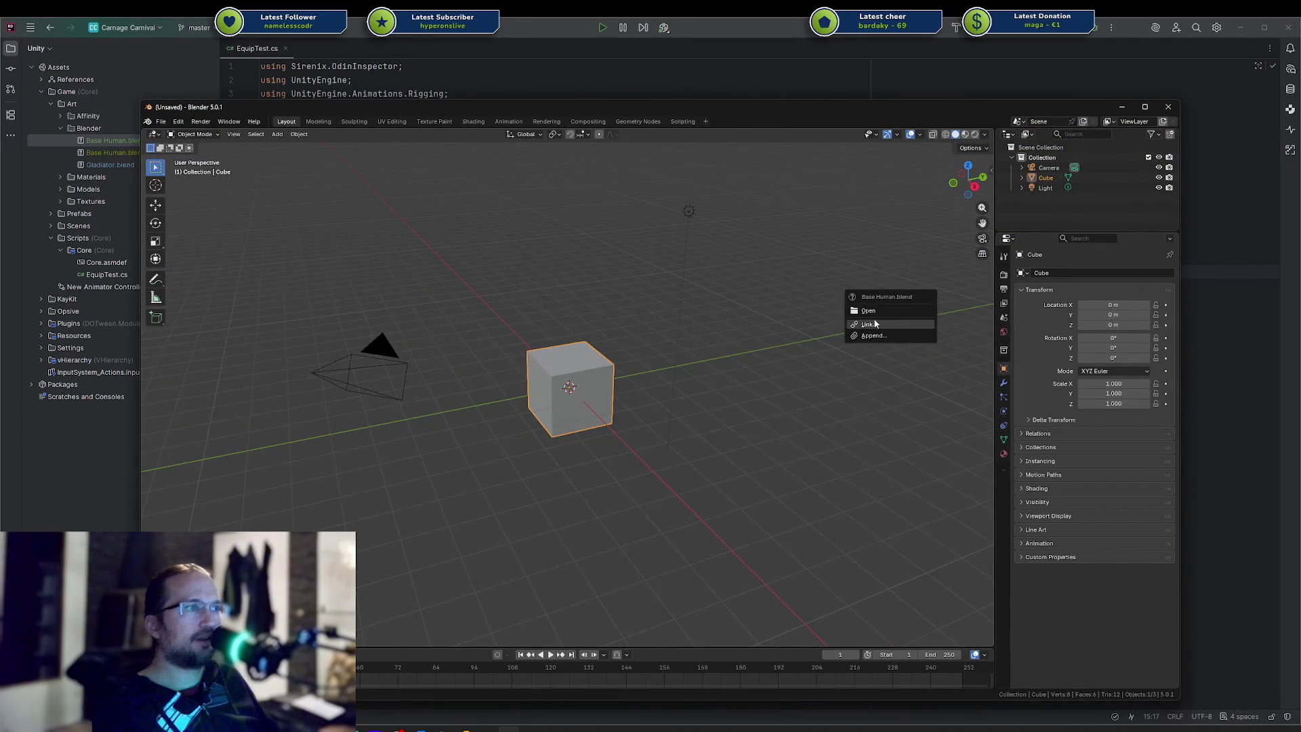
pyautogui.click(875, 324)
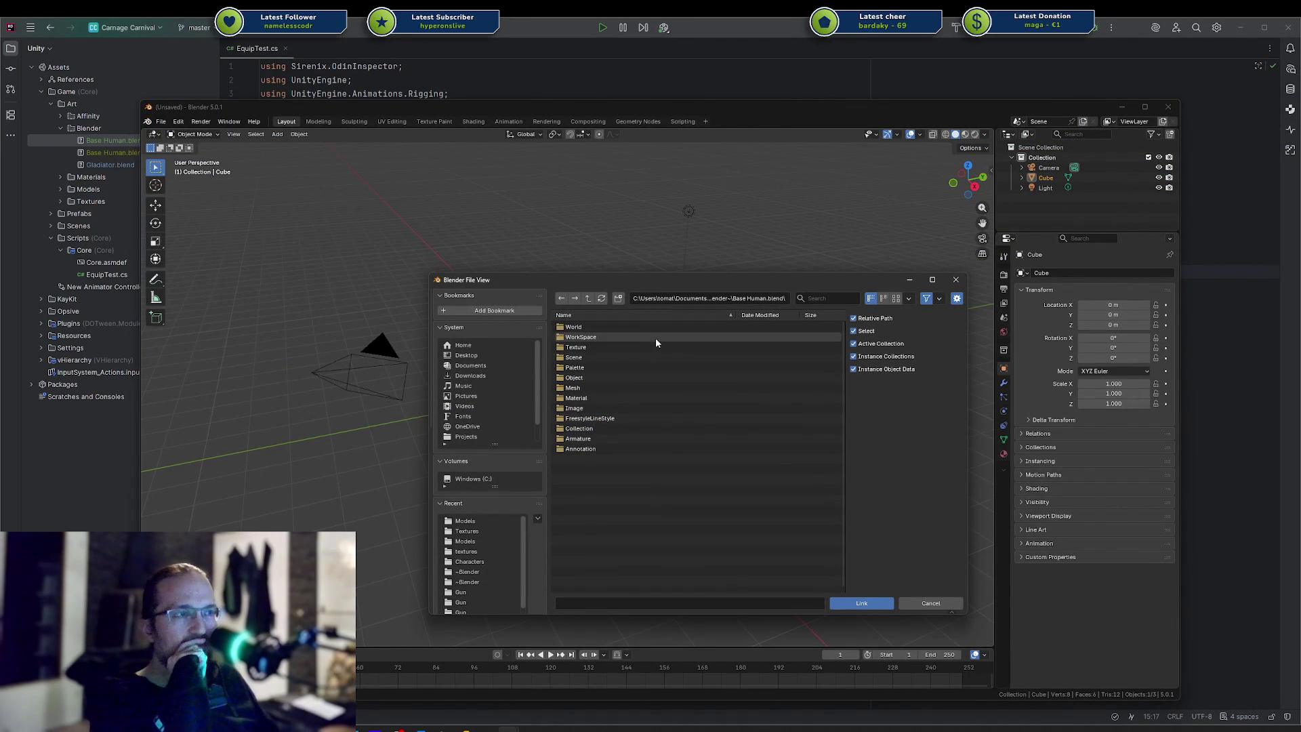
pyautogui.click(601, 387)
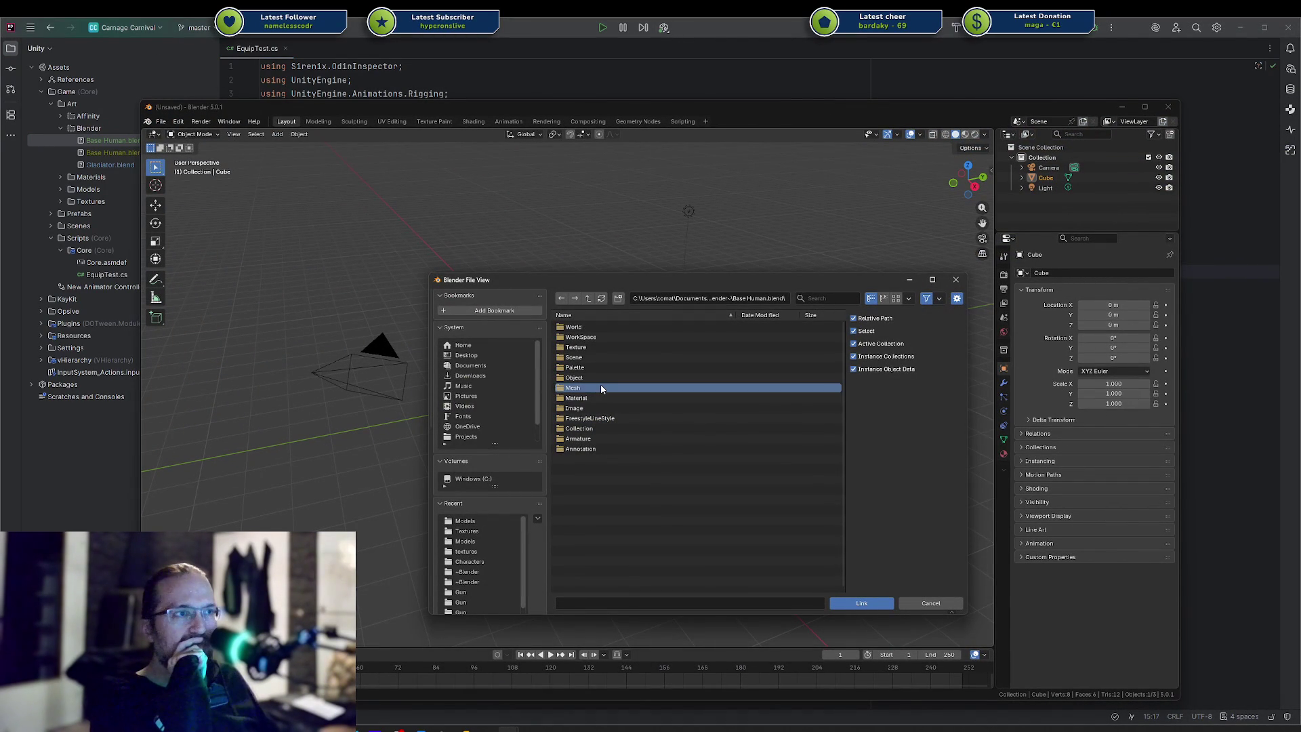
pyautogui.doubleClick(596, 378)
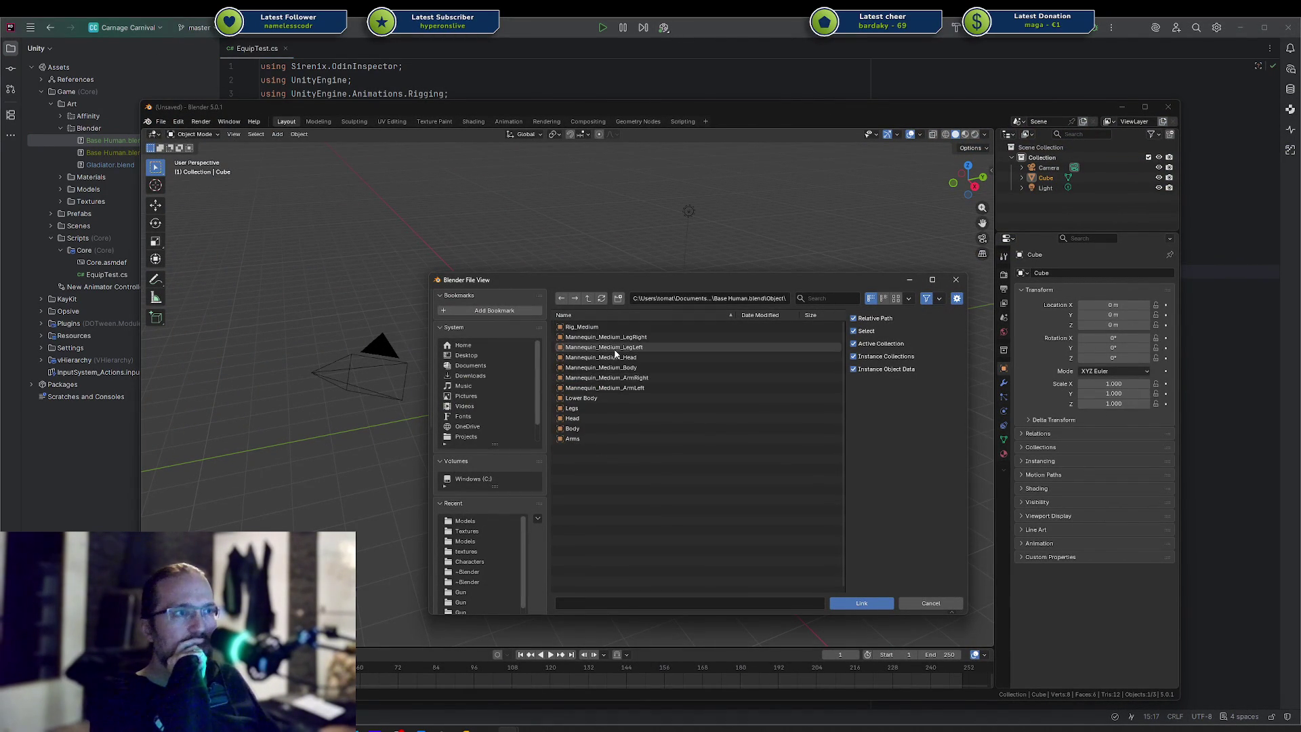
pyautogui.click(593, 421)
pyautogui.click(588, 429)
pyautogui.keyDown('shift'); pyautogui.click(587, 436); pyautogui.keyUp('shift')
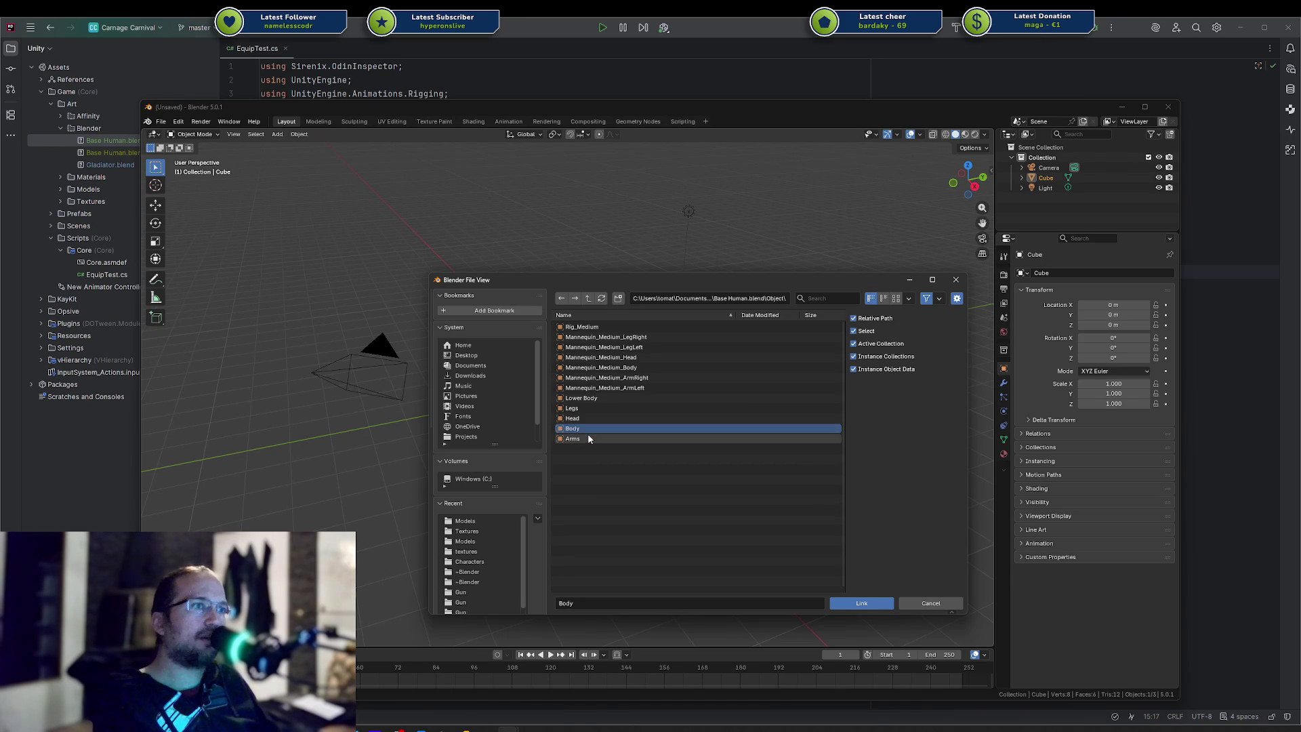
pyautogui.click(855, 605)
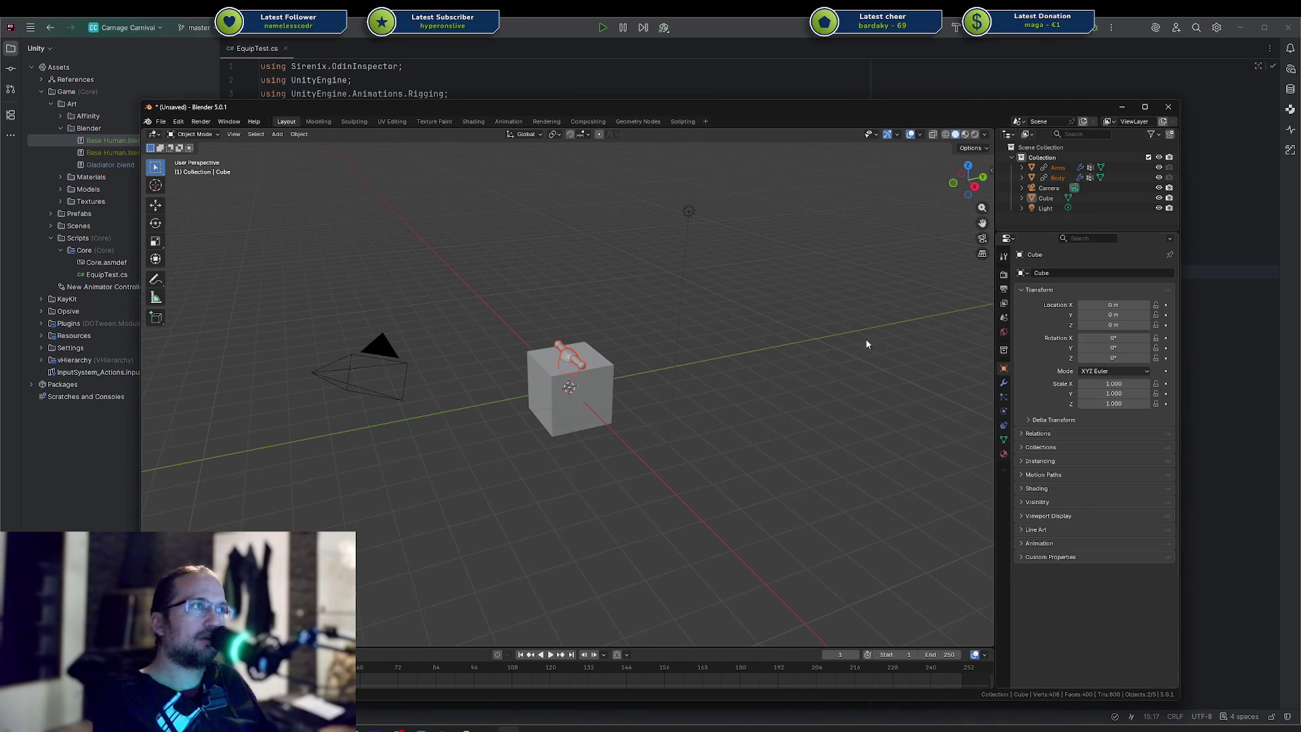
# Delete the default camera, cube, light and collection, then select the linked Arms and Body
pyautogui.click(1050, 188)
pyautogui.keyDown('shift'); pyautogui.click(1049, 209); pyautogui.keyUp('shift')
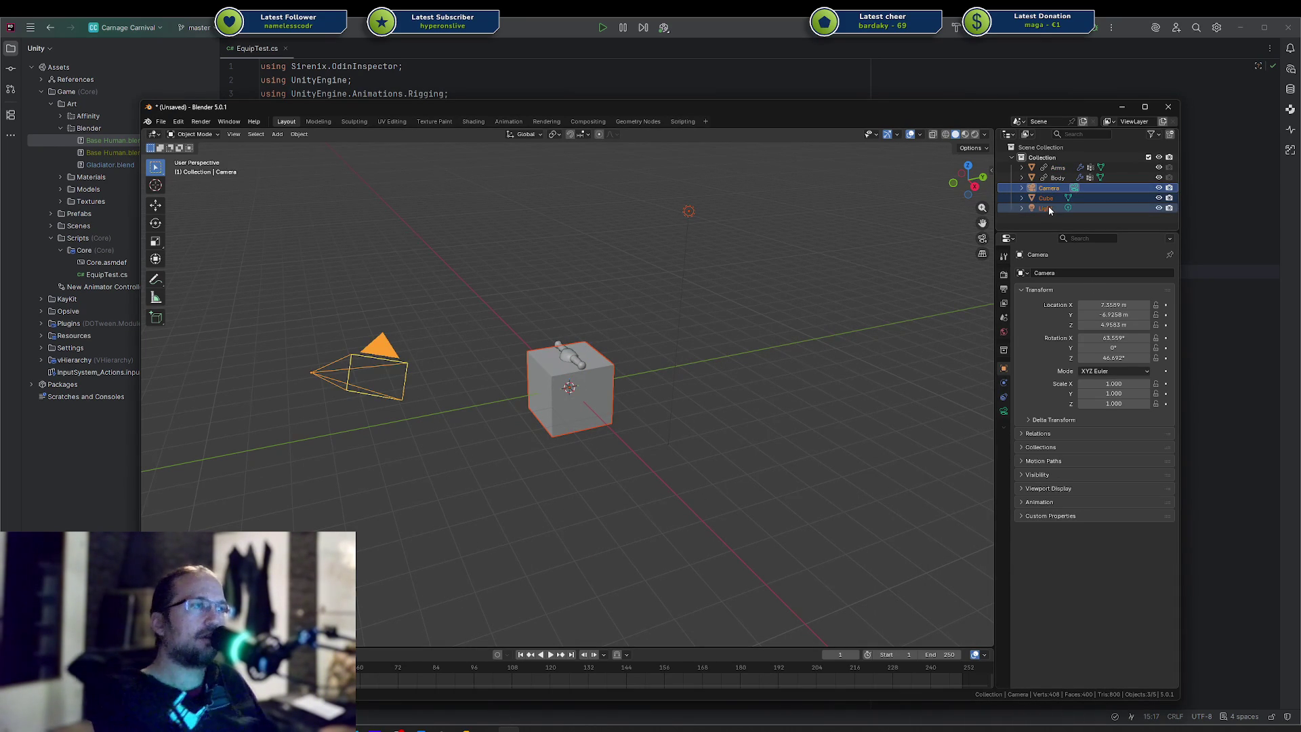
pyautogui.press('Delete')
pyautogui.click(1017, 157)
pyautogui.press('Delete')
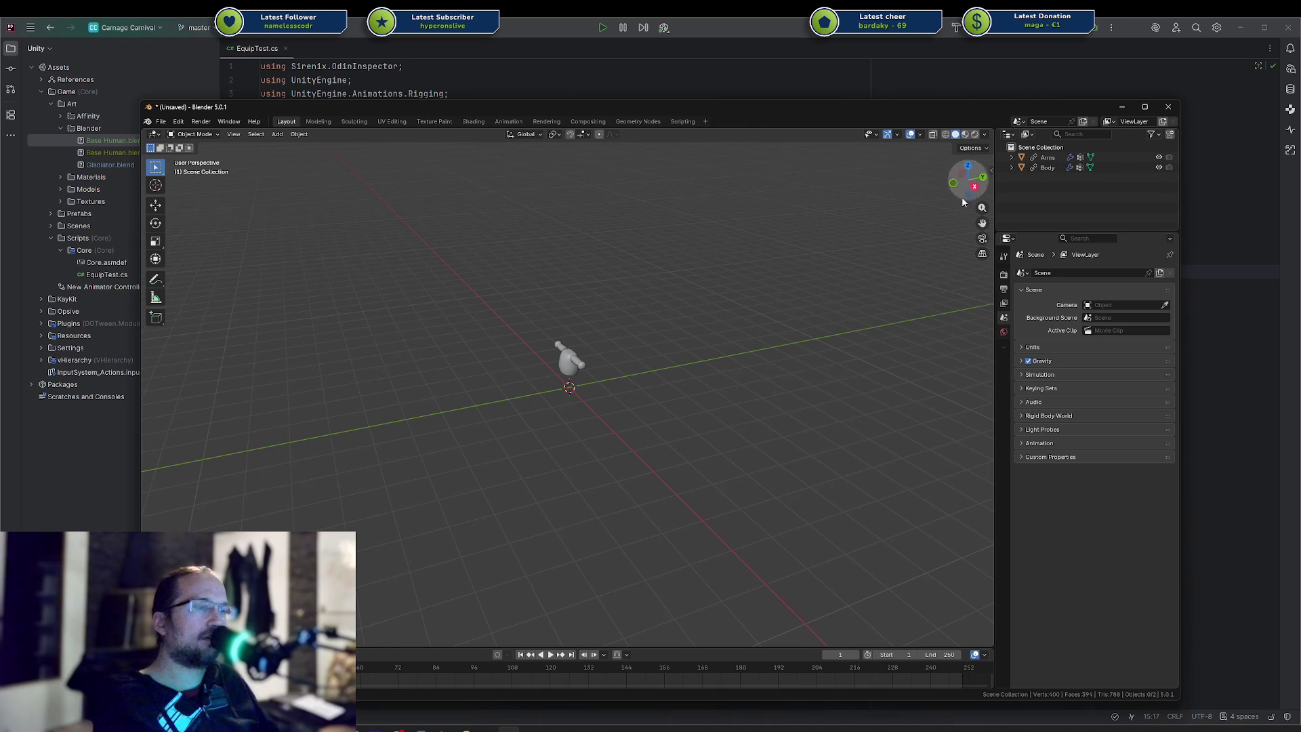
pyautogui.scroll(6, 678, 338)
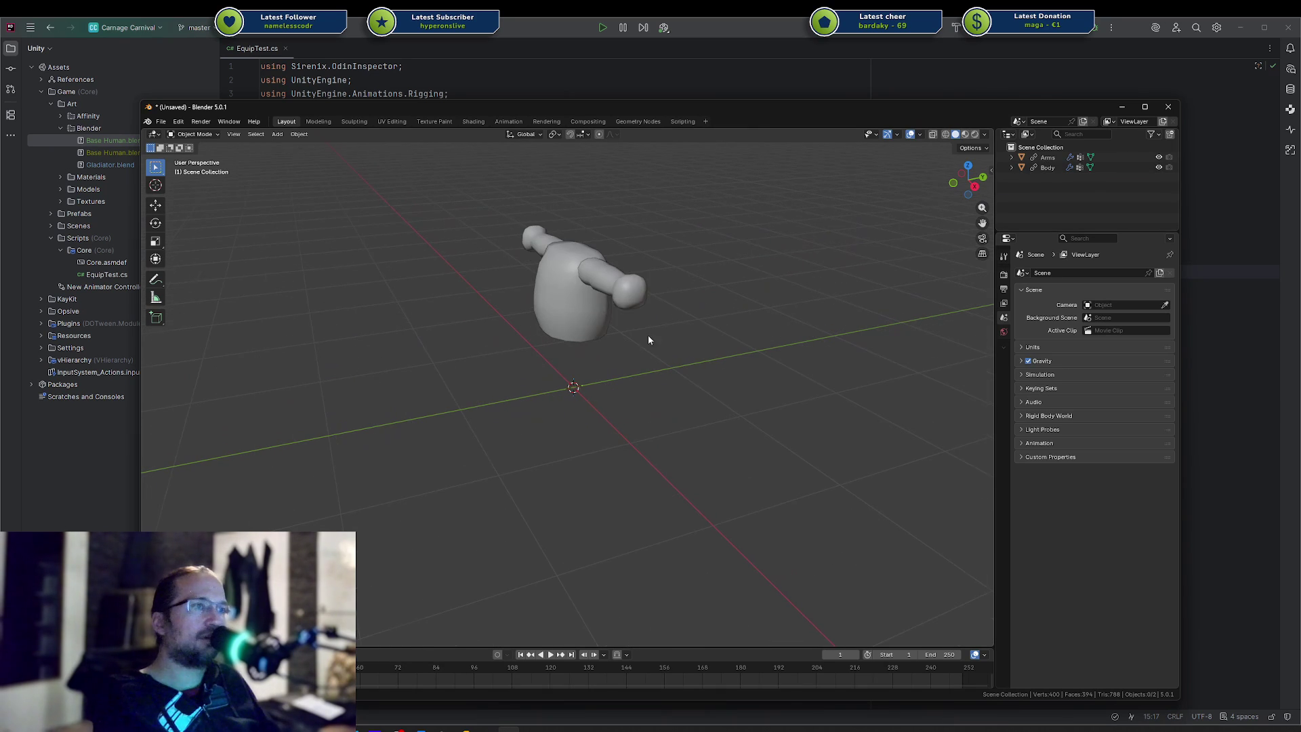
pyautogui.click(1043, 168)
pyautogui.keyDown('ctrl'); pyautogui.click(1047, 157); pyautogui.keyUp('ctrl')
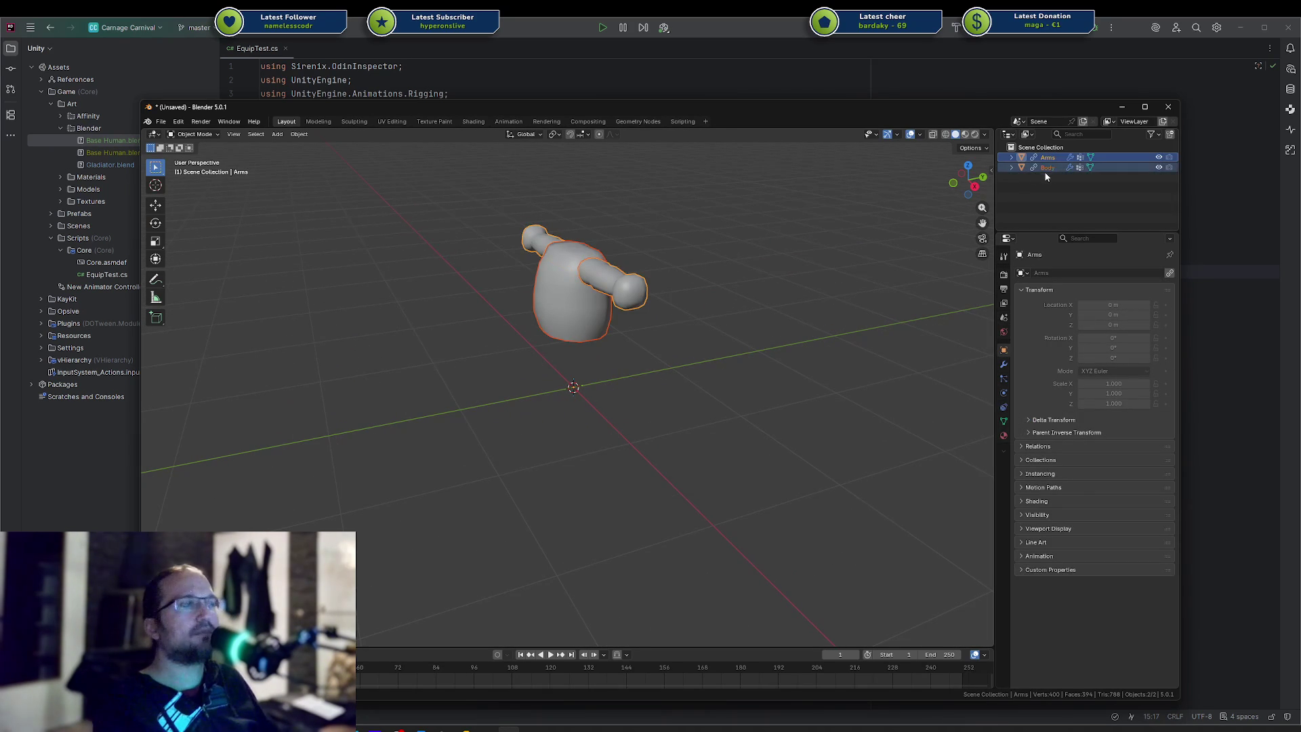
# Delete the linked Arms and Body objects
pyautogui.press('Delete')
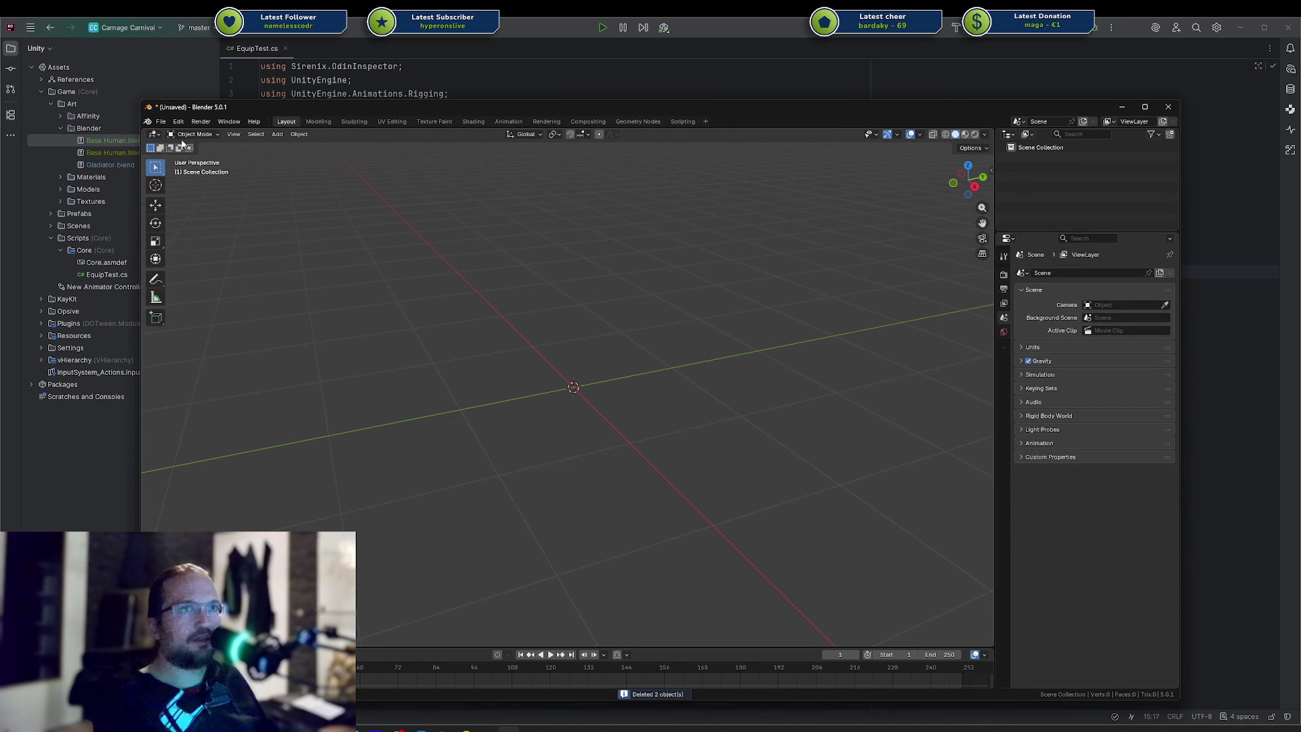
pyautogui.click(161, 122)
pyautogui.click(168, 126)
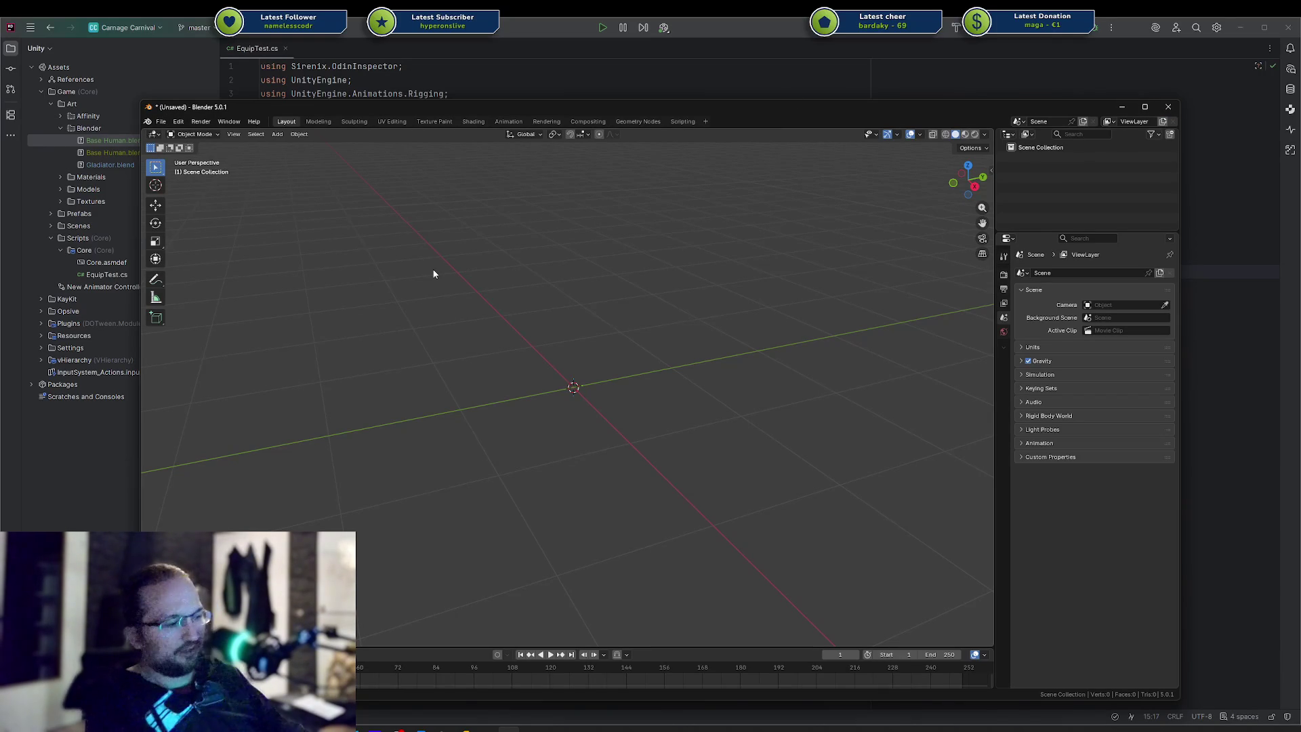
# Reopen Base Human.blend from recent files without saving, and inspect Arms and Head
pyautogui.hotkey('ctrl', 'shift', 'o')
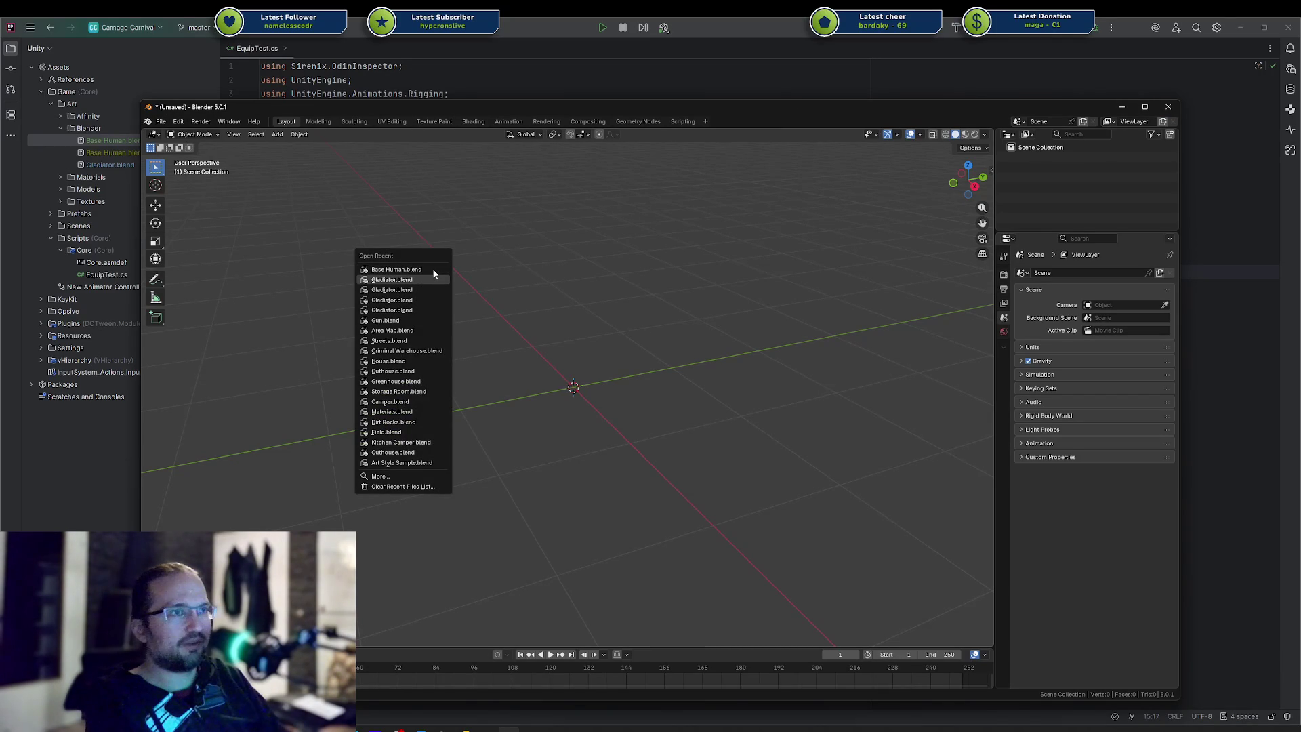
pyautogui.click(434, 275)
pyautogui.click(665, 423)
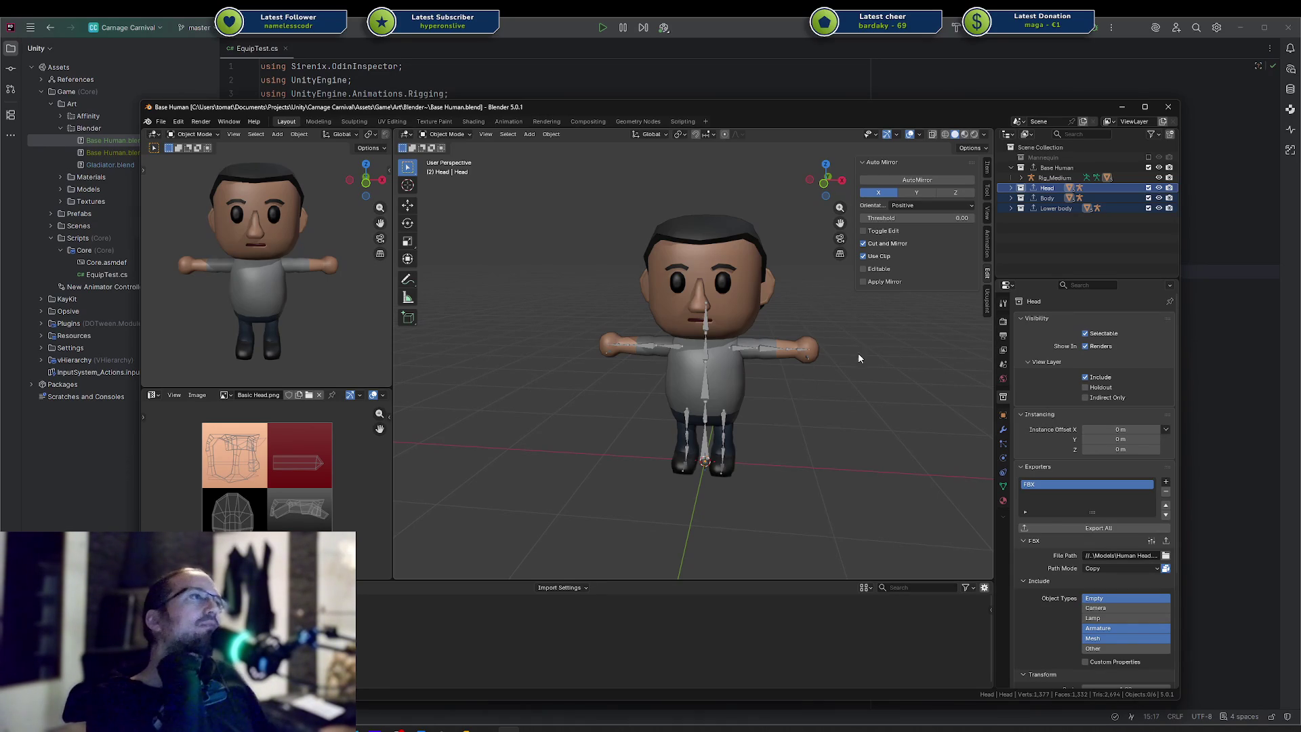
pyautogui.click(825, 359)
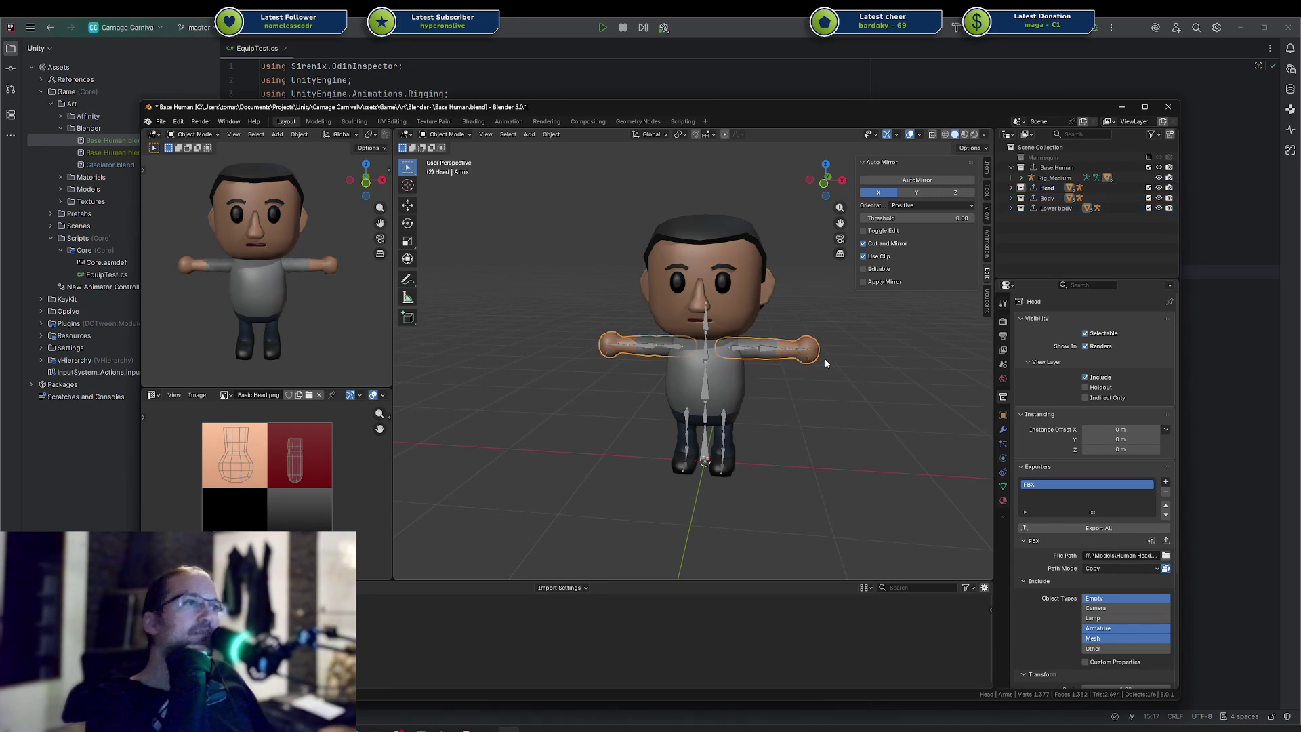
pyautogui.click(1012, 189)
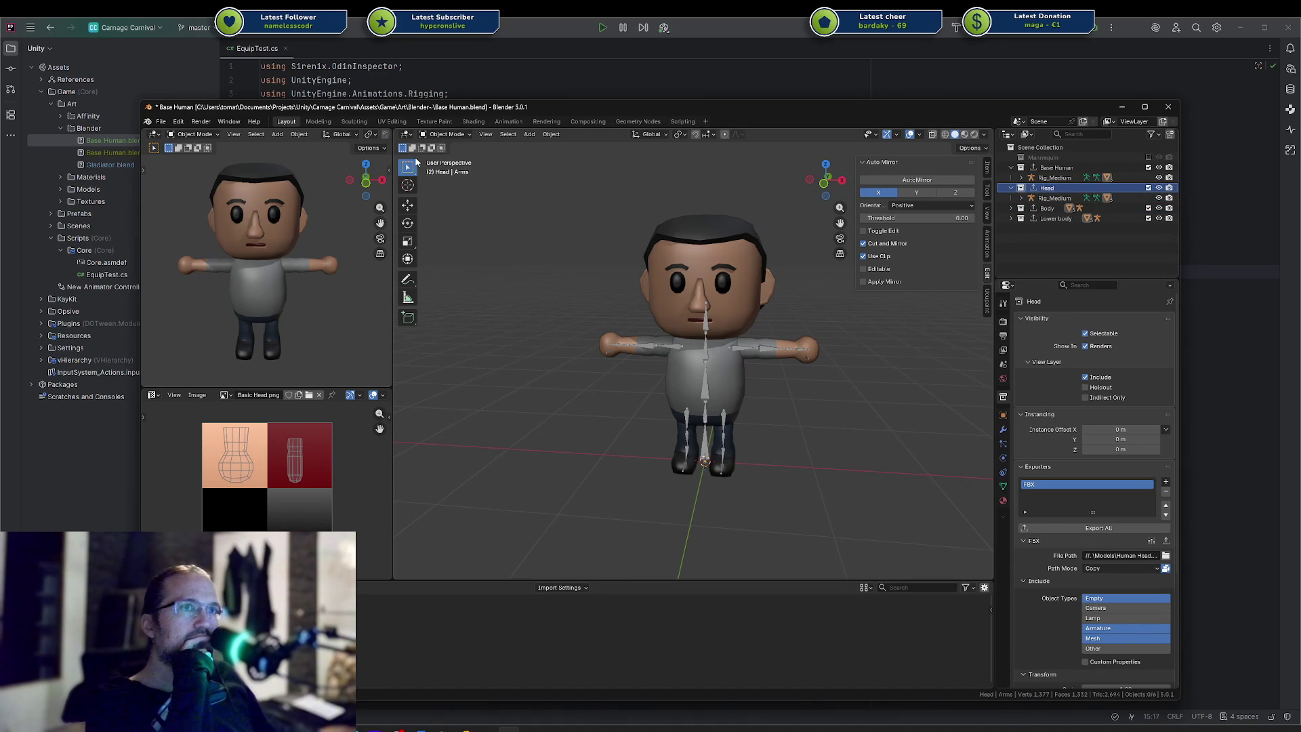
# Start a new General file without saving Base Human.blend, and move the window aside to show Rider
pyautogui.hotkey('ctrl', 'n')
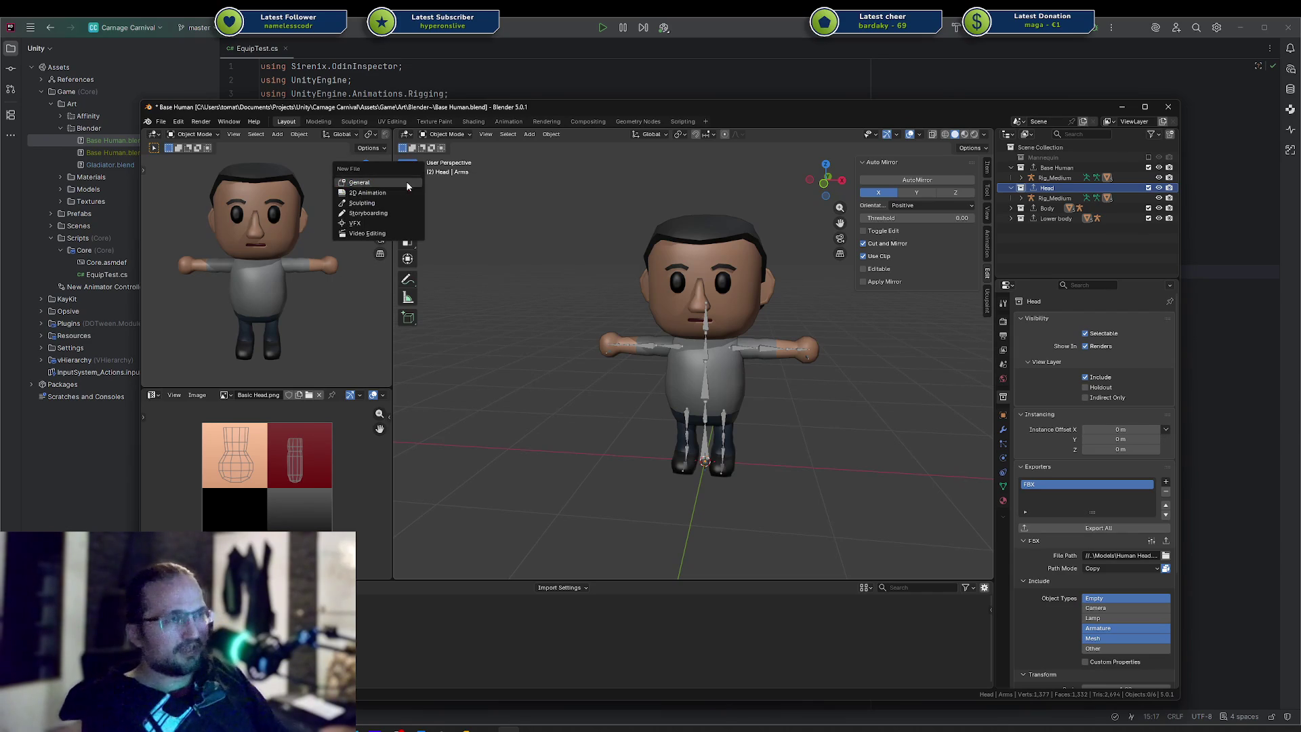
pyautogui.click(412, 181)
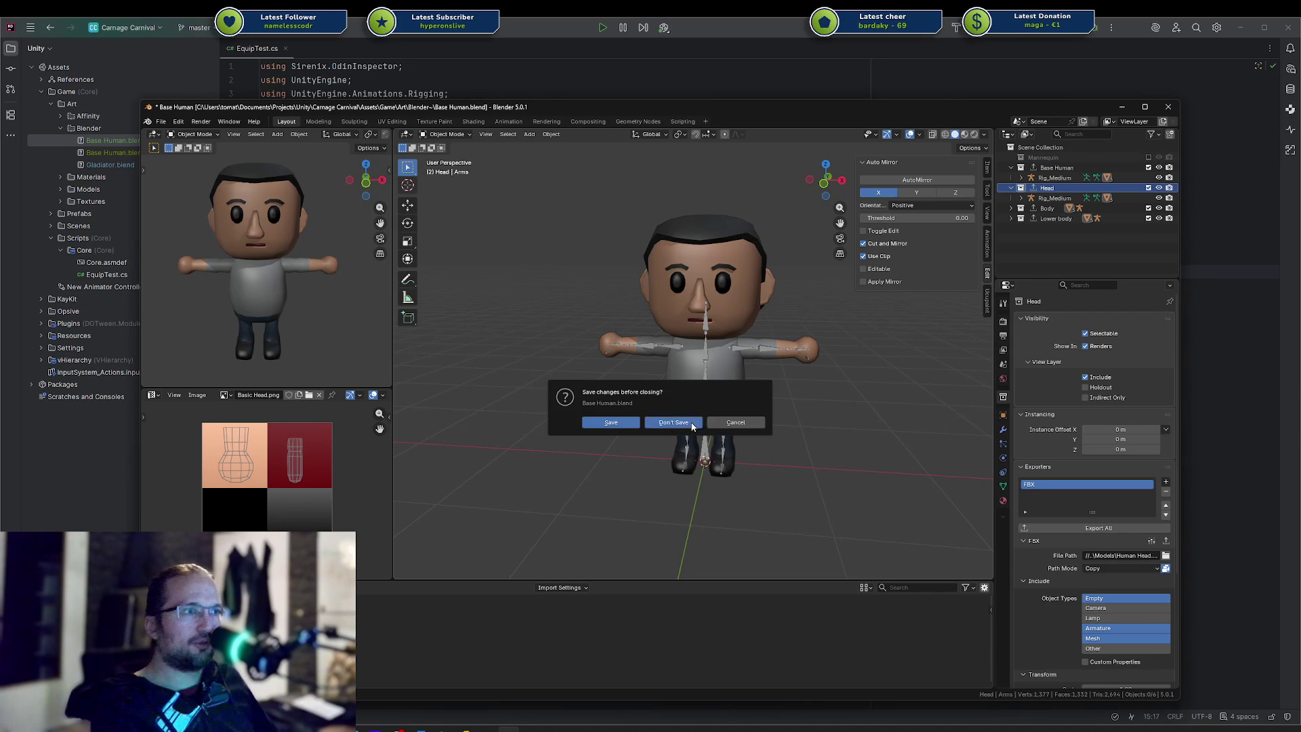
pyautogui.click(703, 428)
pyautogui.moveTo(286, 103); pyautogui.dragTo(1139, 104)
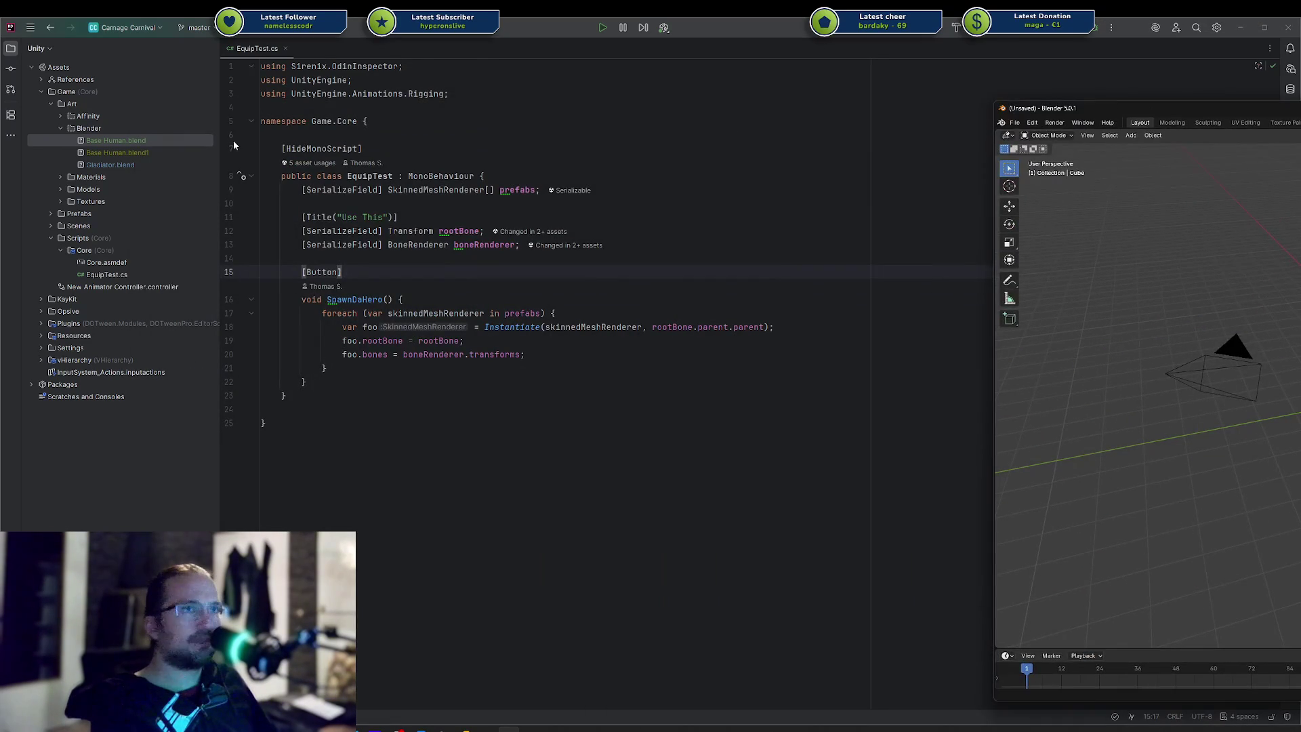
pyautogui.click(119, 147)
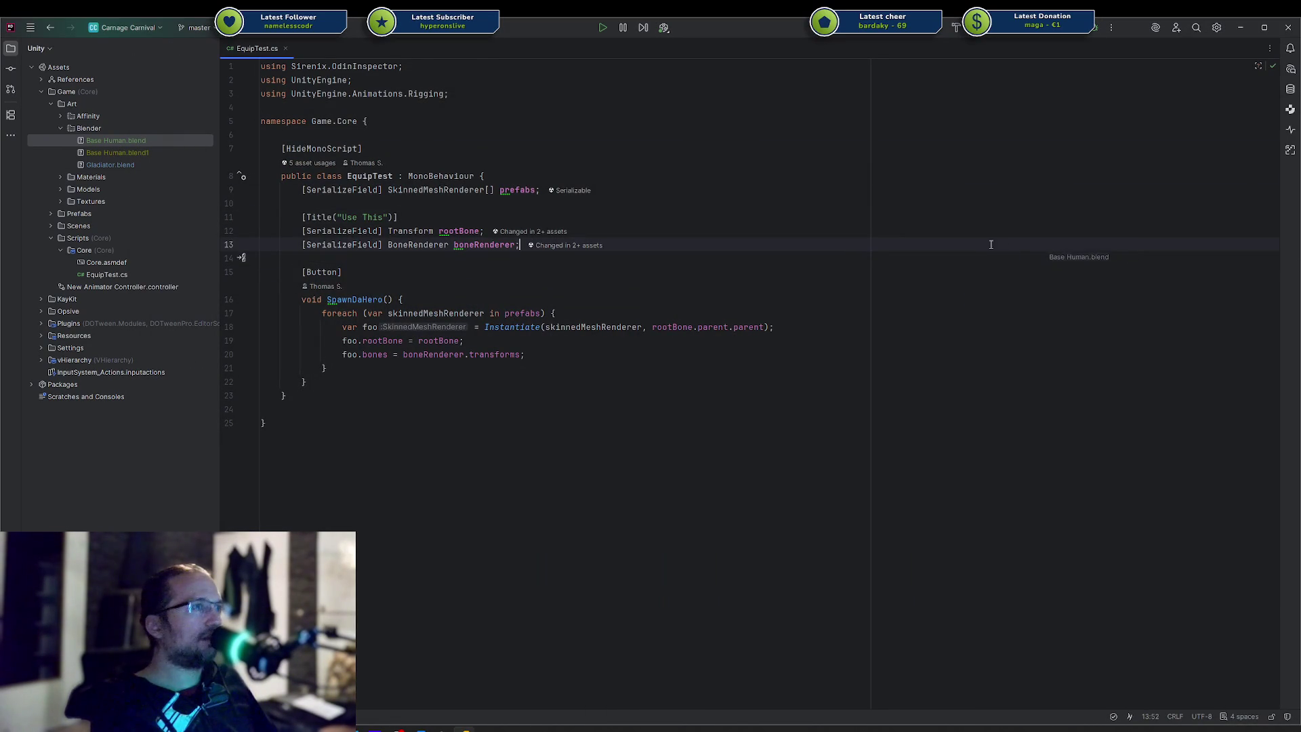
# Delete the default camera, cube and light from the open Blender scene
pyautogui.hotkey('alt', 'Tab')
pyautogui.moveTo(1050, 106); pyautogui.dragTo(266, 82)
pyautogui.press('a')
pyautogui.press('x')
pyautogui.click(572, 271)
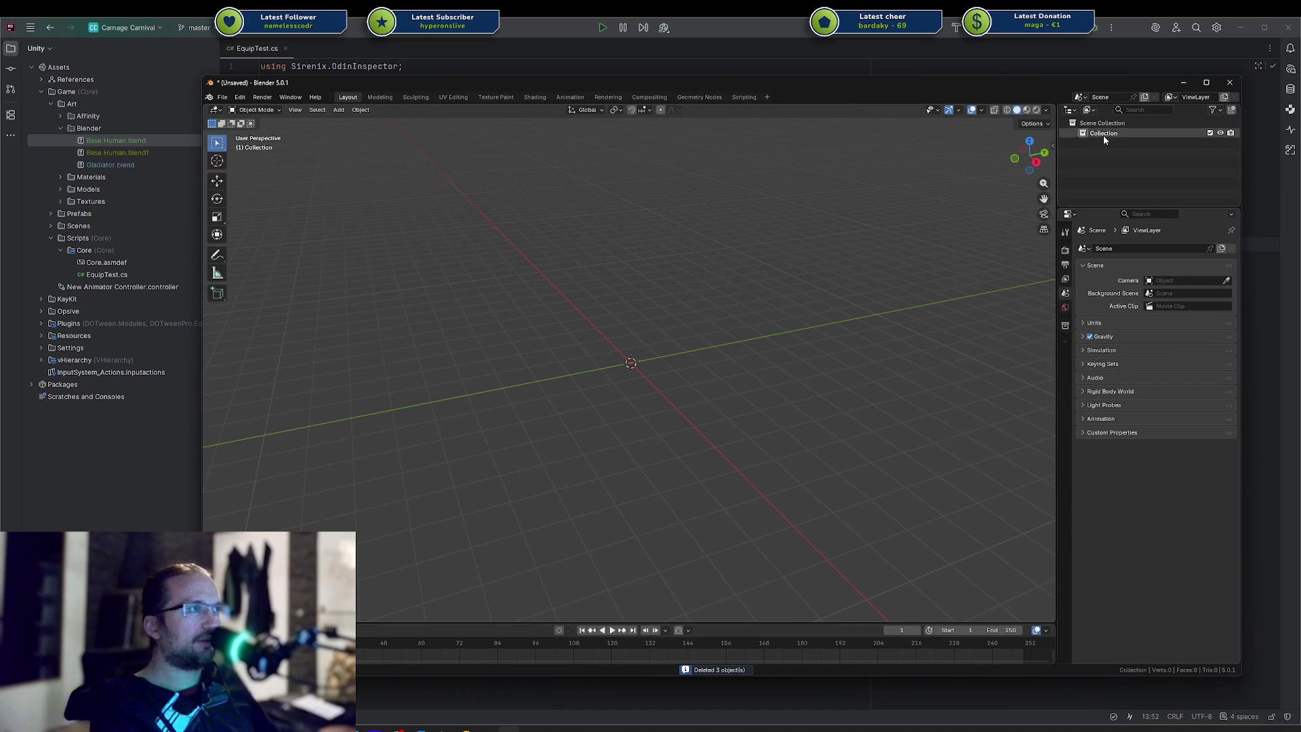
# Try dropping Base Human.blend into Blender, cancel the append, and quit without saving
pyautogui.moveTo(869, 85); pyautogui.dragTo(1300, 90)
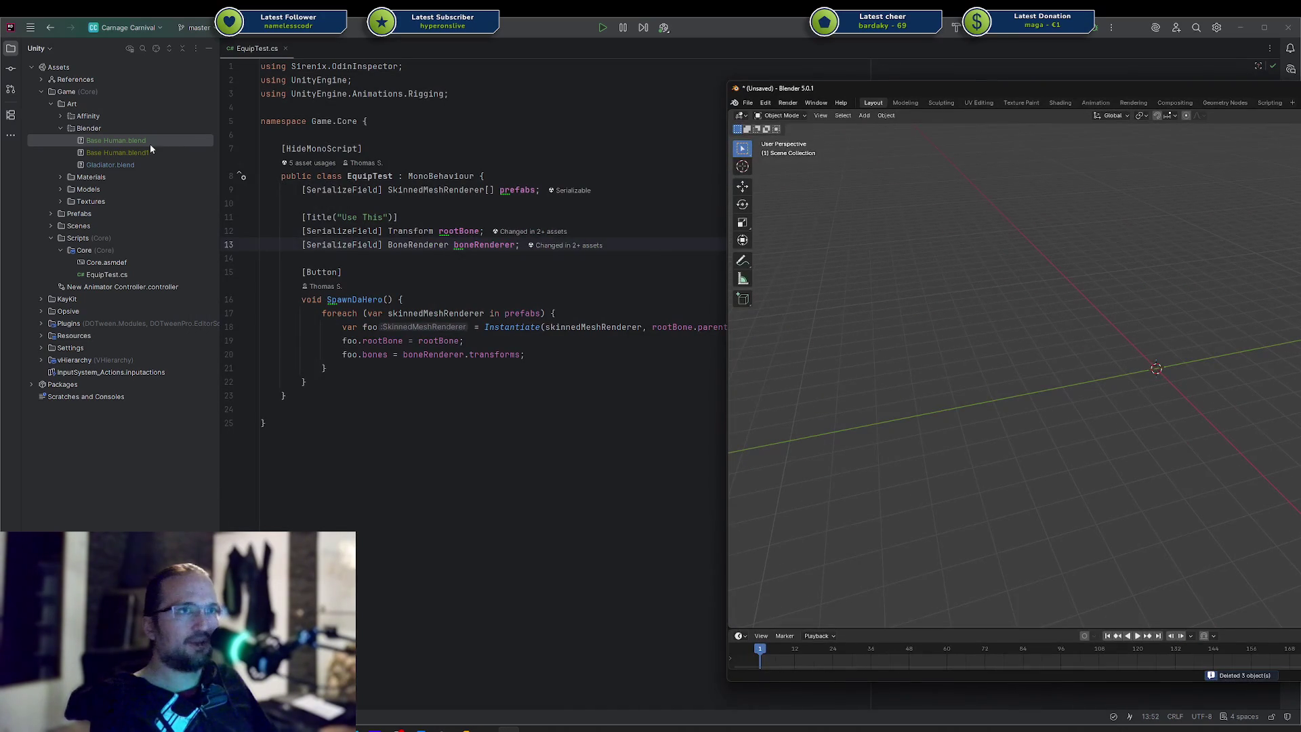
pyautogui.click(262, 258)
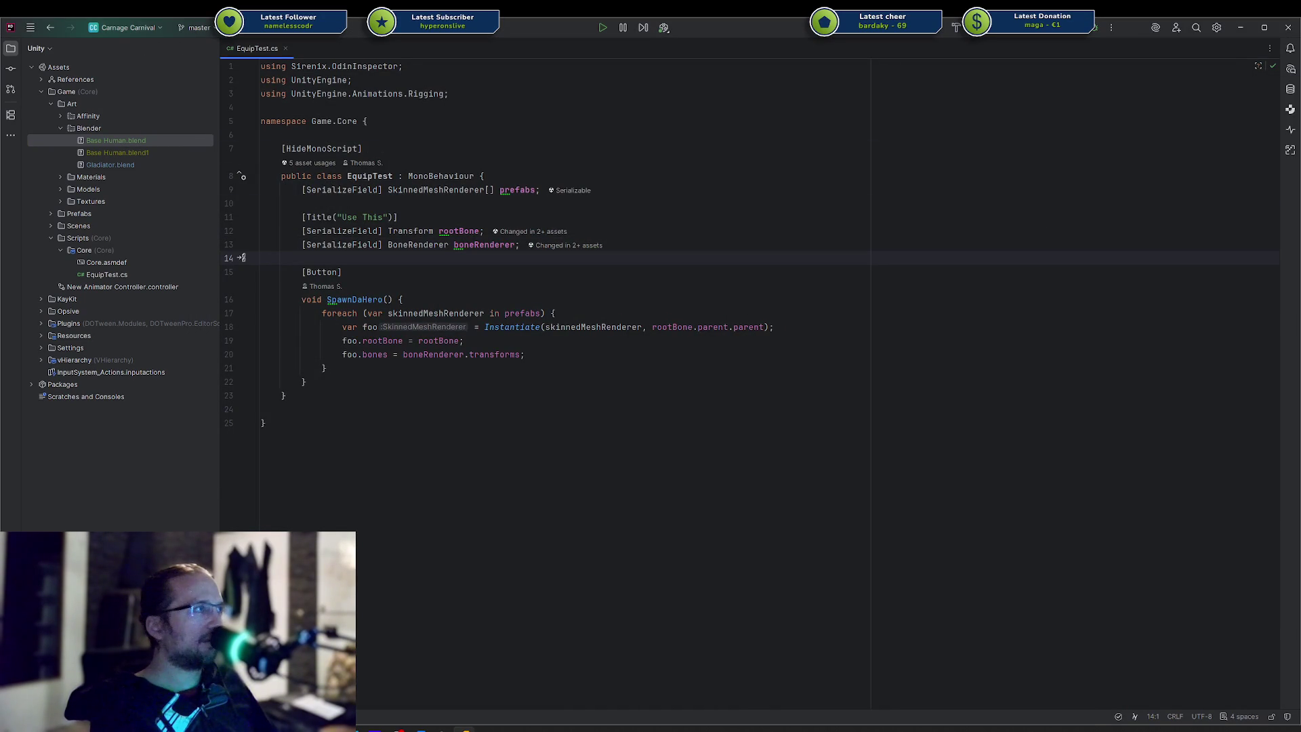
pyautogui.moveTo(116, 140); pyautogui.dragTo(1016, 233)
pyautogui.moveTo(1043, 90); pyautogui.dragTo(816, 100)
pyautogui.click(814, 280)
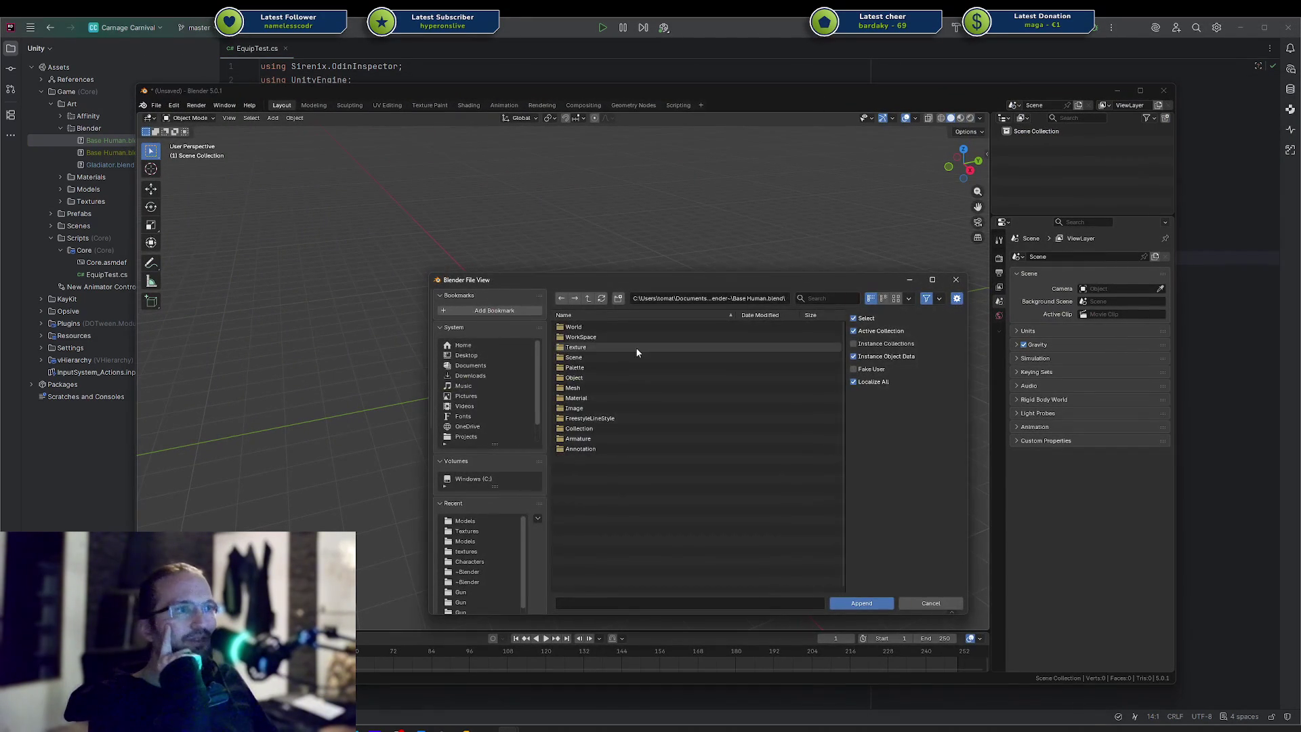
pyautogui.click(957, 282)
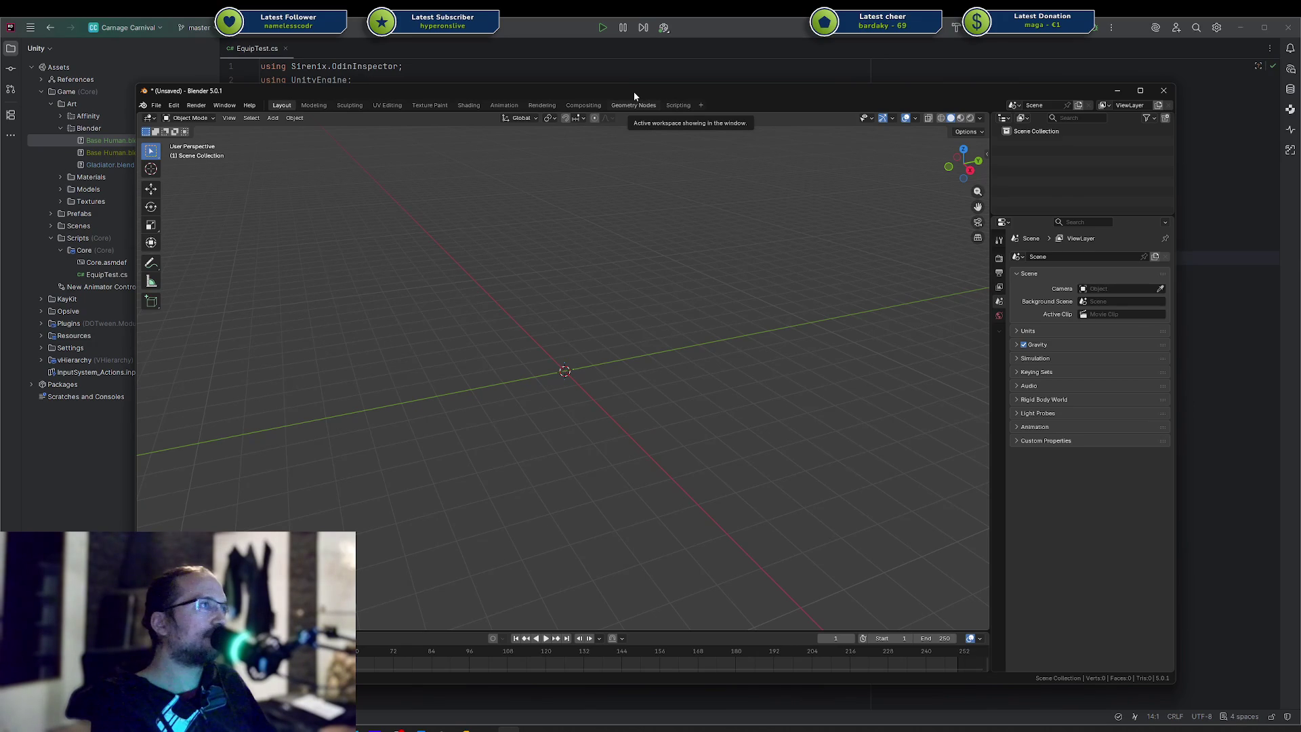
pyautogui.moveTo(633, 91); pyautogui.dragTo(1270, 94)
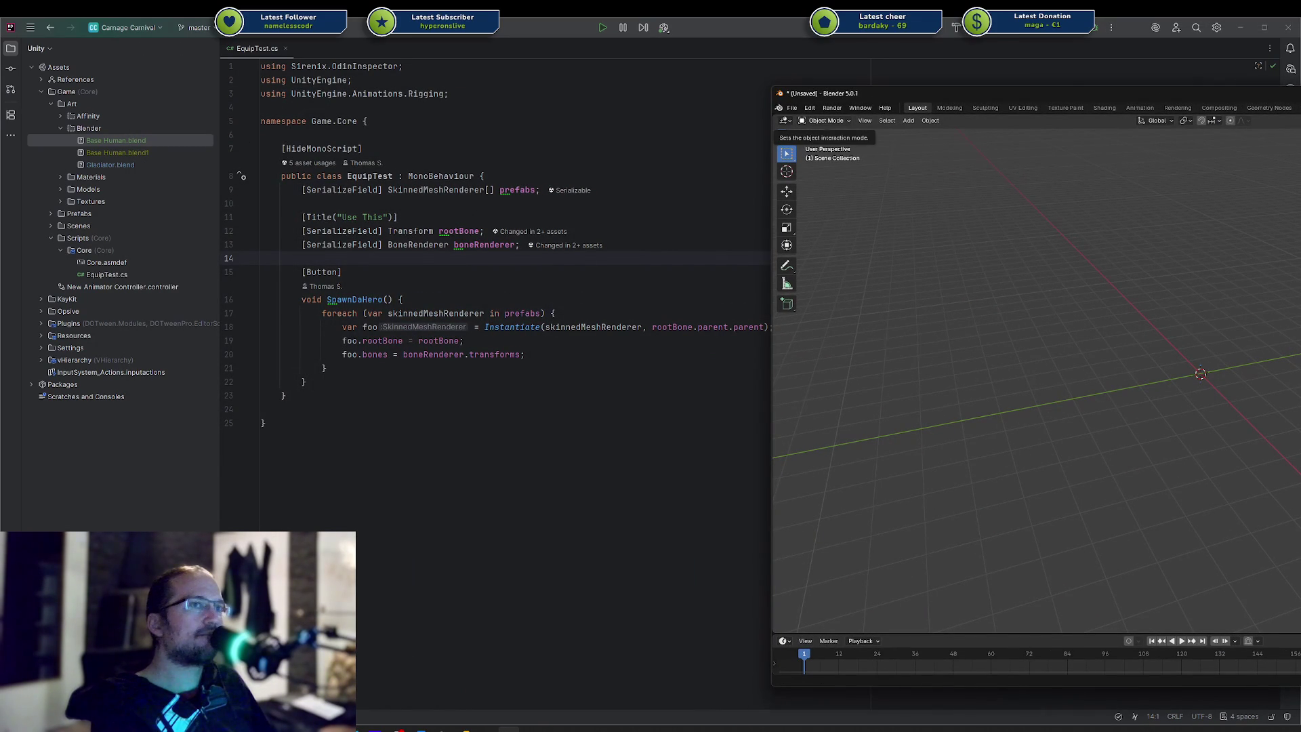
pyautogui.hotkey('ctrl', 'q')
pyautogui.click(1257, 424)
# Duplicate Base Human.blend in Rider as Human Heads.blend
pyautogui.click(137, 139)
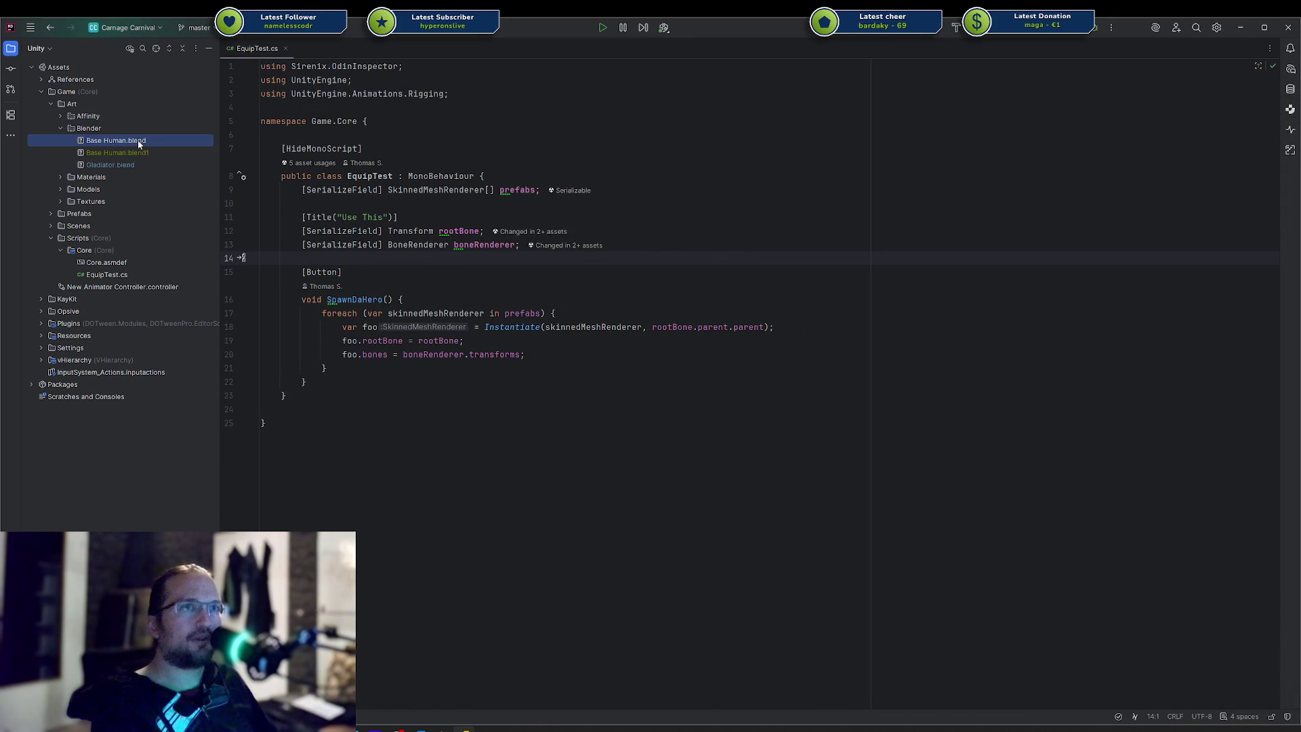
pyautogui.hotkey('ctrl', 'd')
pyautogui.press('Right')
pyautogui.press('BackSpace')
pyautogui.hotkey('ctrl', 'BackSpace')
pyautogui.hotkey('ctrl', 'BackSpace')
pyautogui.write('Hus')
pyautogui.press('Return')
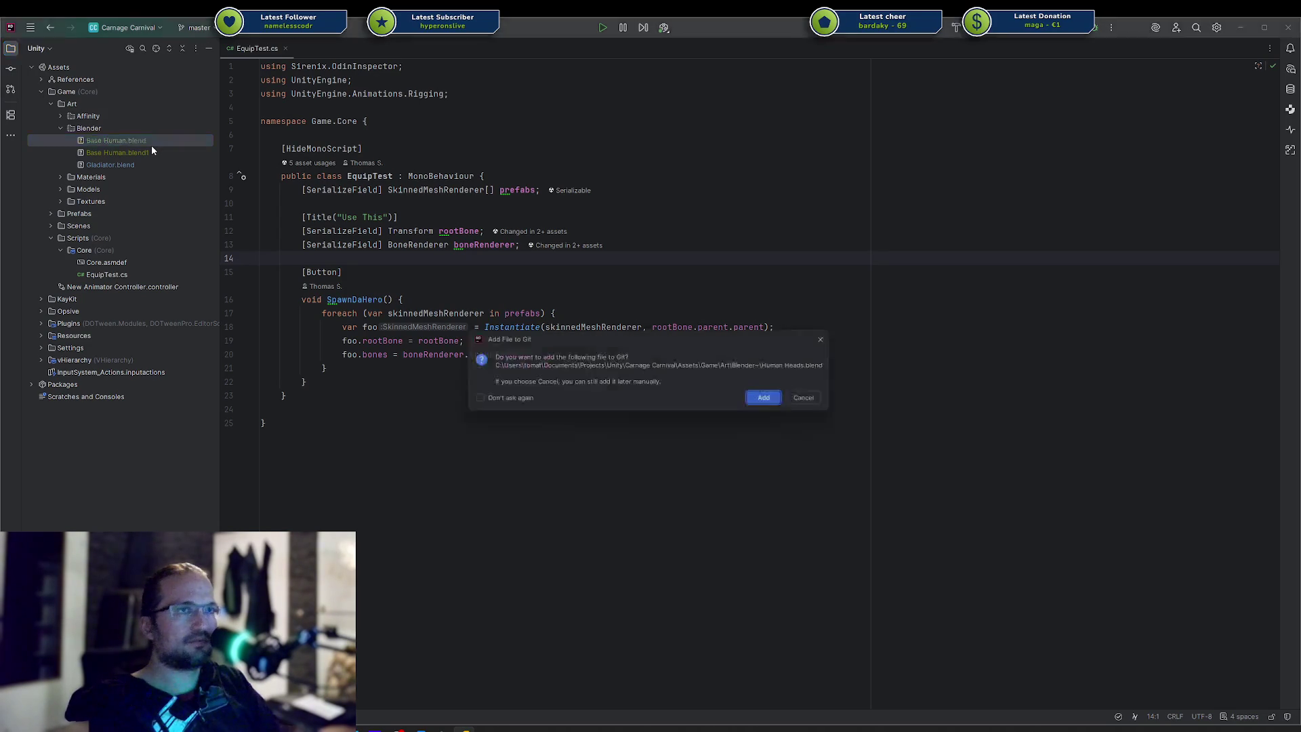
pyautogui.press('Return')
# Open Human Heads.blend in Blender as the associated application for blend files
pyautogui.doubleClick(135, 177)
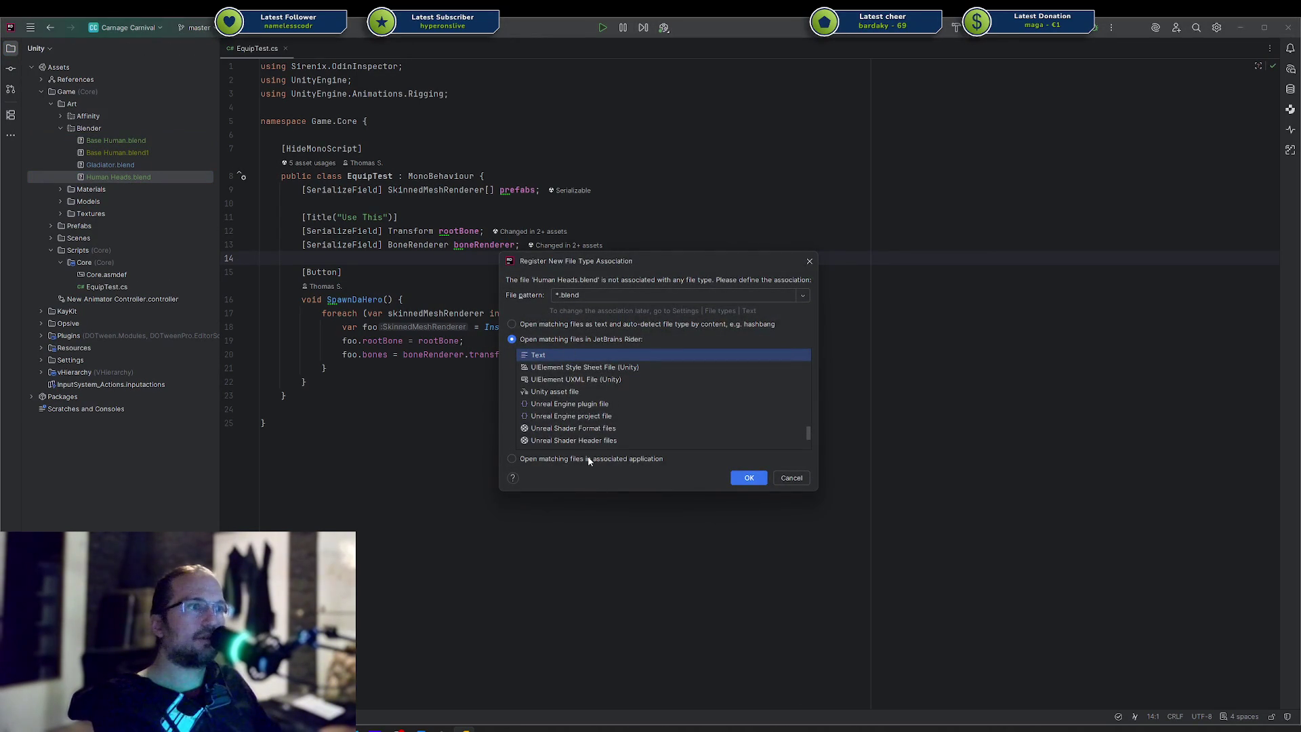
pyautogui.click(588, 459)
pyautogui.click(796, 480)
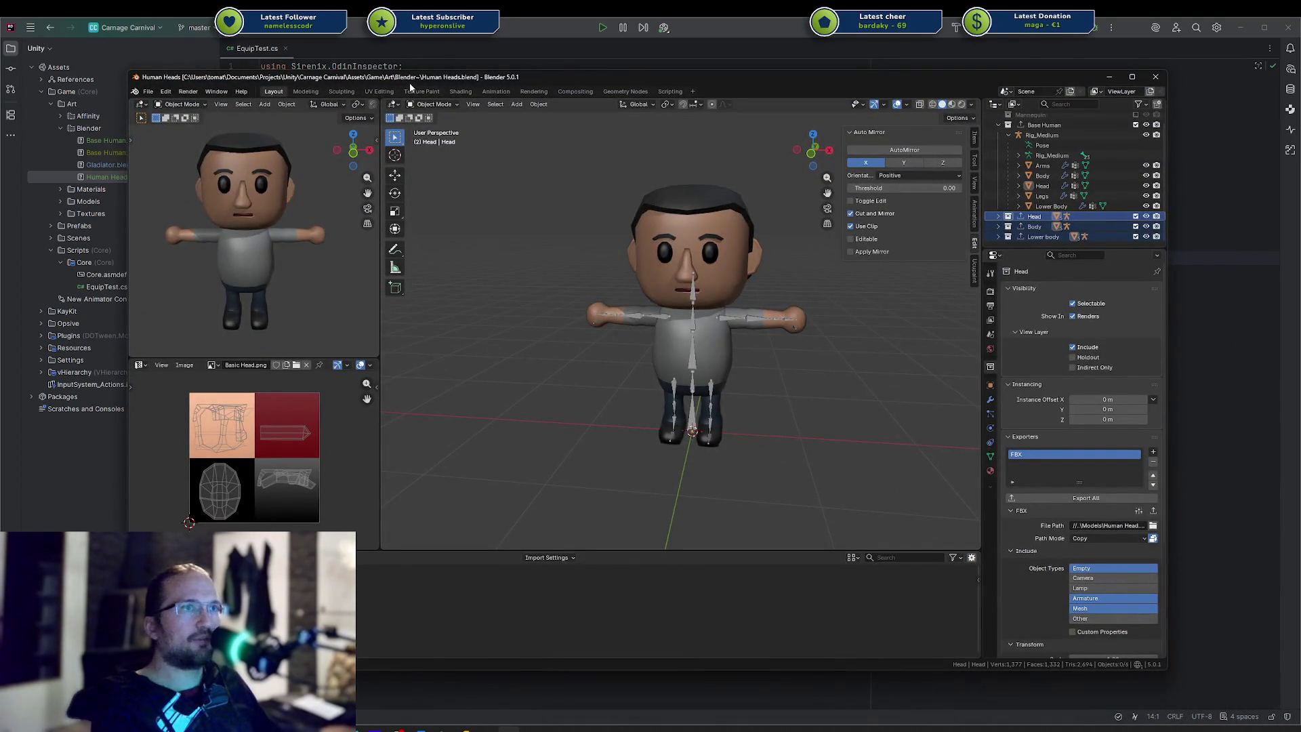
# Delete the extra Head and Body collections from the Outliner, keeping Rig_Medium
pyautogui.click(1031, 217)
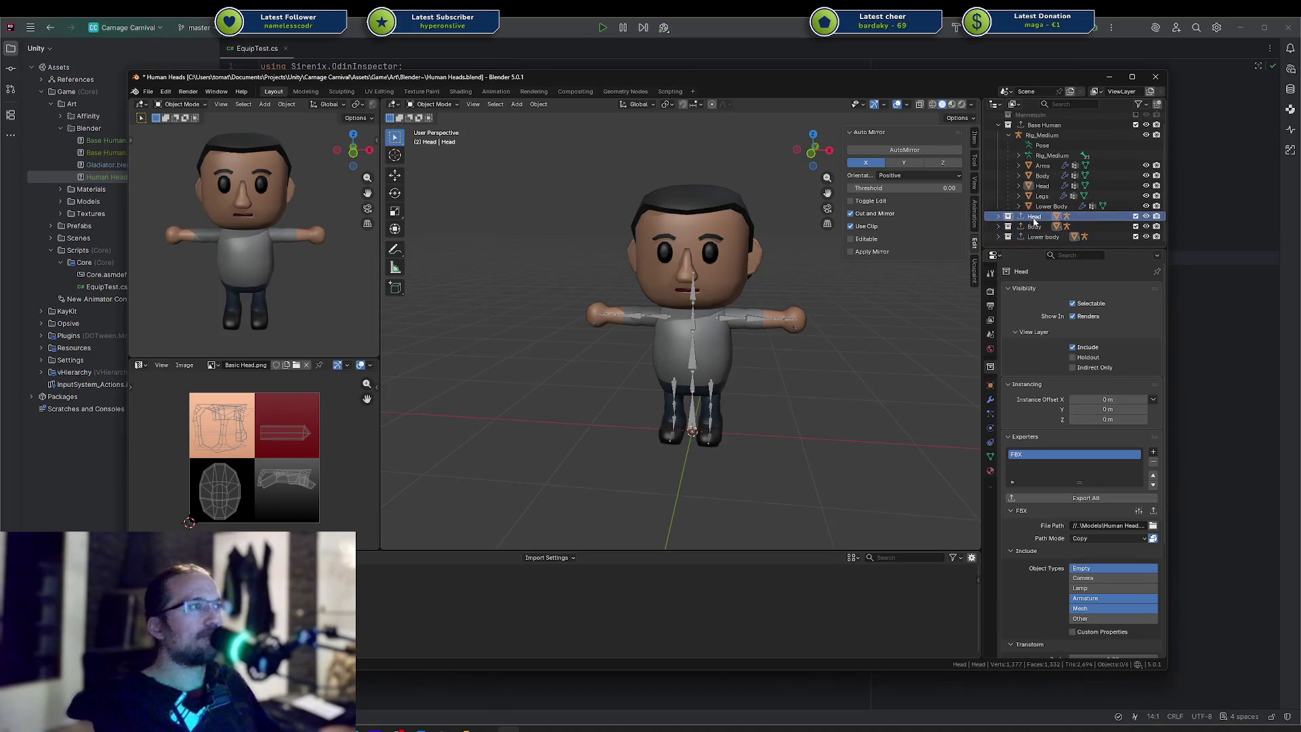
pyautogui.press('Delete')
pyautogui.click(1014, 219)
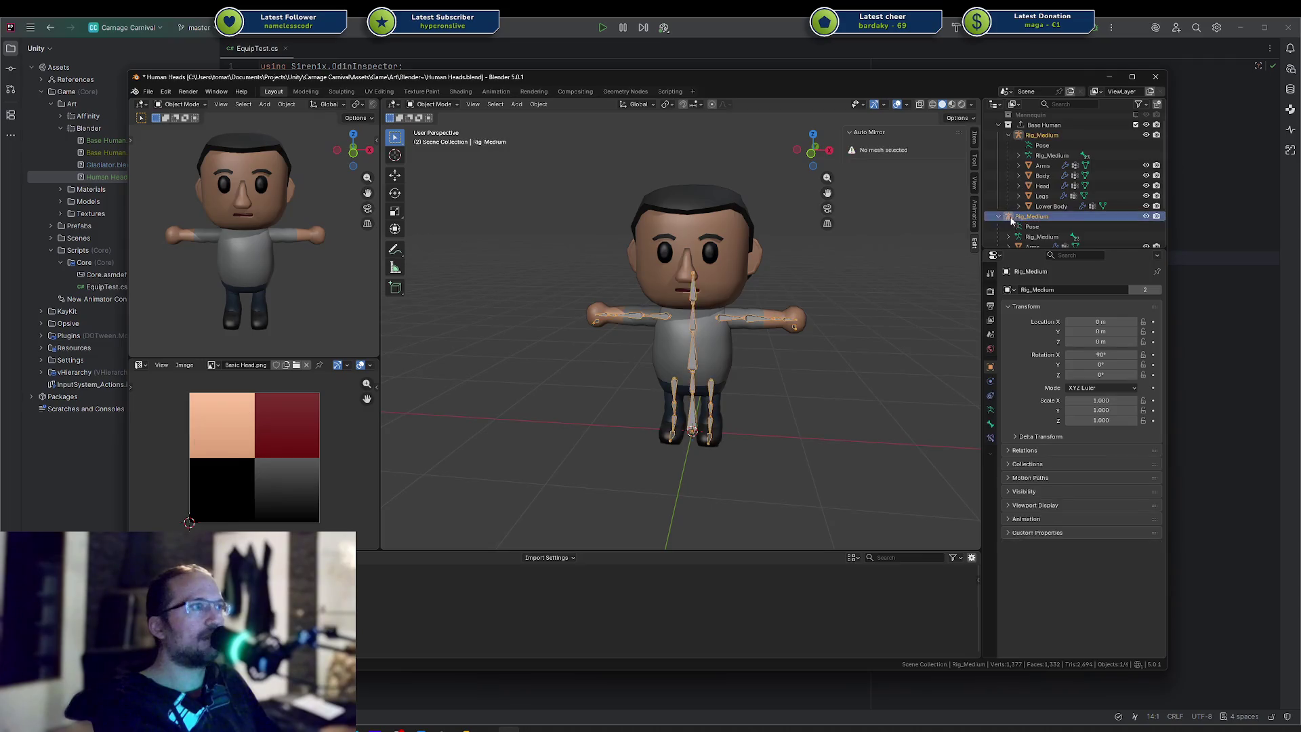
pyautogui.press('Delete')
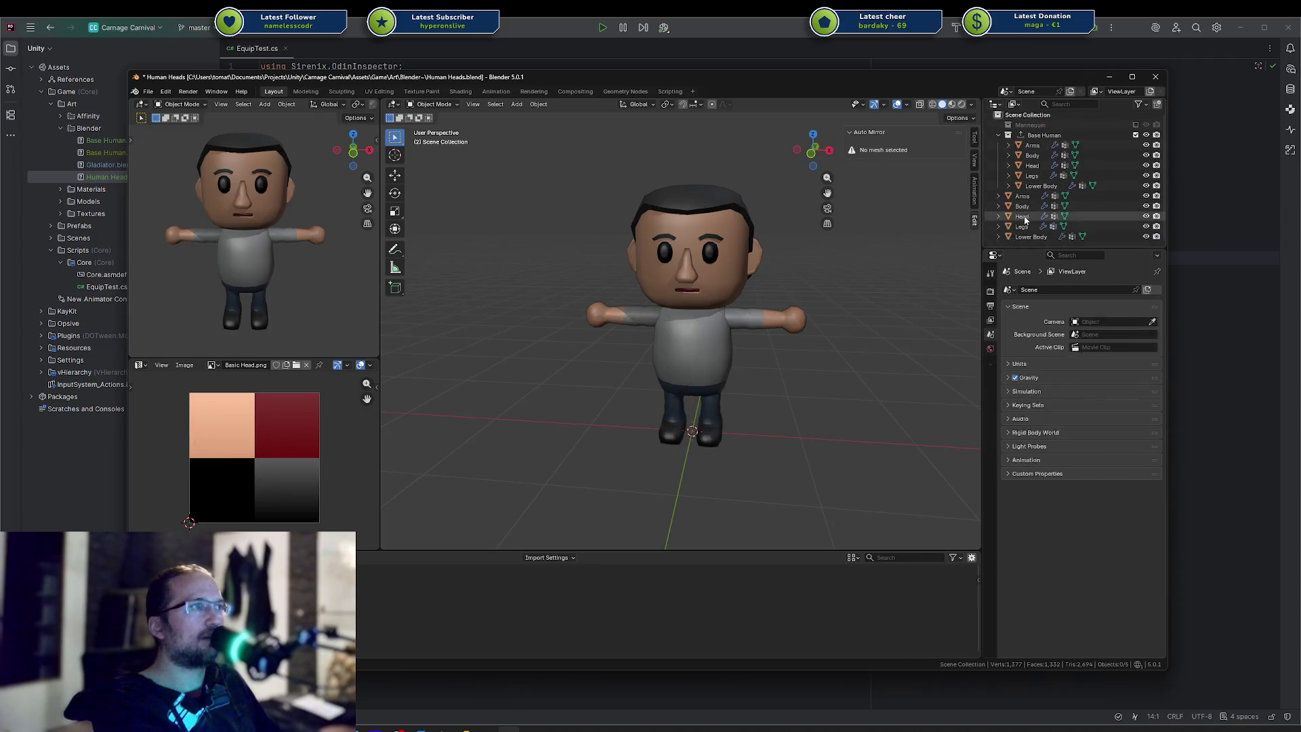
pyautogui.hotkey('ctrl', 'z')
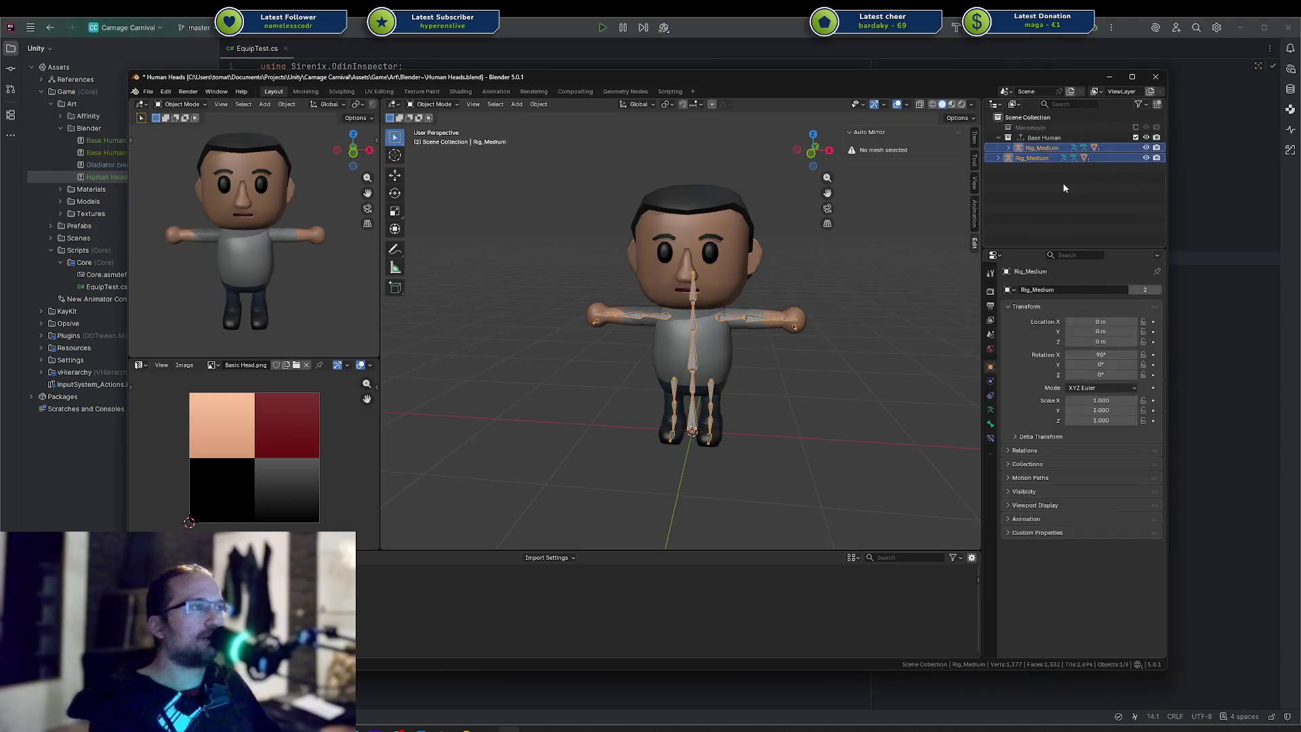
# Move Rig_Medium out of Base Human onto the Scene Collection and show its children
pyautogui.moveTo(1033, 158)
pyautogui.mouseDown()
pyautogui.moveTo(1040, 138)
pyautogui.moveTo(1021, 114)
pyautogui.moveTo(1023, 137)
pyautogui.mouseUp()
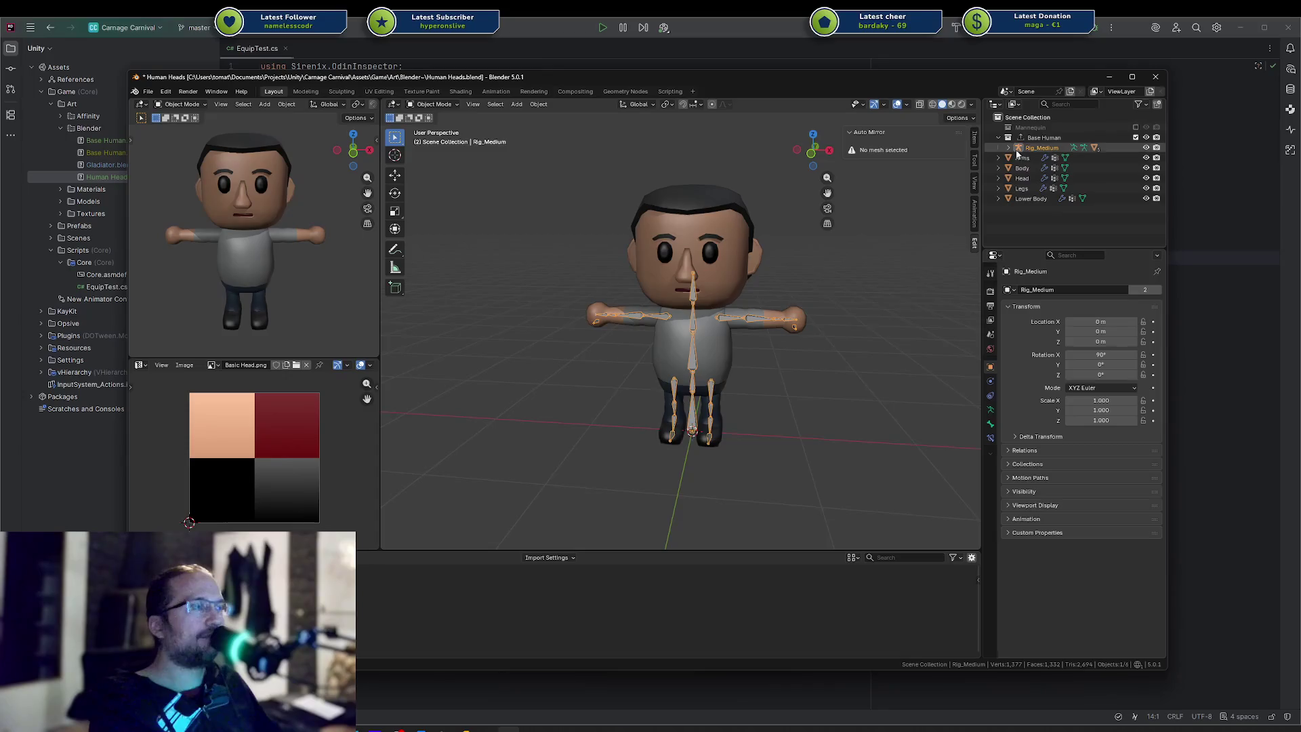
pyautogui.click(1021, 198)
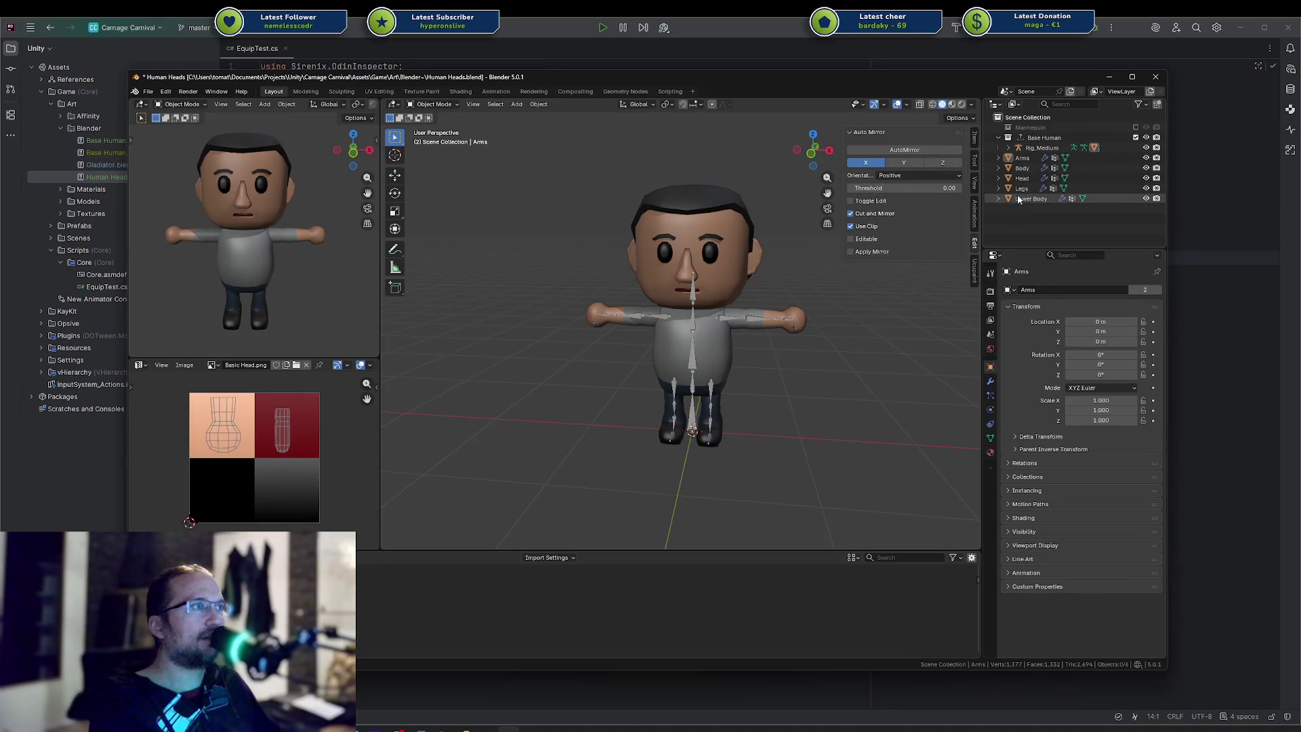
pyautogui.moveTo(1016, 170); pyautogui.dragTo(1057, 142)
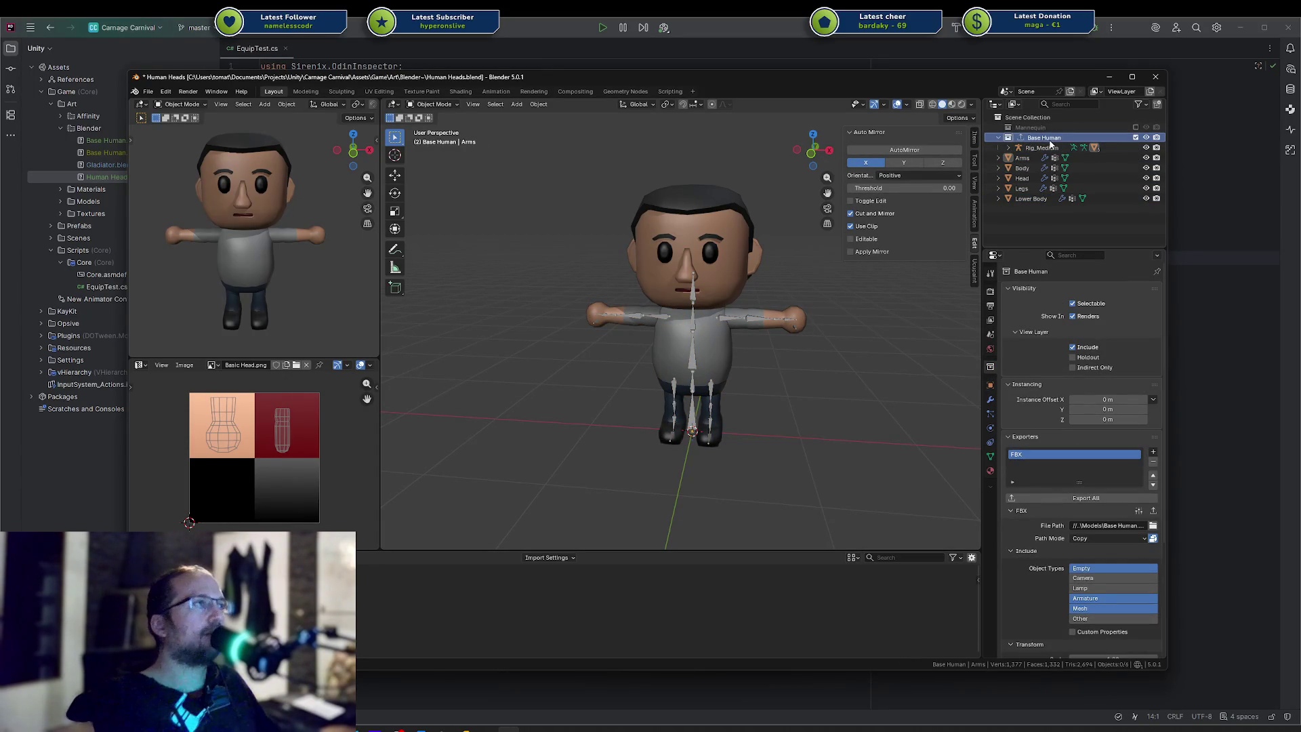
pyautogui.click(1033, 138)
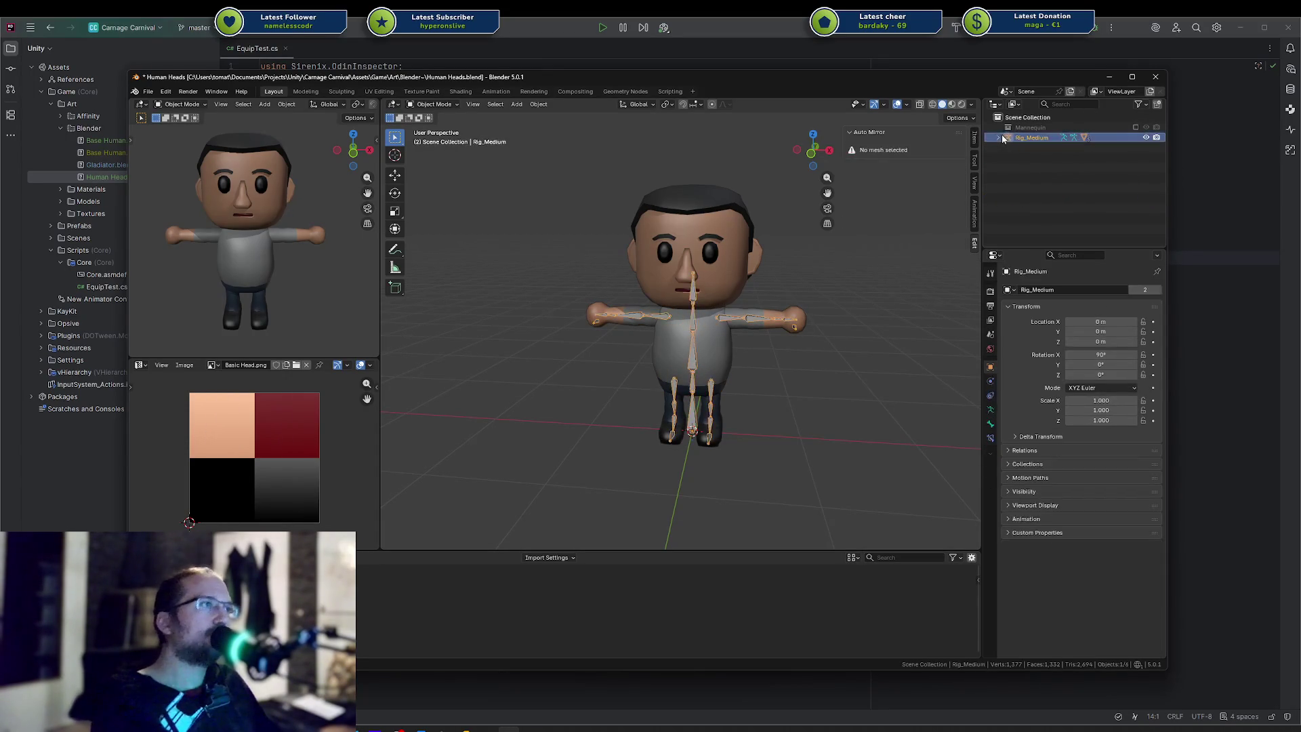
pyautogui.click(999, 137)
pyautogui.click(1000, 139)
pyautogui.click(1016, 166)
pyautogui.click(999, 137)
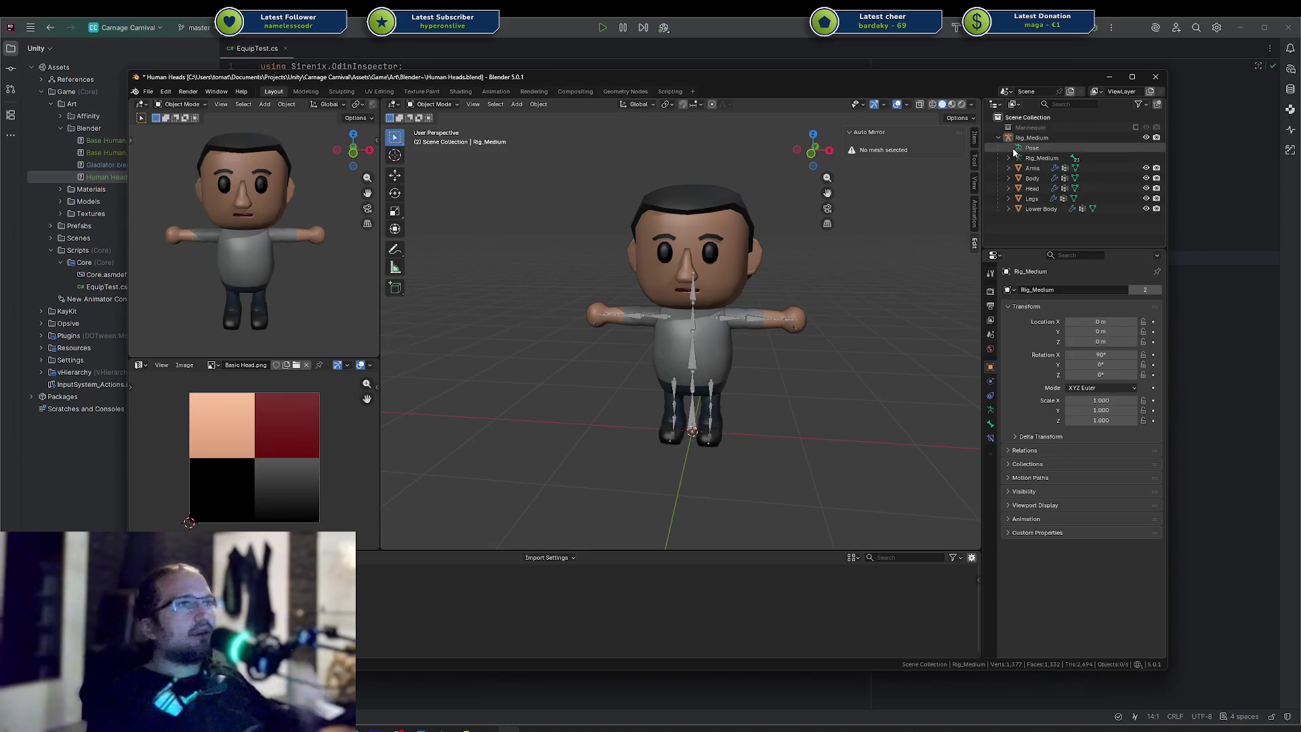
# Delete the greyed-out Mannequin item and collapse the Rig_Medium hierarchy
pyautogui.rightClick(1029, 127)
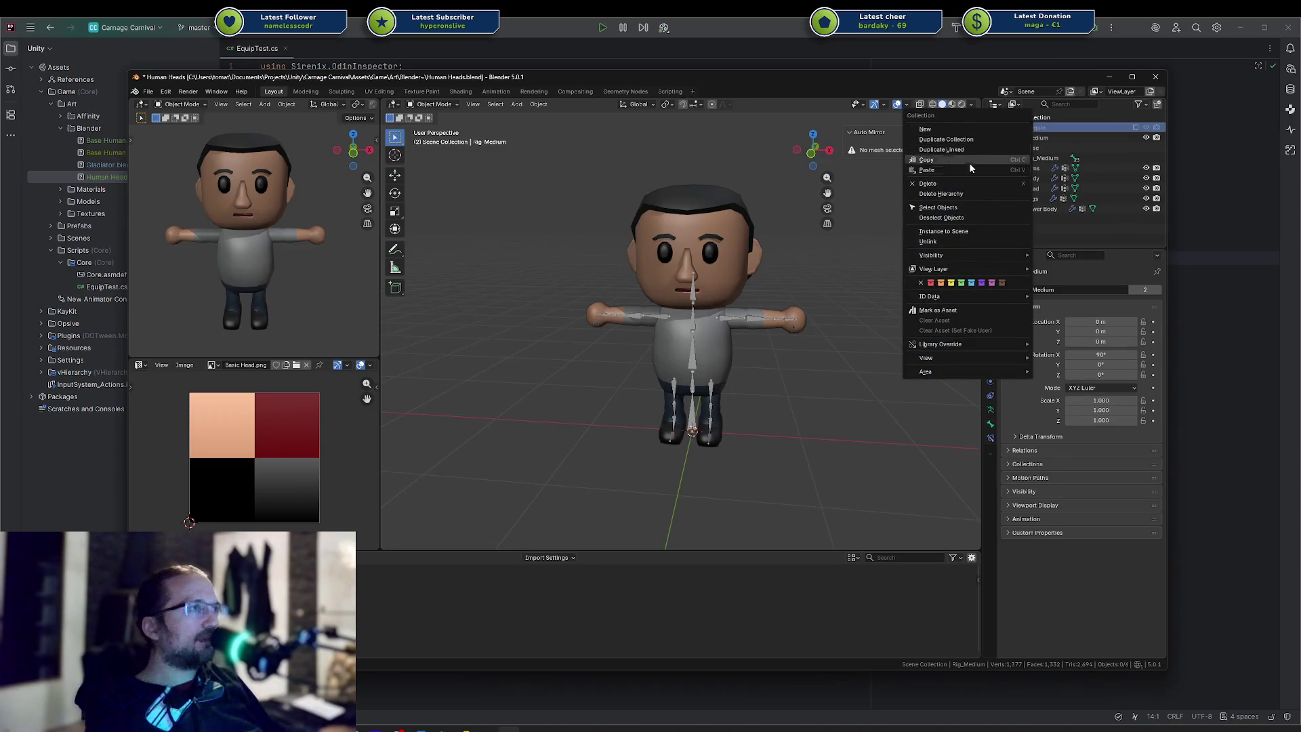
pyautogui.click(938, 202)
pyautogui.click(1031, 127)
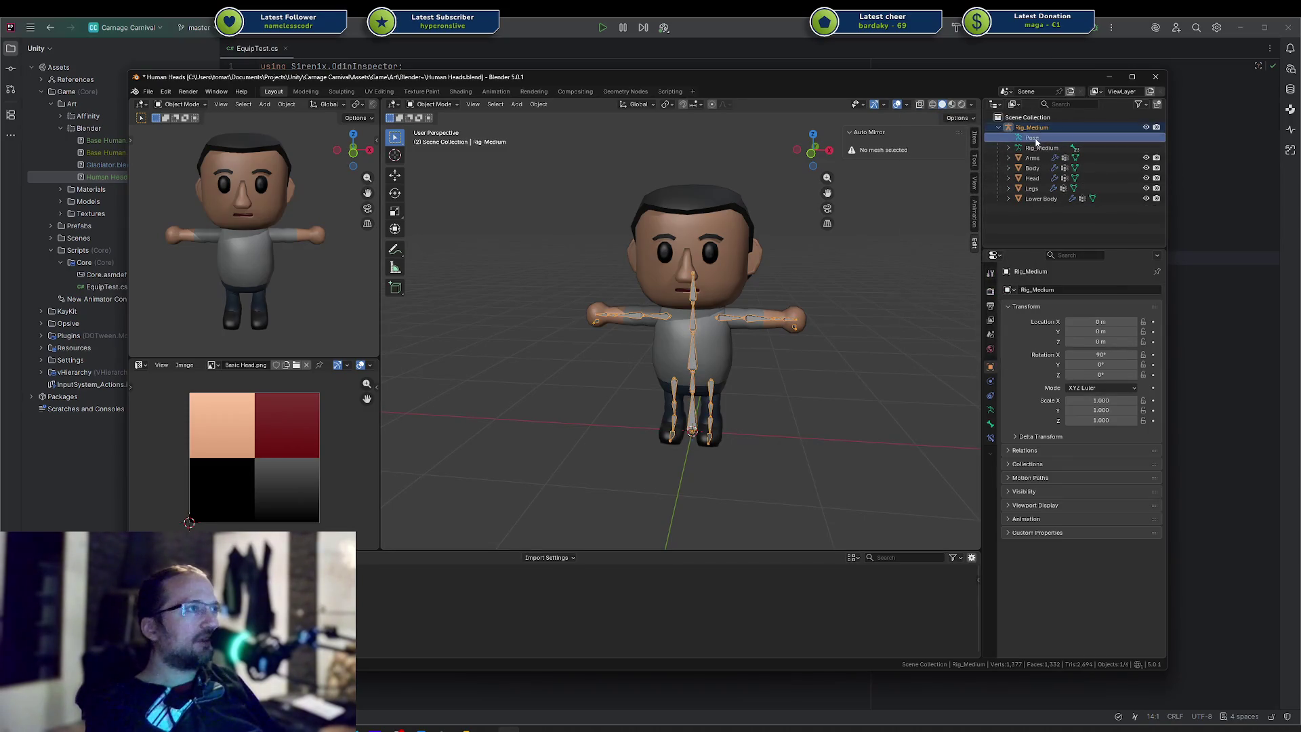
pyautogui.click(998, 128)
pyautogui.click(1020, 127)
pyautogui.click(1015, 140)
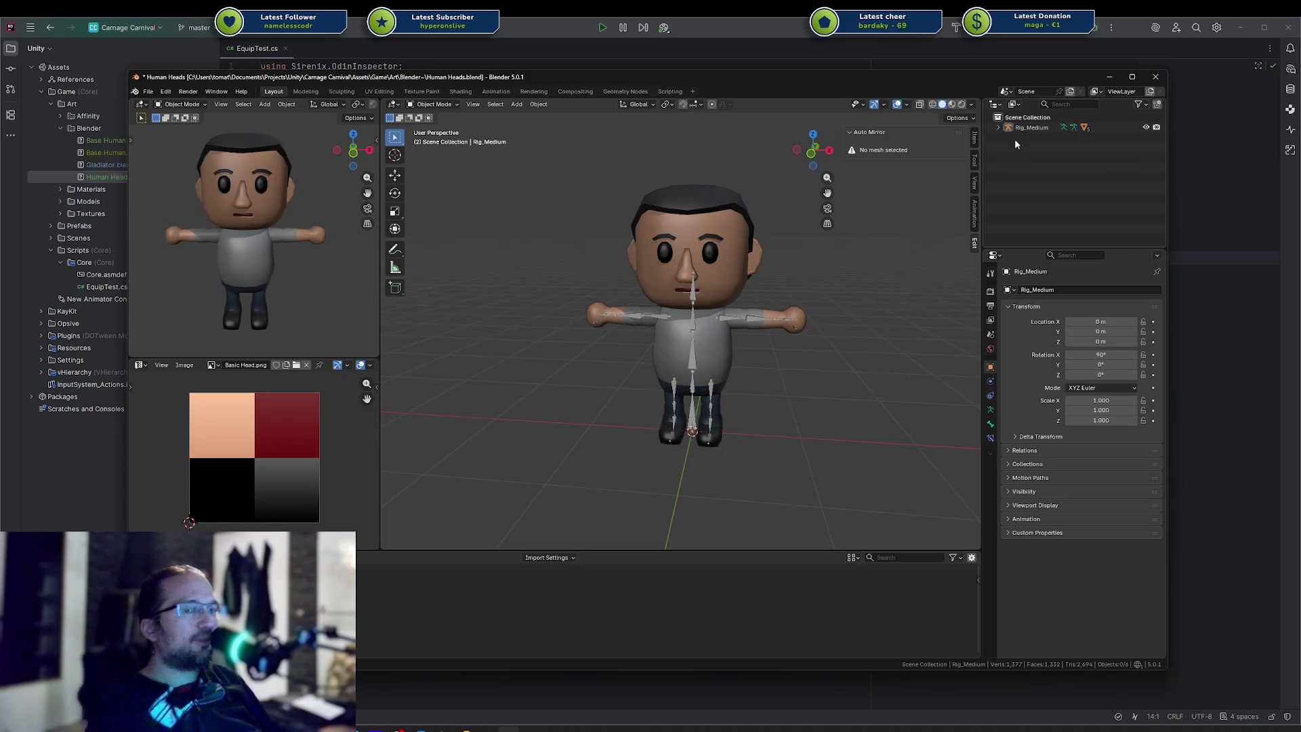
pyautogui.click(998, 128)
pyautogui.click(998, 127)
# Create a new collection under the Scene Collection named Common Heads
pyautogui.rightClick(1015, 117)
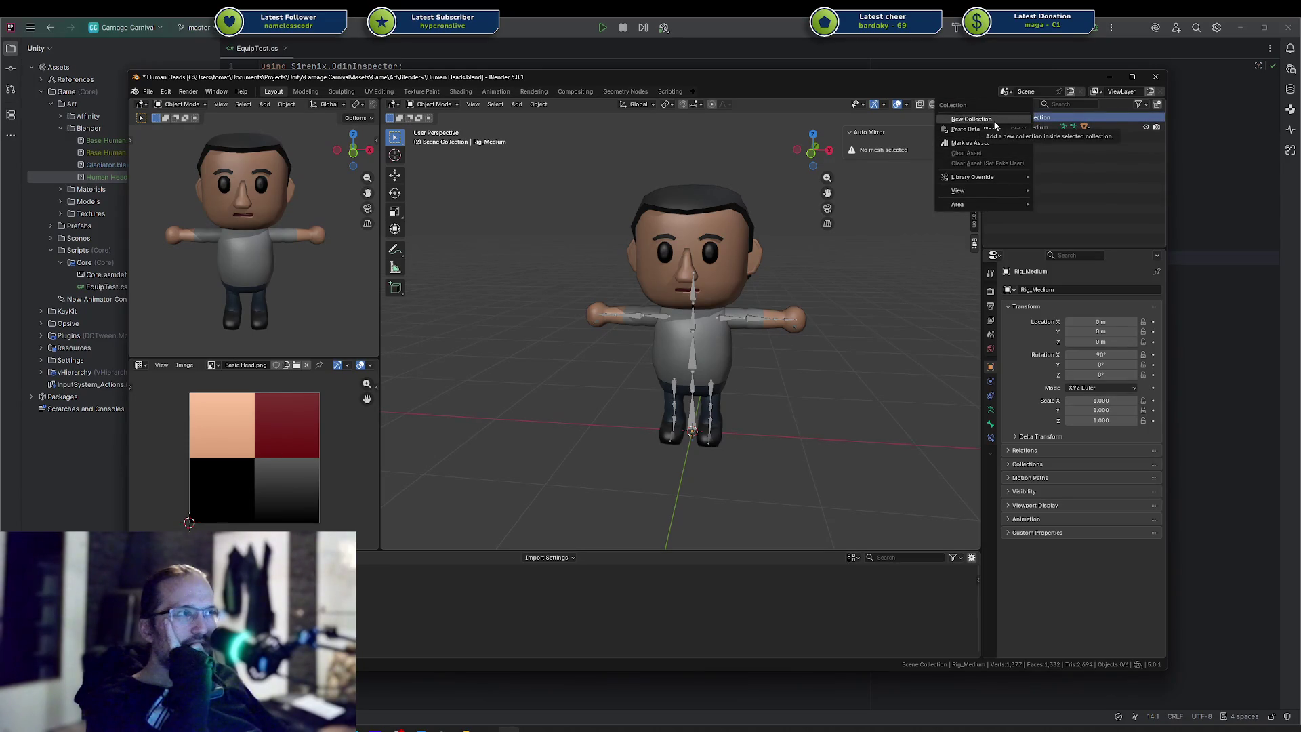
pyautogui.click(995, 120)
pyautogui.doubleClick(1036, 126)
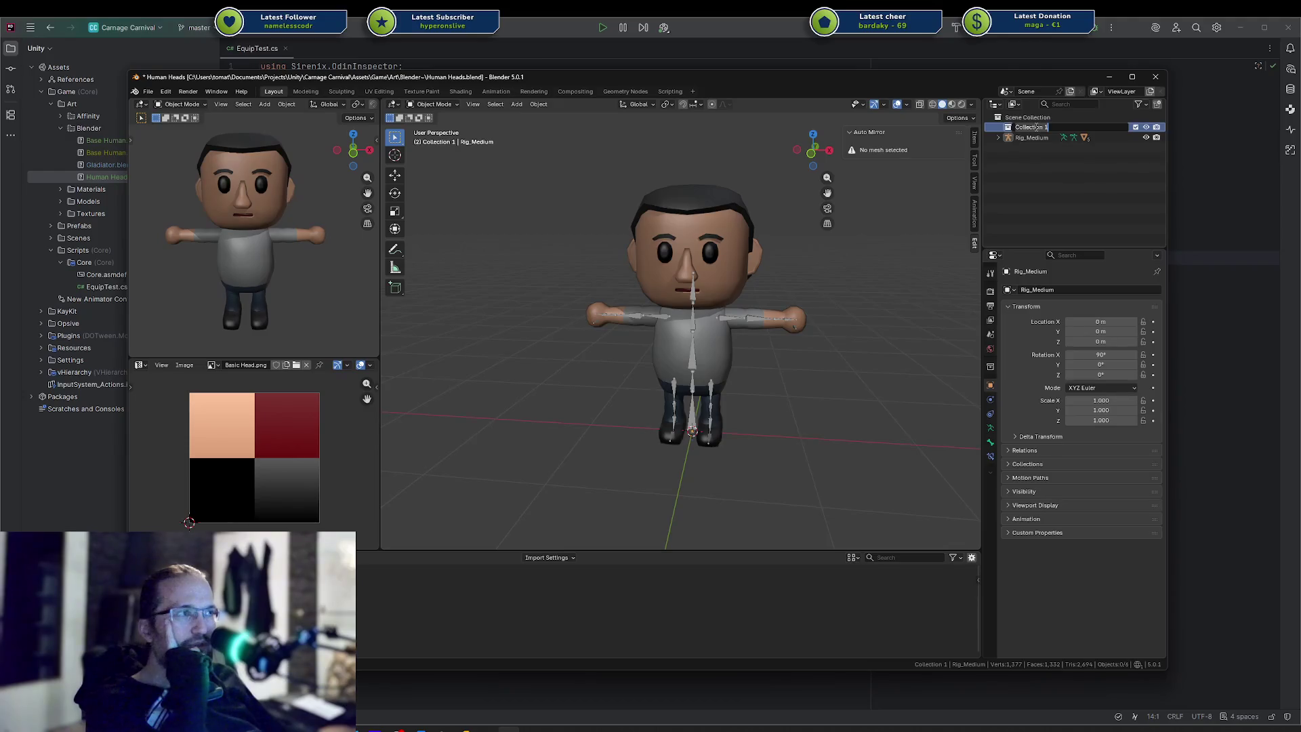
pyautogui.write('Head')
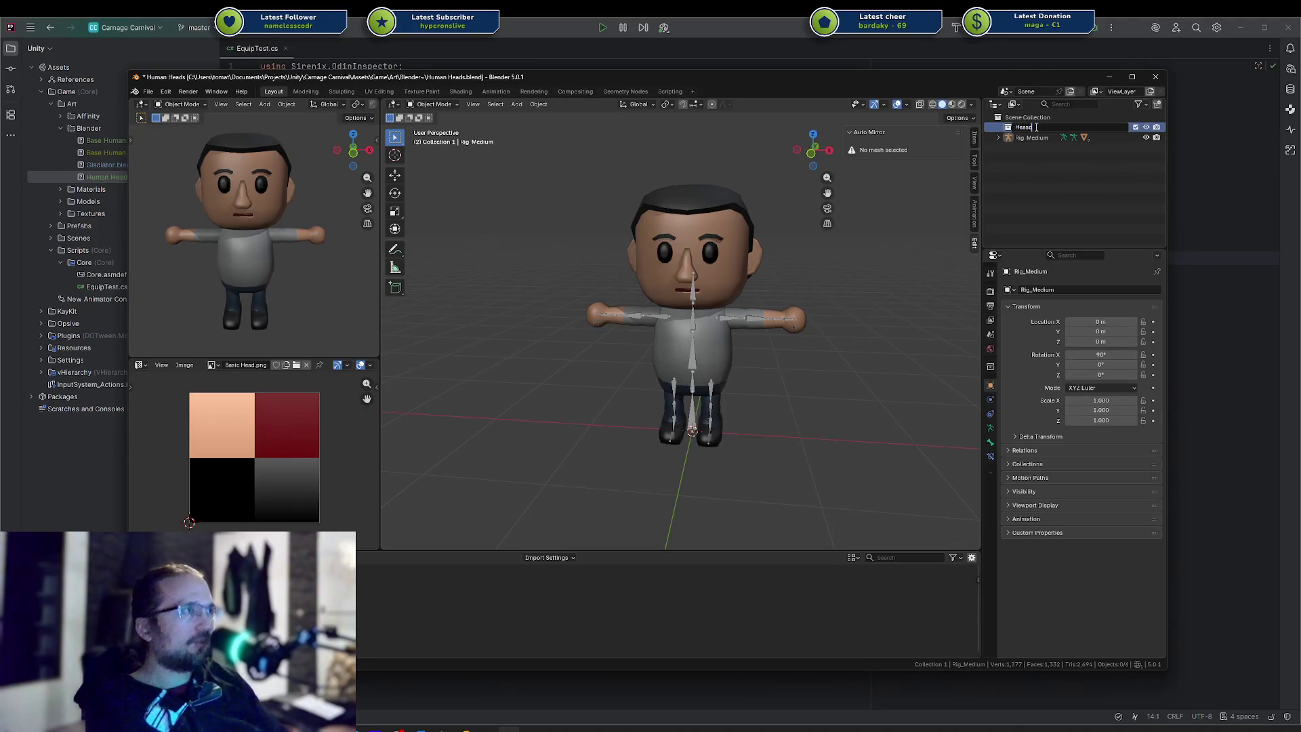
pyautogui.write('s')
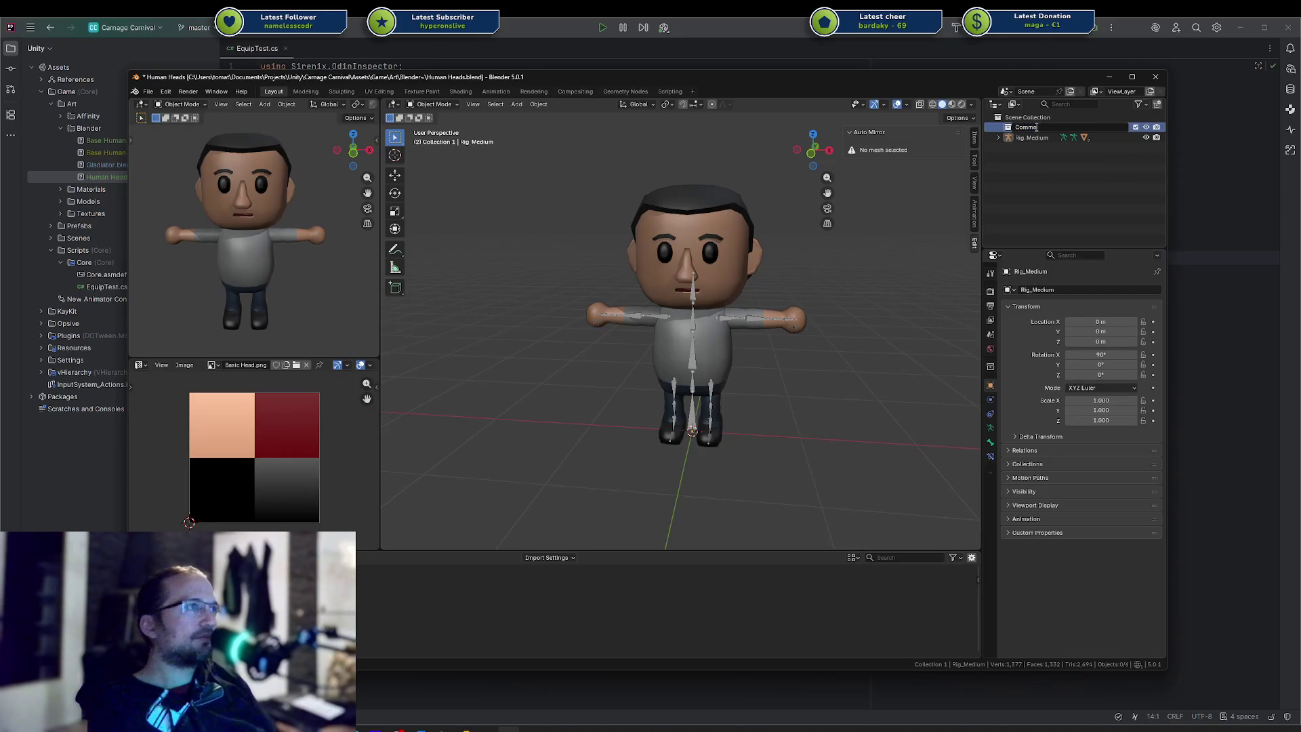
pyautogui.write('n Heads')
pyautogui.press('Return')
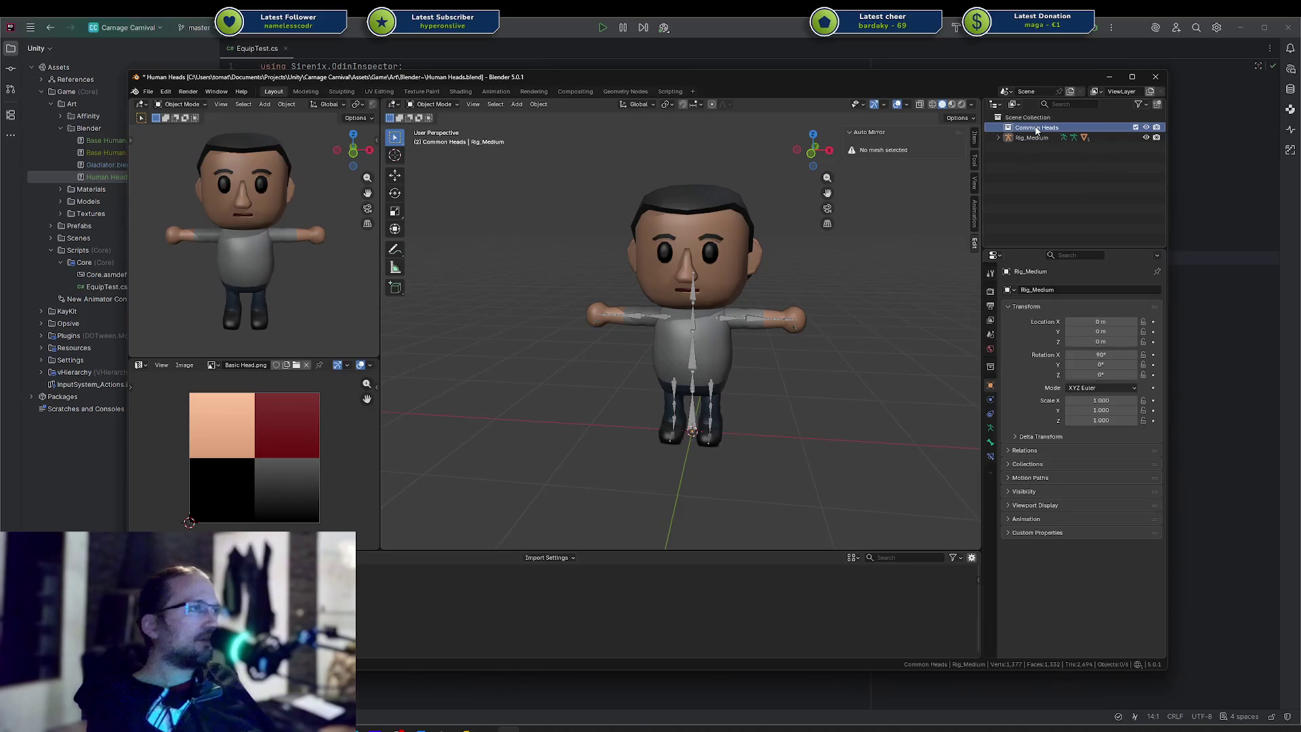
# Copy the Common Heads collection and rename the copy Orc Heads
pyautogui.hotkey('ctrl', 'c')
pyautogui.hotkey('ctrl', 'v')
pyautogui.moveTo(1035, 137); pyautogui.dragTo(1031, 126)
pyautogui.doubleClick(1035, 126)
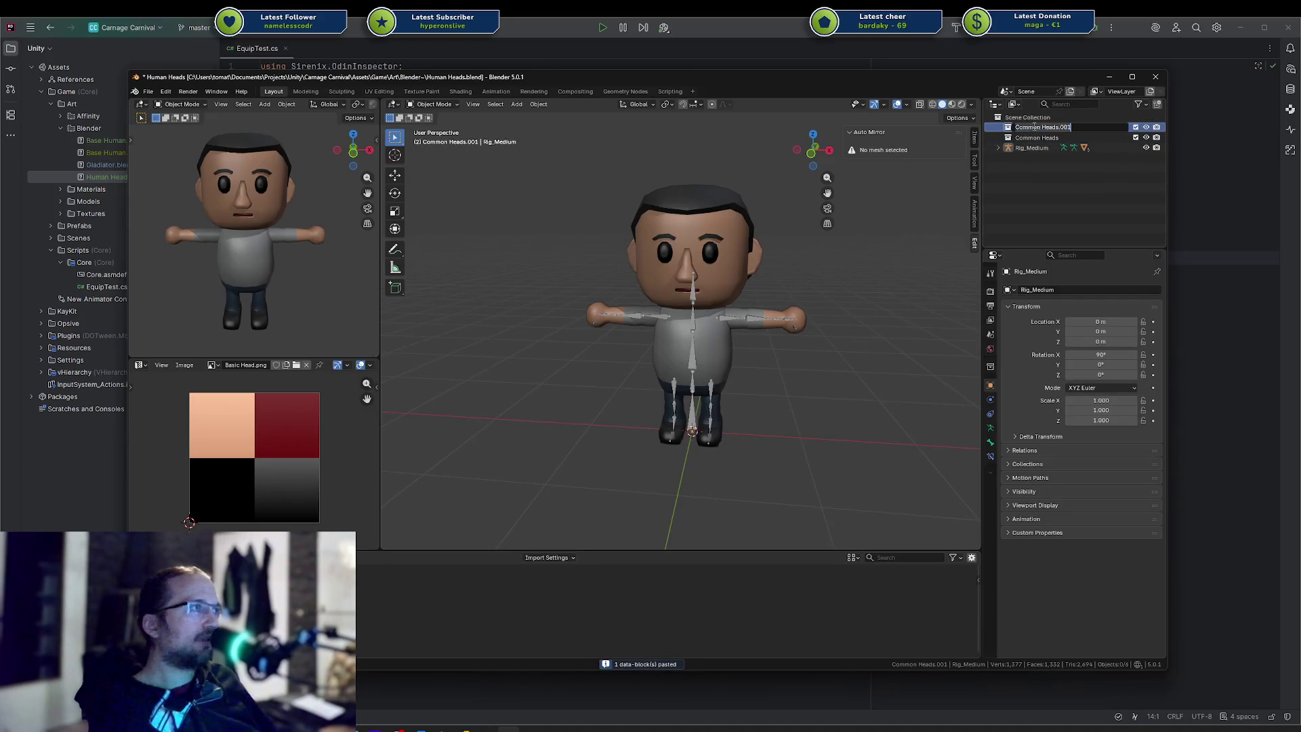
pyautogui.write('Helm')
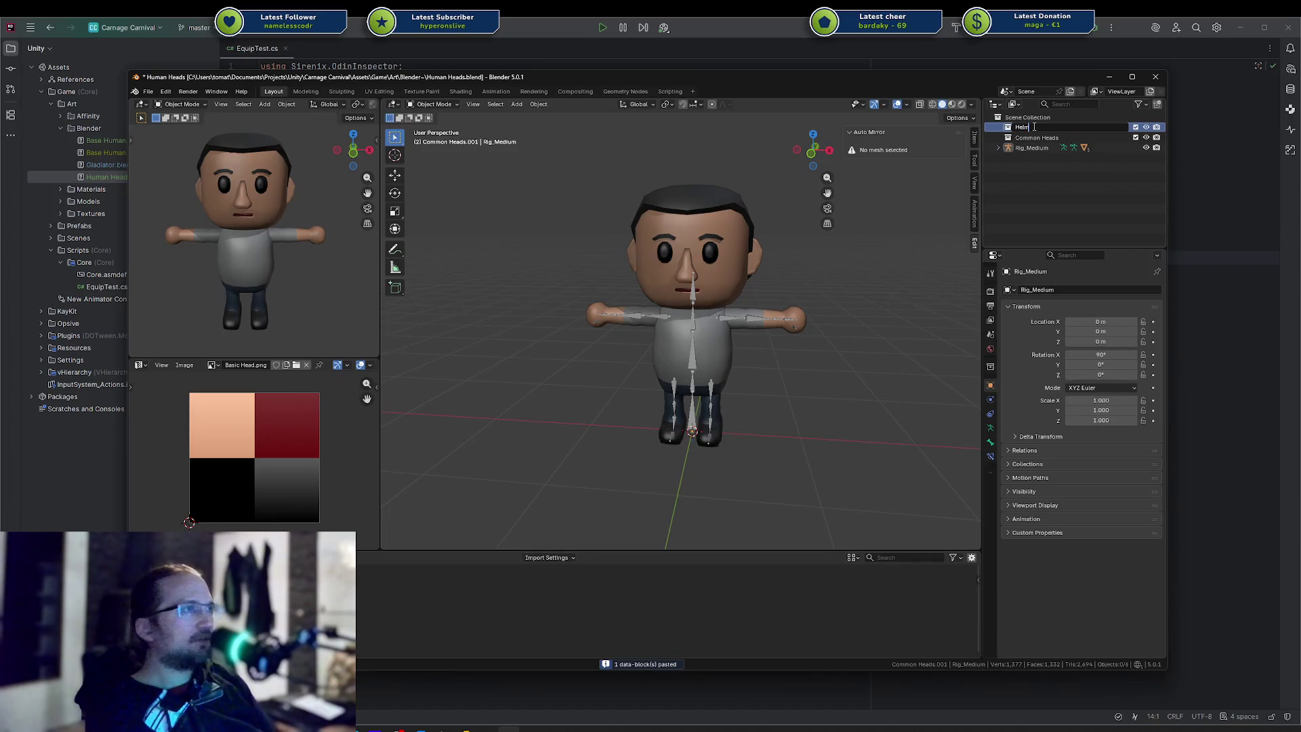
pyautogui.press('BackSpace')
pyautogui.press('BackSpace')
pyautogui.press('BackSpace')
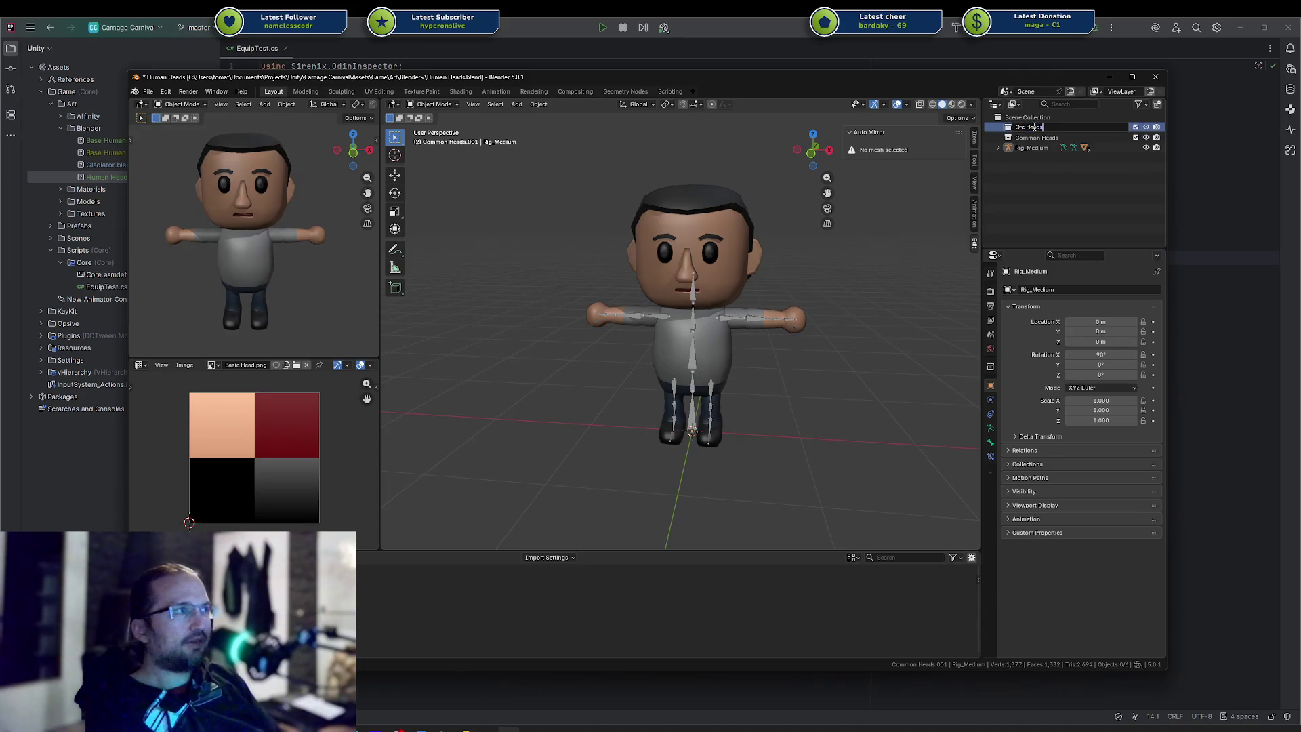
pyautogui.press('Return')
# Move Rig_Medium into Orc Heads and also link it into Common Heads
pyautogui.moveTo(1018, 147)
pyautogui.mouseDown()
pyautogui.moveTo(1030, 125)
pyautogui.moveTo(1000, 145)
pyautogui.mouseUp()
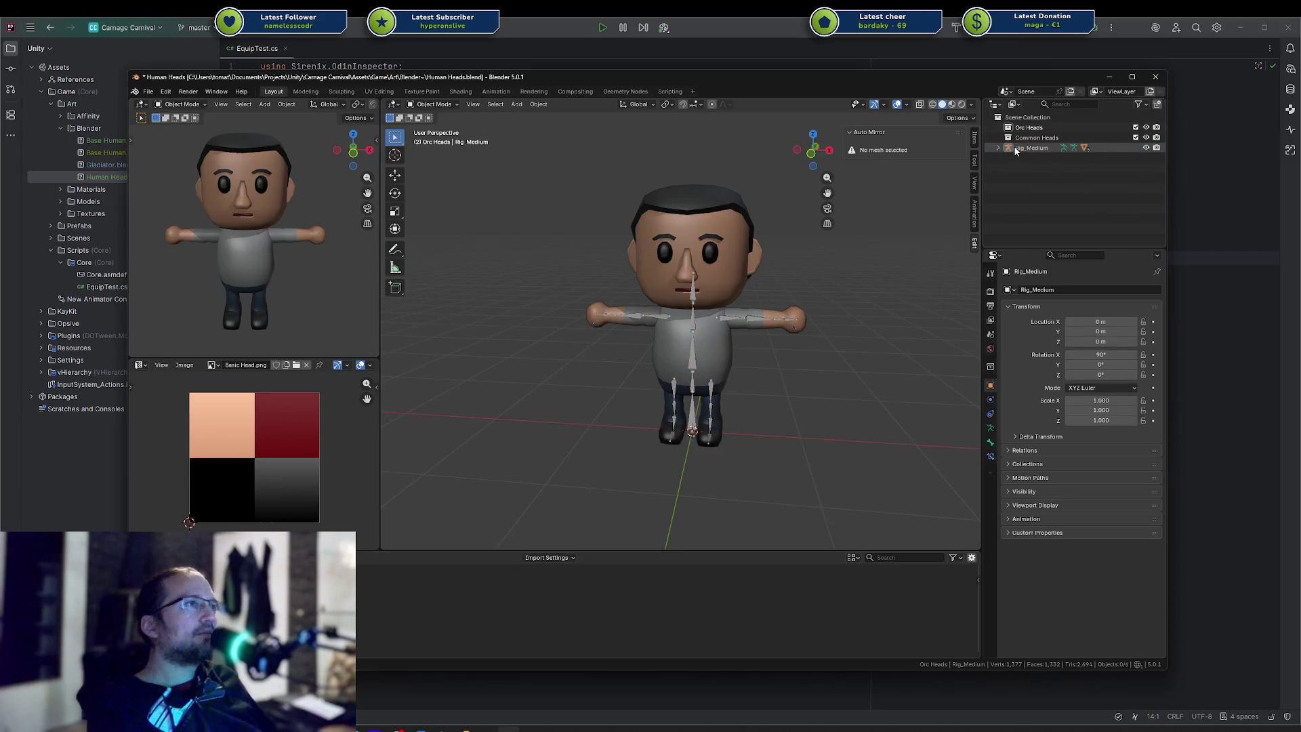
pyautogui.moveTo(1012, 149)
pyautogui.keyDown('ctrl'); pyautogui.mouseDown()
pyautogui.moveTo(1031, 129)
pyautogui.moveTo(1024, 148)
pyautogui.mouseUp(); pyautogui.keyUp('ctrl')
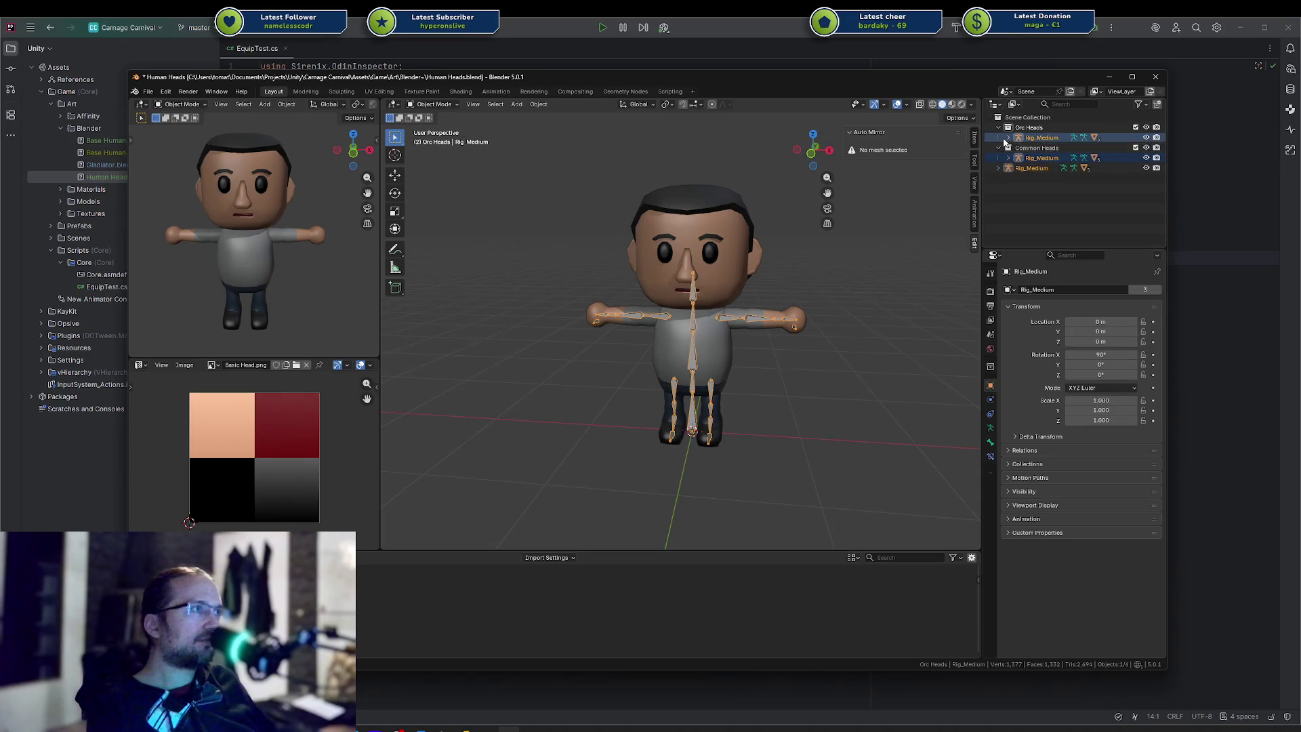
pyautogui.click(1008, 137)
pyautogui.click(1038, 169)
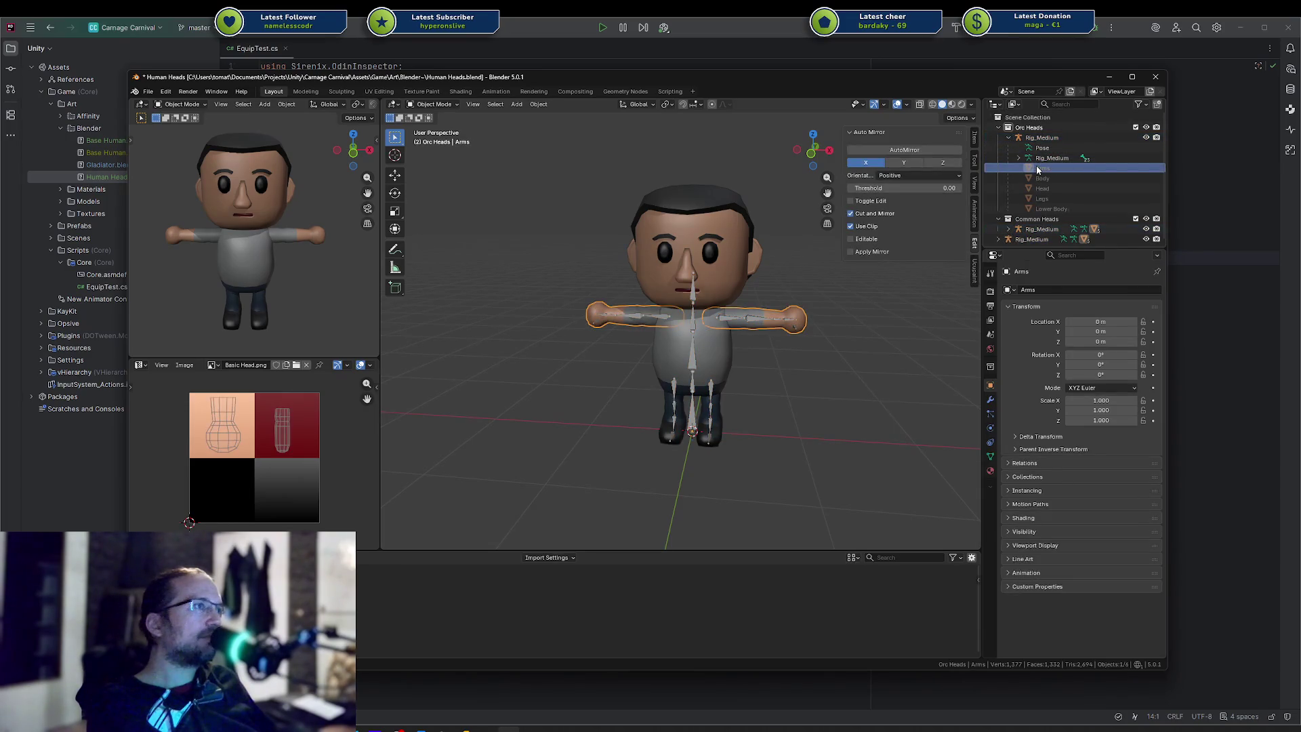
pyautogui.click(1009, 138)
pyautogui.click(1029, 127)
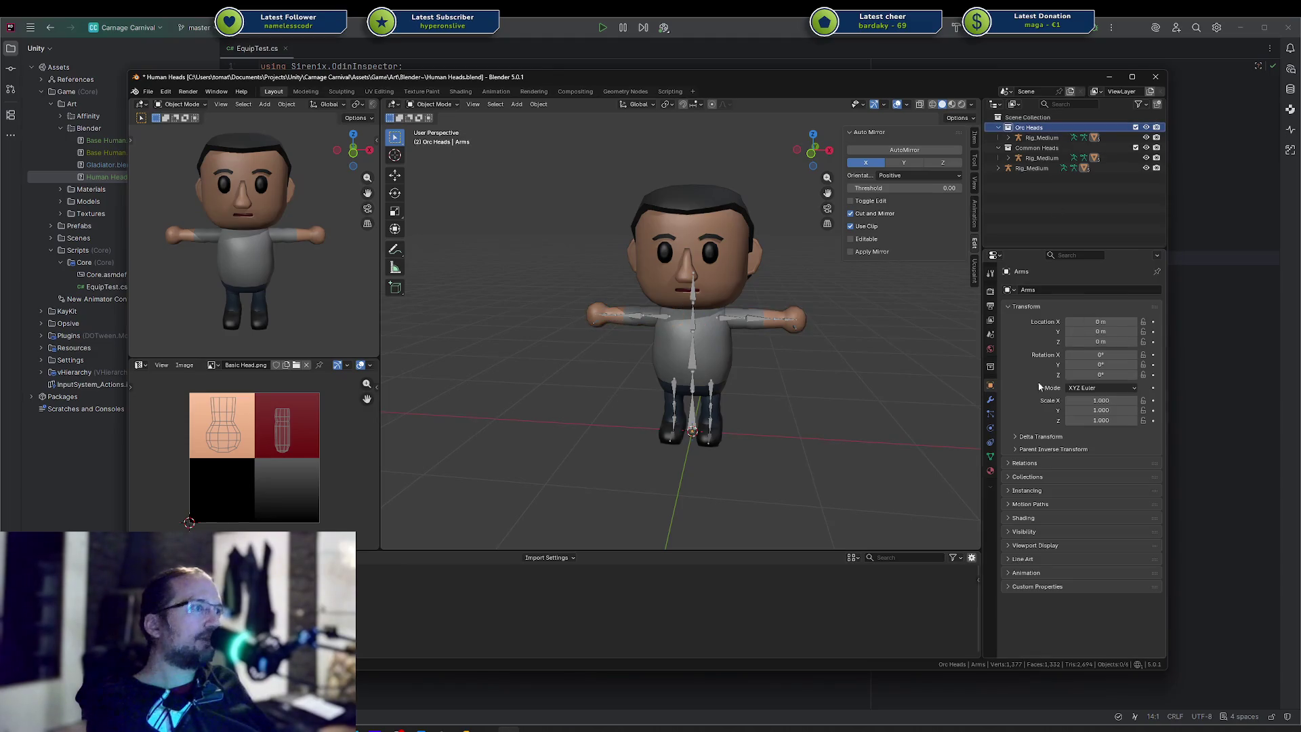
pyautogui.click(990, 367)
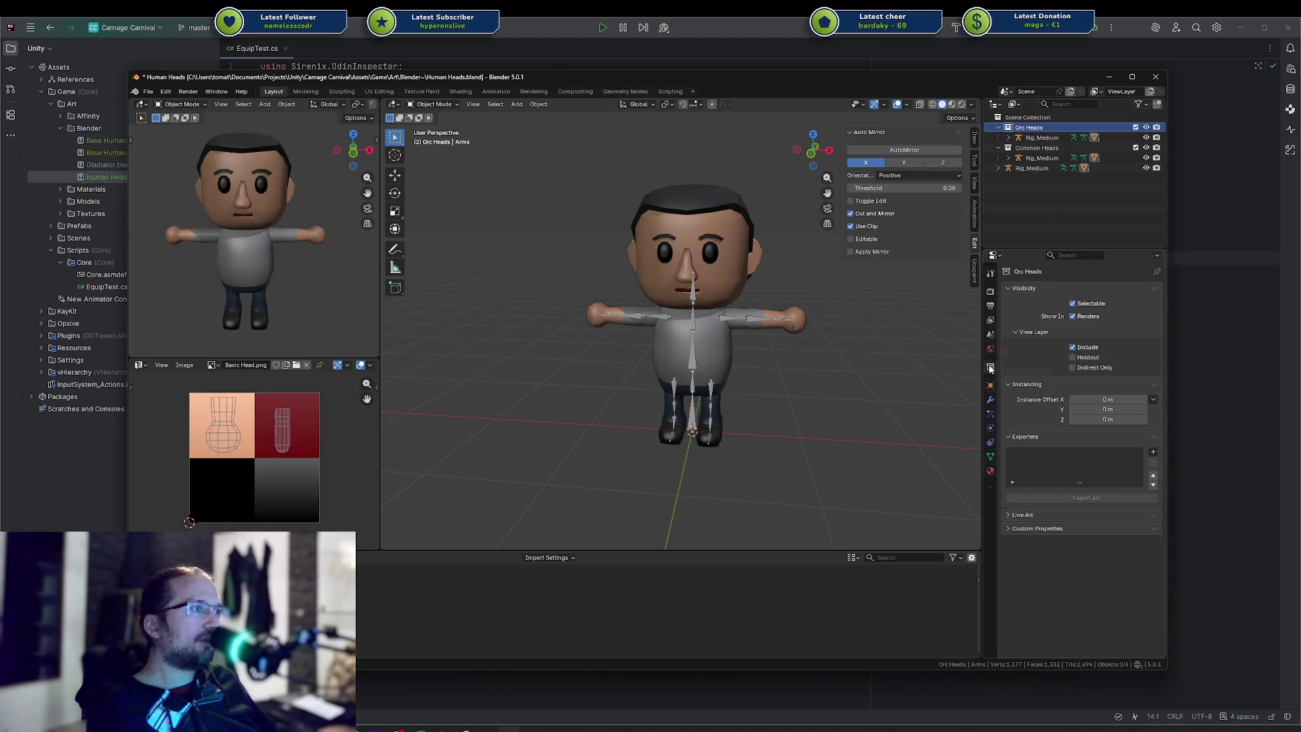
# Add an FBX exporter to Orc Heads, export it as Test.fbx, and switch to Unity
pyautogui.click(1152, 452)
pyautogui.click(1088, 514)
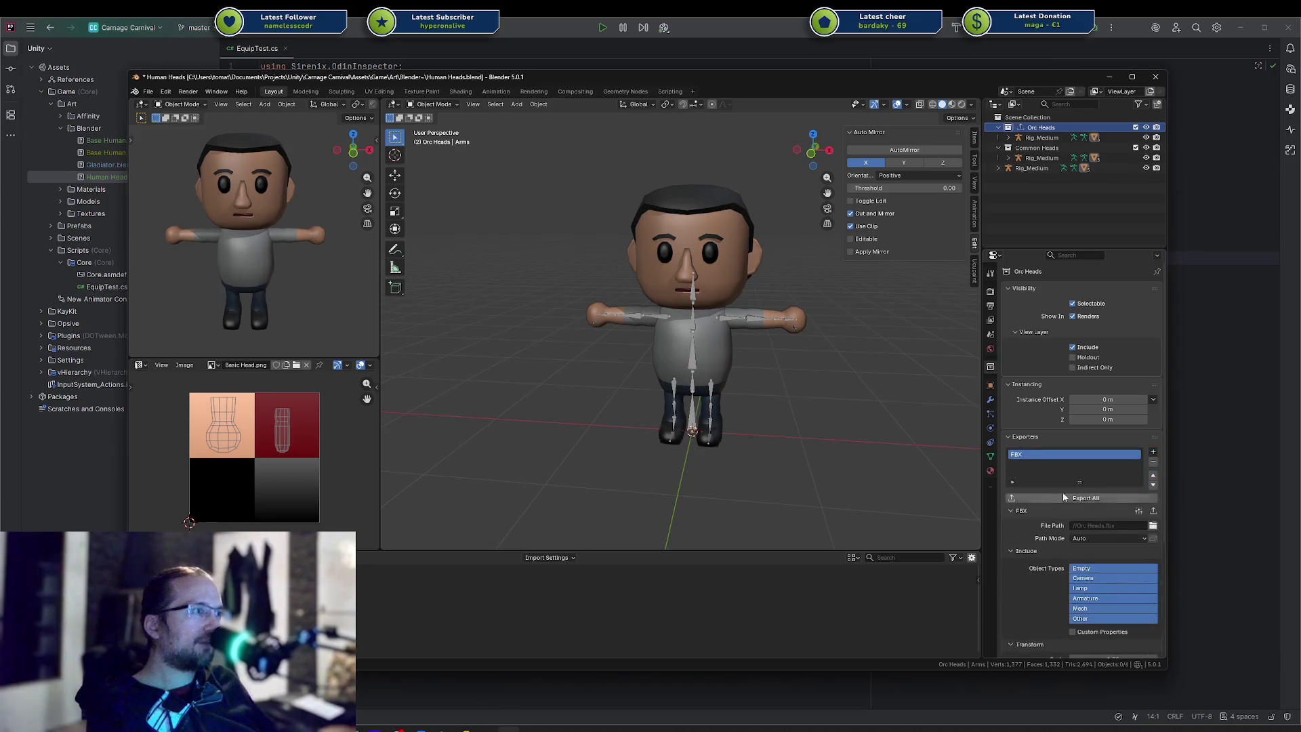
pyautogui.click(1134, 526)
pyautogui.hotkey('ctrl', 'v')
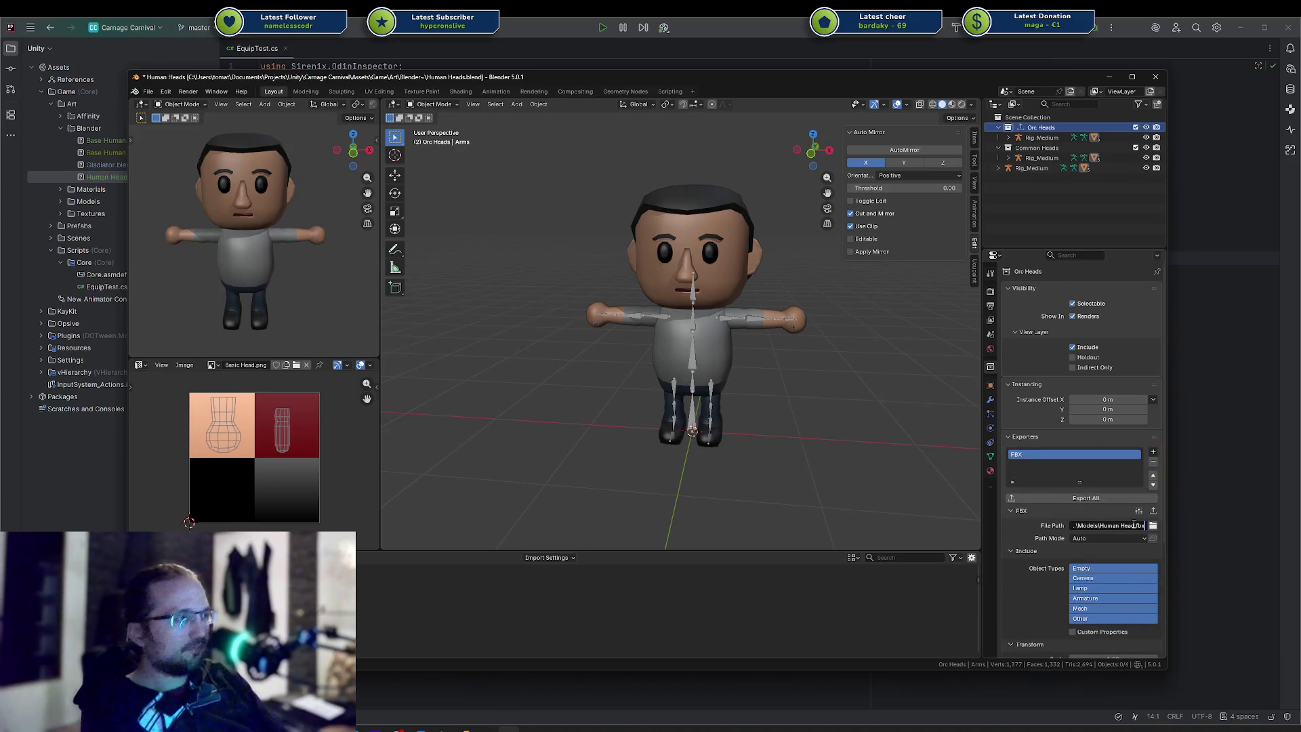
pyautogui.press('Left')
pyautogui.press('Left')
pyautogui.press('Left')
pyautogui.hotkey('ctrl', 'BackSpace')
pyautogui.hotkey('ctrl', 'BackSpace')
pyautogui.write('Test')
pyautogui.press('Return')
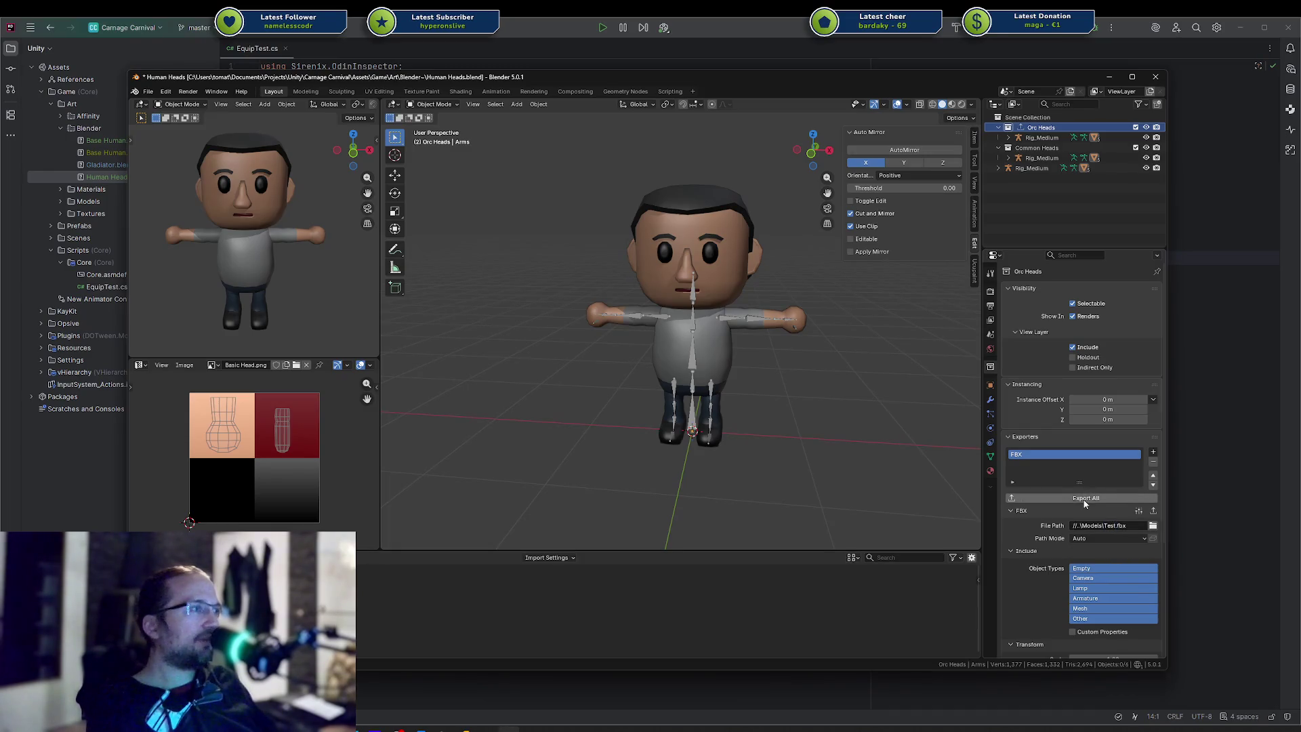
pyautogui.click(1097, 499)
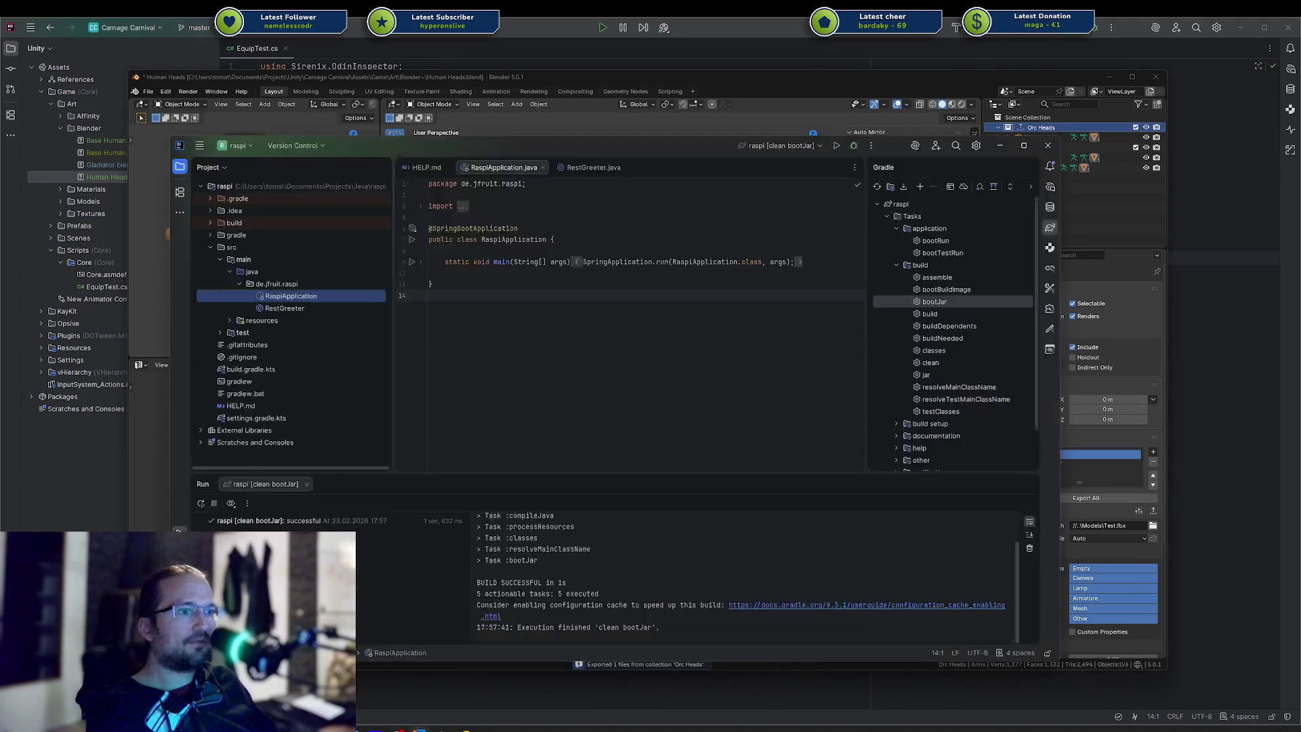
pyautogui.click(421, 729)
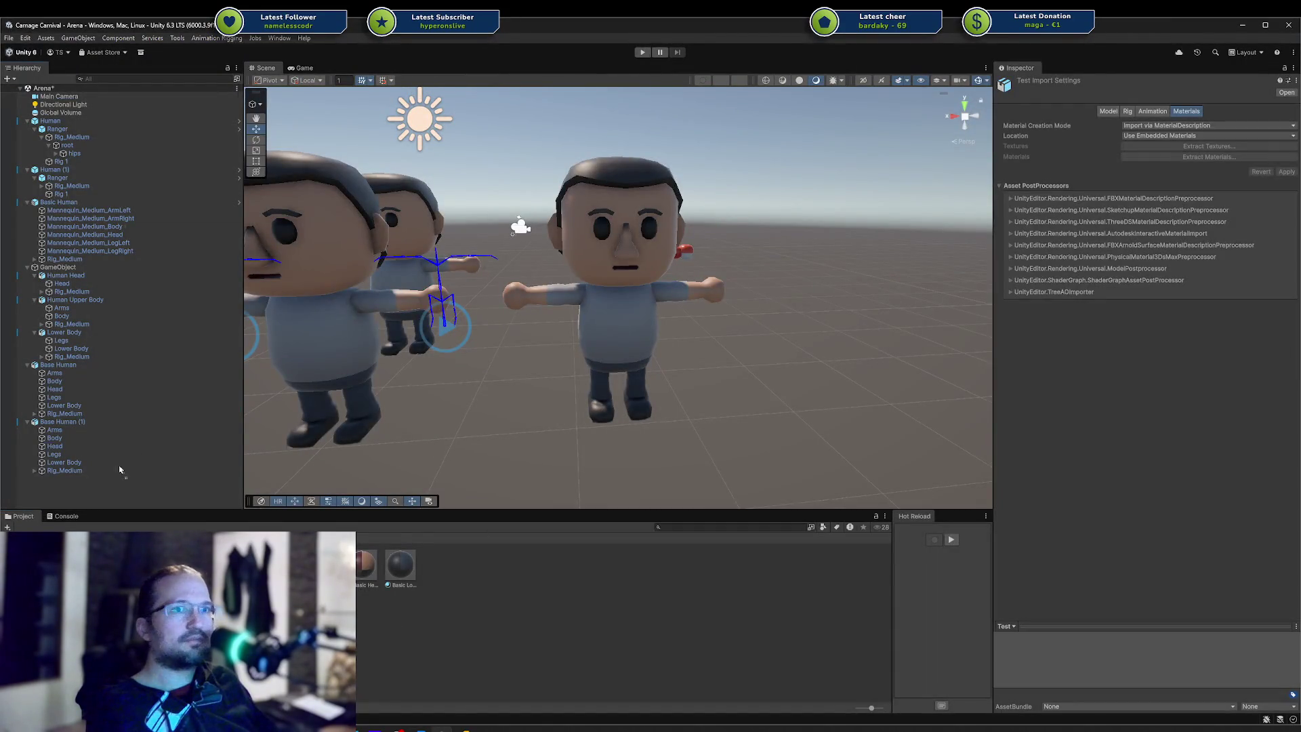
# Place the exported Test model in the scene, inspect its root, then undo it
pyautogui.moveTo(100, 490); pyautogui.dragTo(76, 490)
pyautogui.click(26, 479)
pyautogui.click(42, 486)
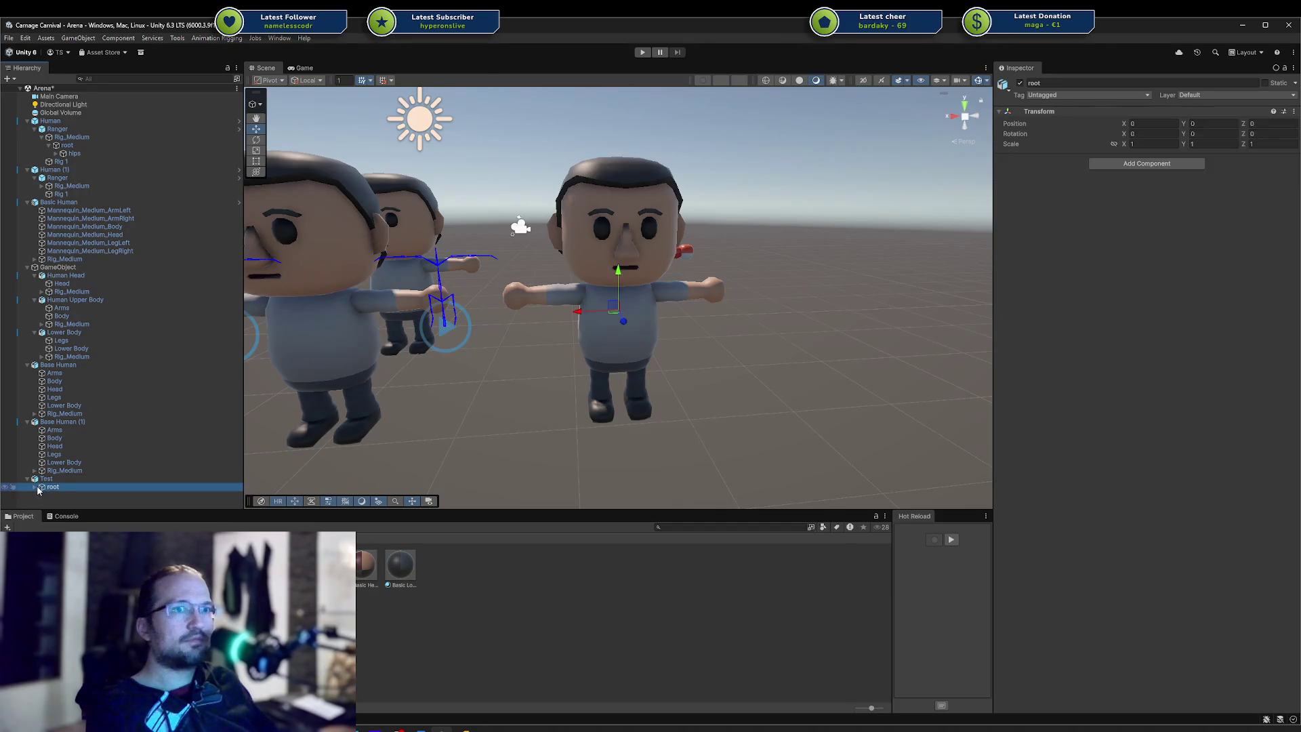
pyautogui.hotkey('ctrl', 'z')
pyautogui.hotkey('ctrl', 'z')
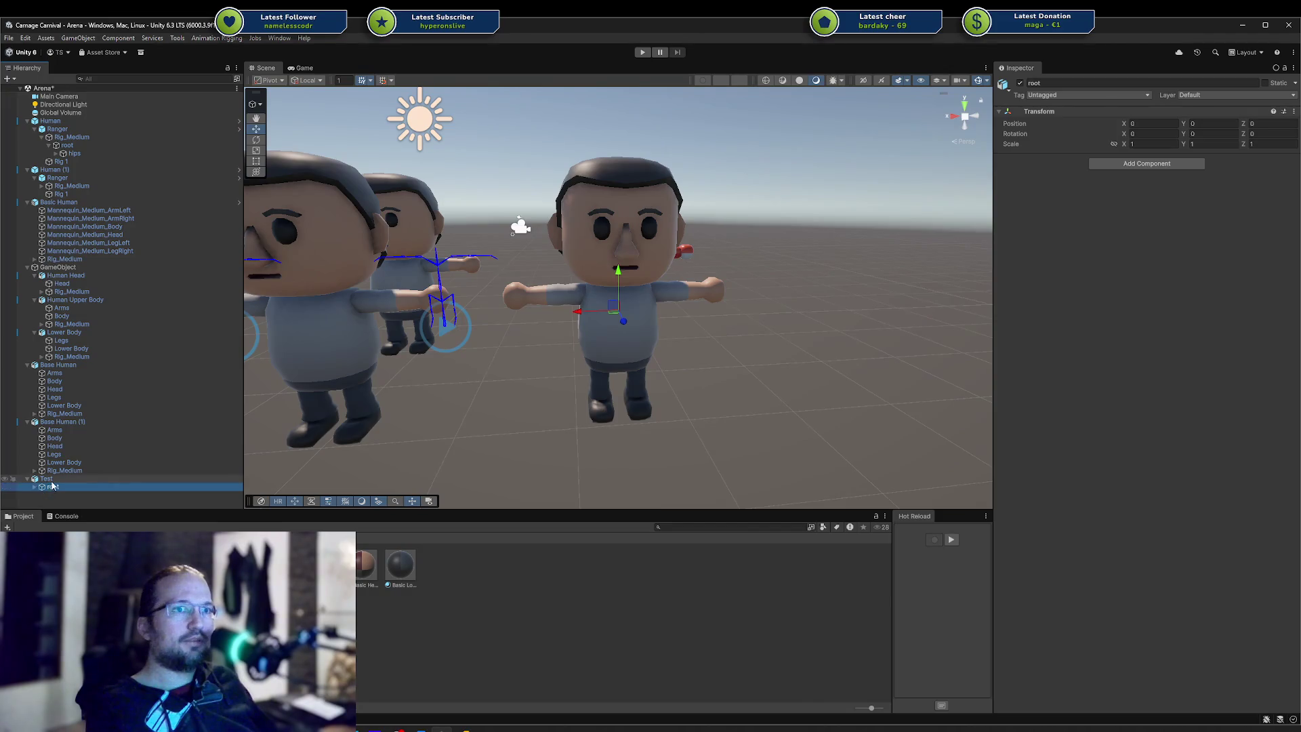
# Delete the GameObject, Base Human (1) and Base Human characters from the Arena scene
pyautogui.click(68, 267)
pyautogui.press('Delete')
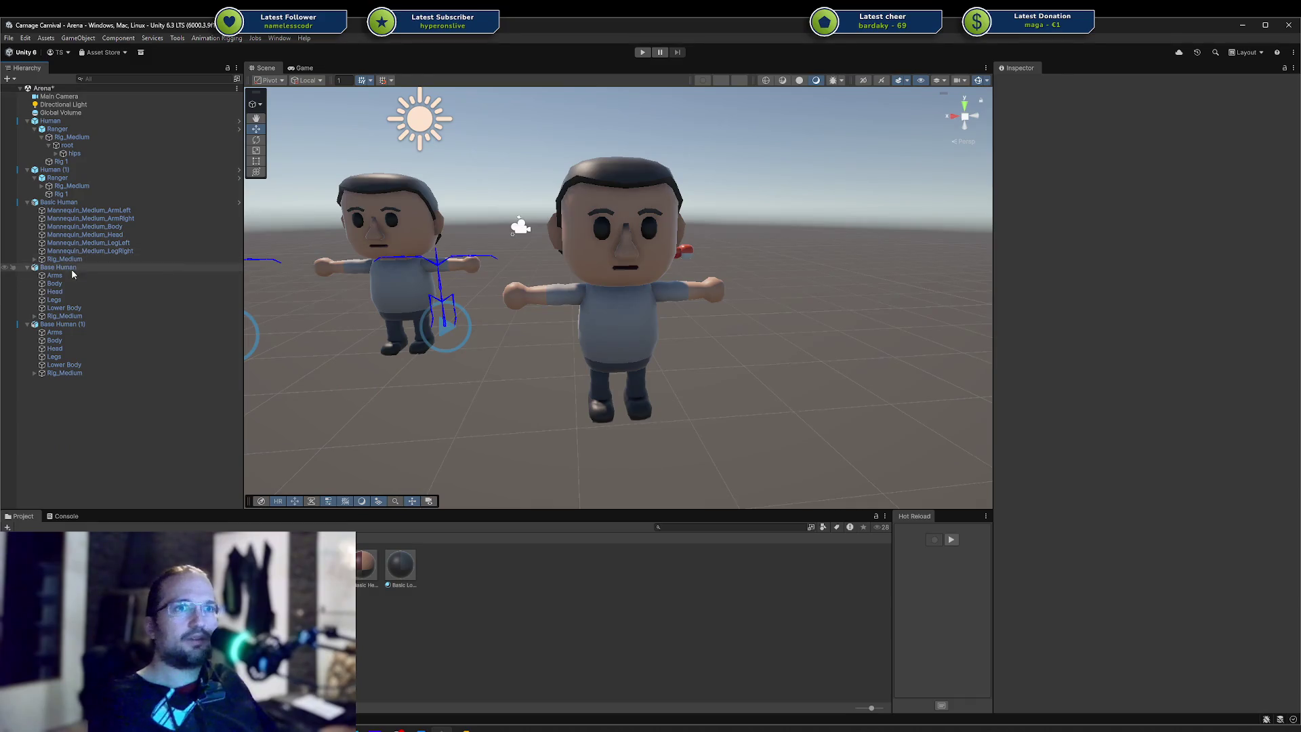
pyautogui.click(70, 267)
pyautogui.click(413, 259)
pyautogui.press('f')
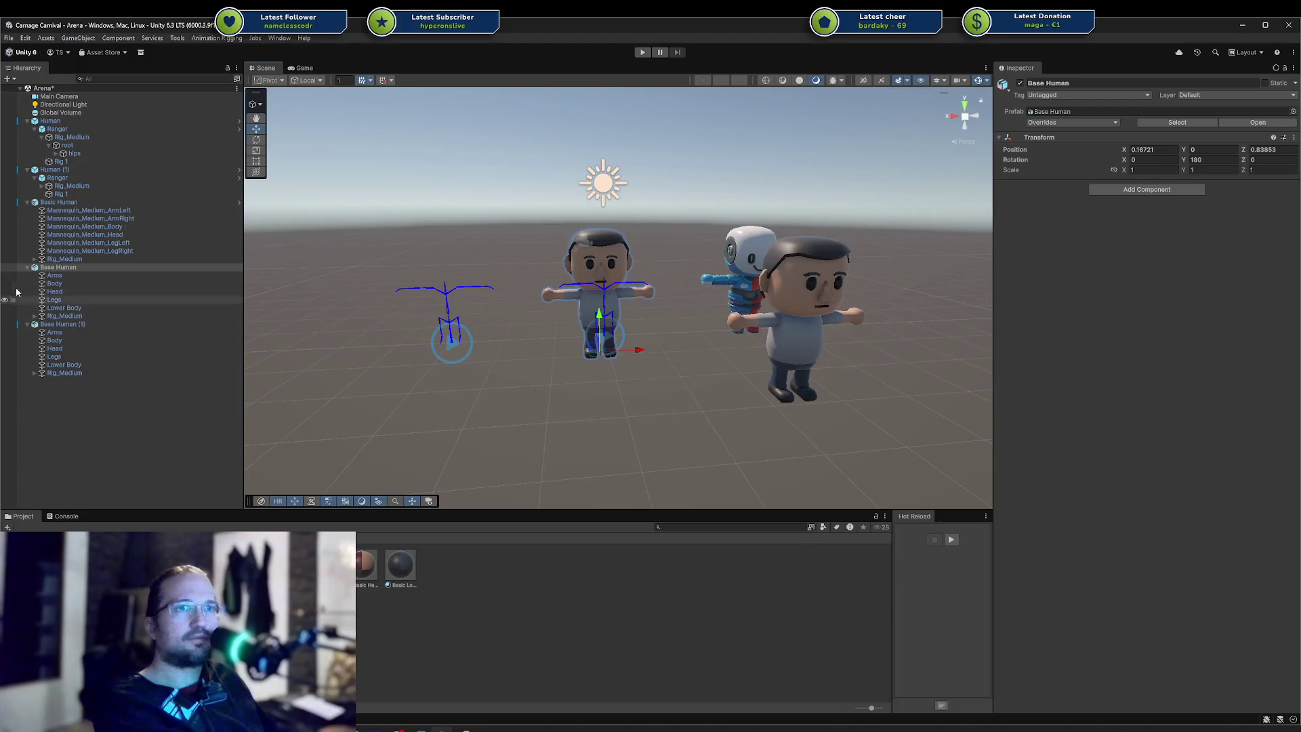
pyautogui.click(67, 204)
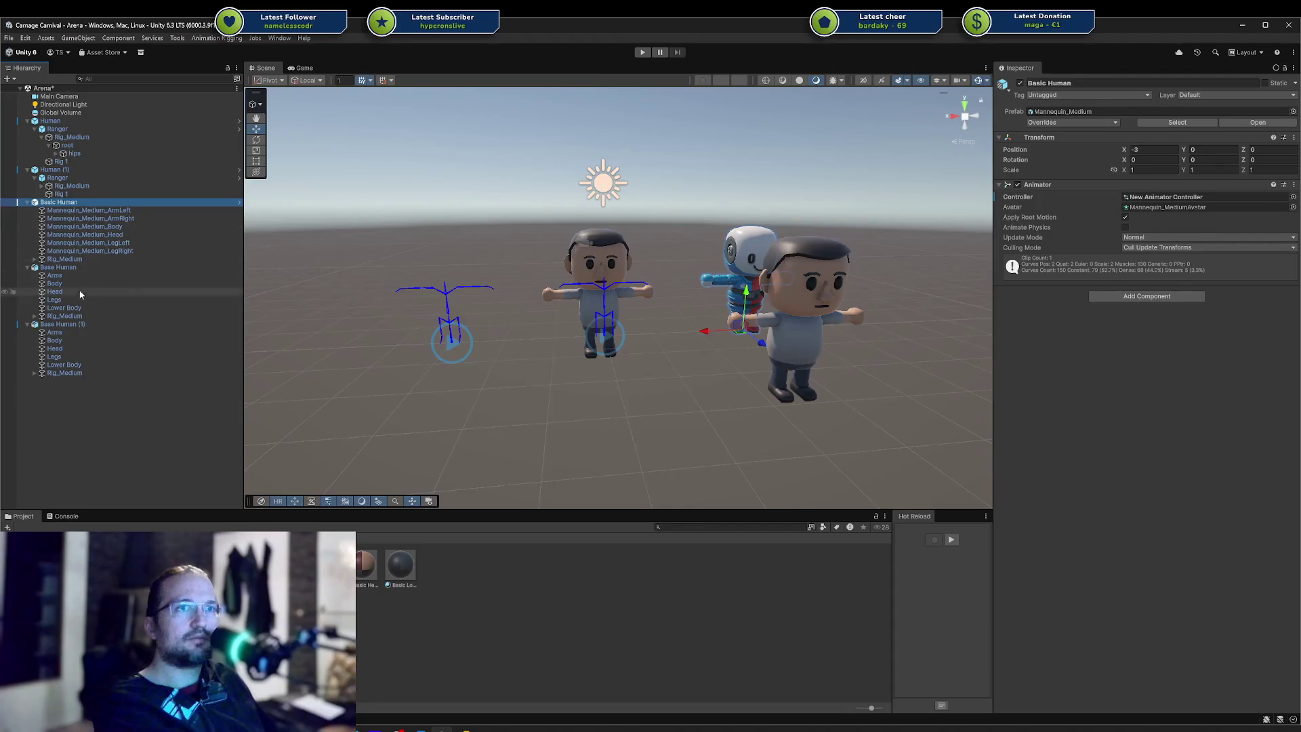
pyautogui.click(55, 326)
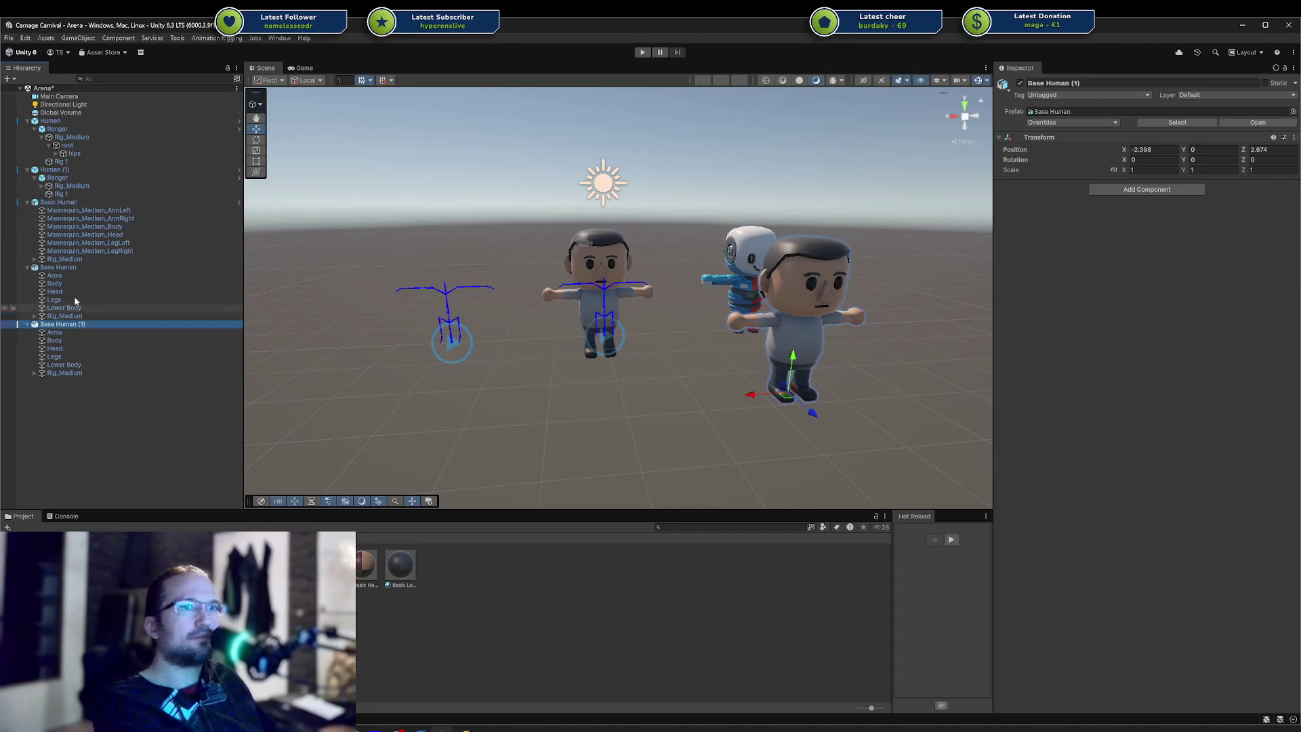
pyautogui.press('Delete')
pyautogui.click(68, 267)
pyautogui.press('Delete')
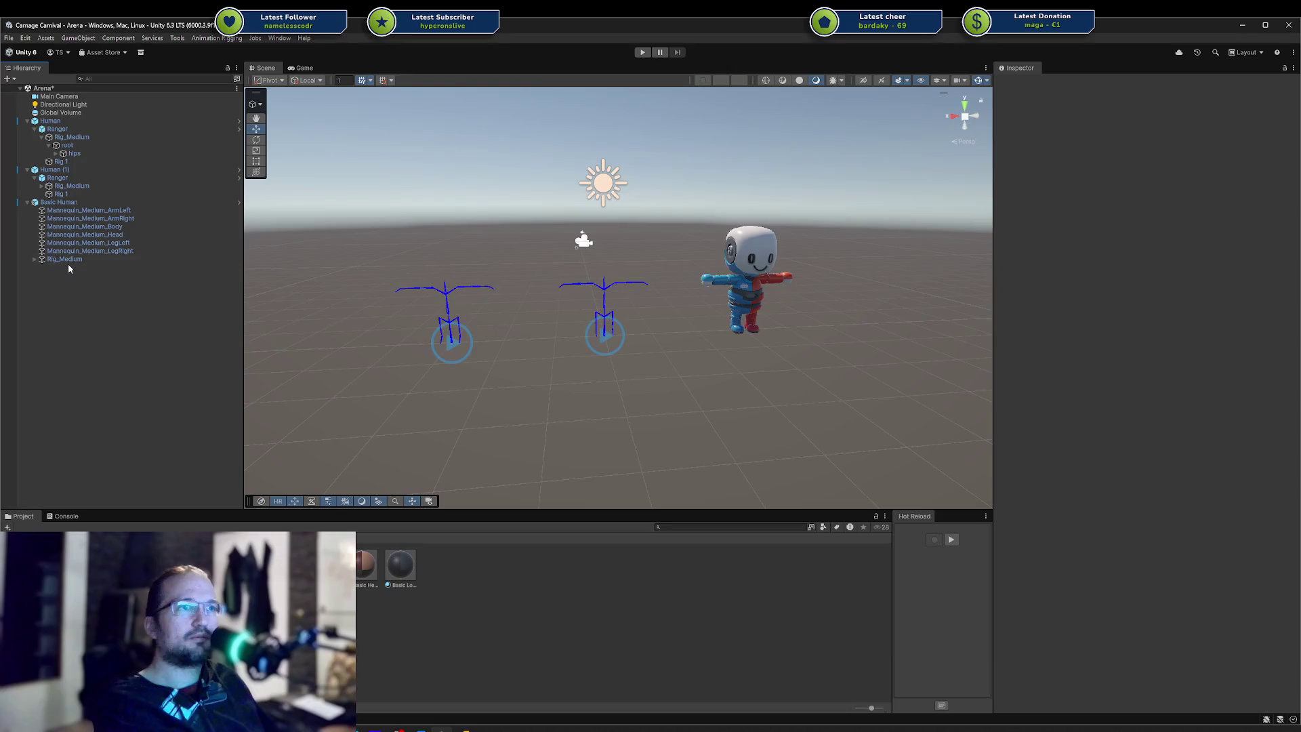
# Return to Blender's Human Heads.blend and collapse the Common Heads collection
pyautogui.click(516, 729)
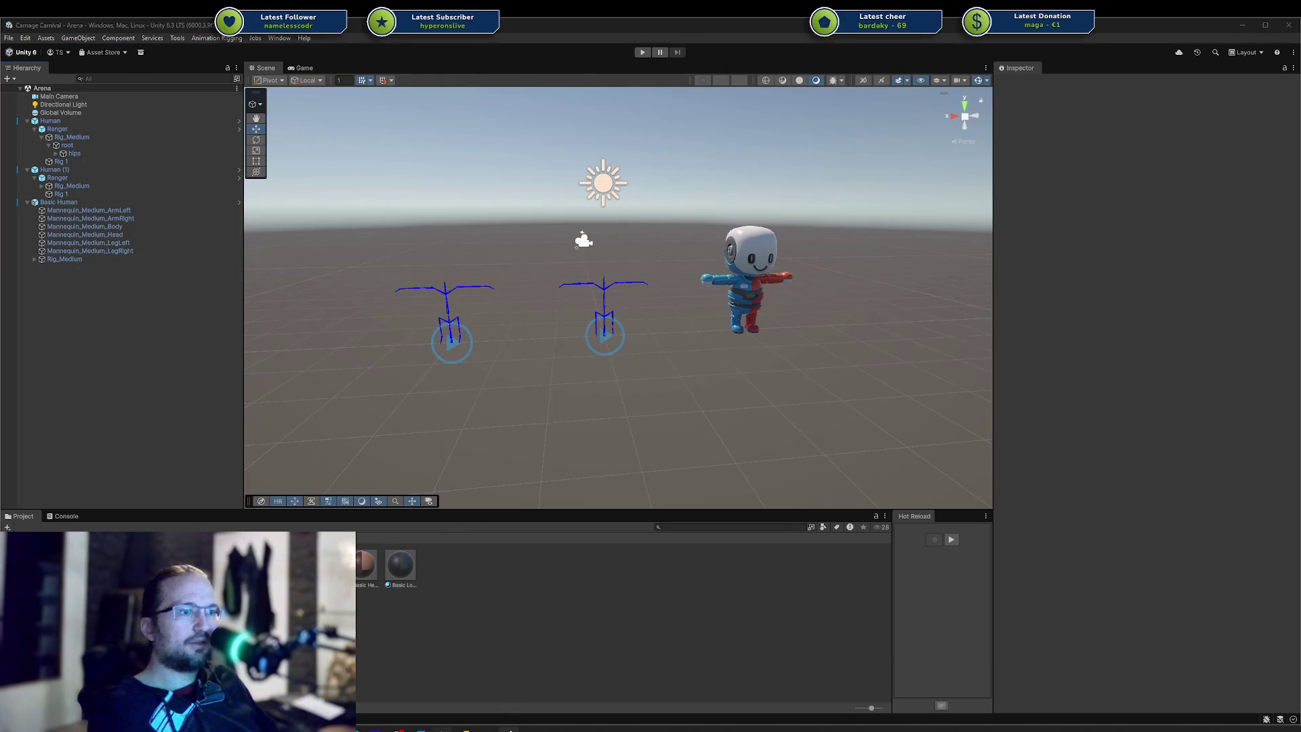
pyautogui.click(1090, 188)
pyautogui.click(998, 147)
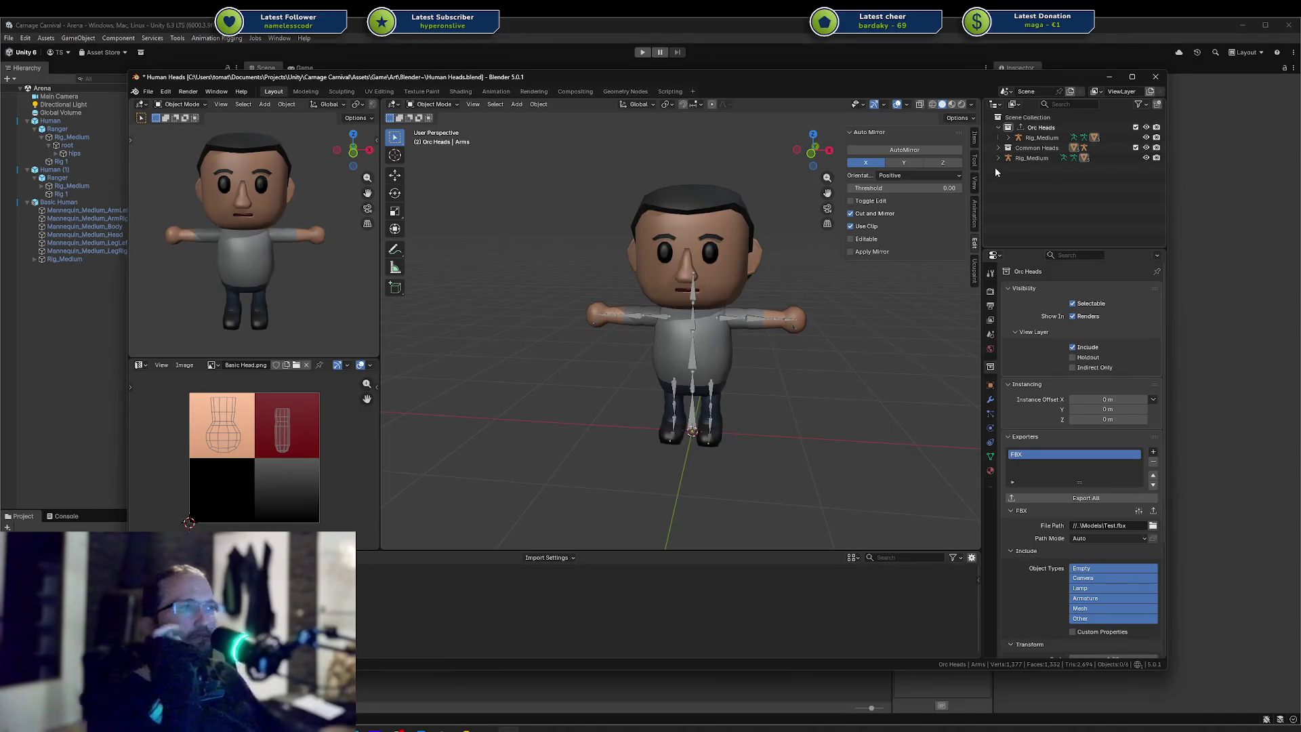
# Remove the FBX exporter from Orc Heads and delete the Orc Heads collection
pyautogui.click(998, 127)
pyautogui.click(1037, 128)
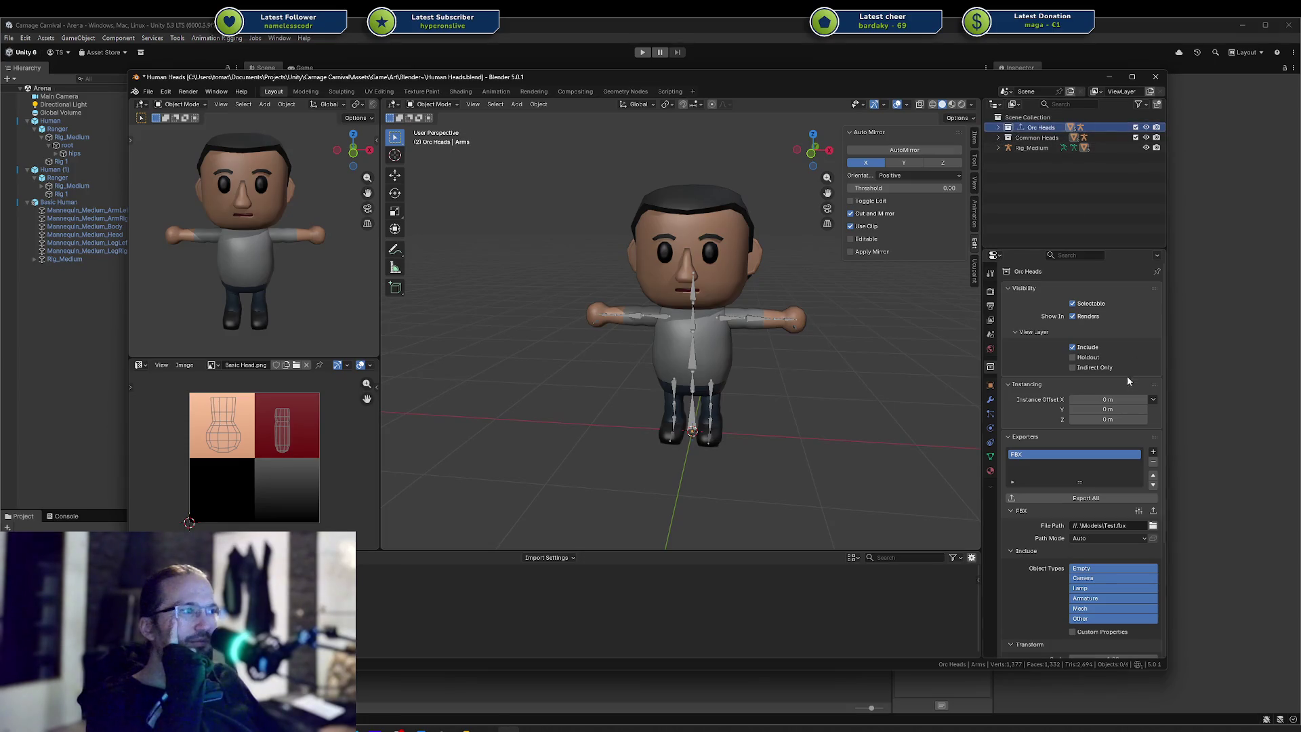
pyautogui.click(1154, 463)
pyautogui.click(1088, 458)
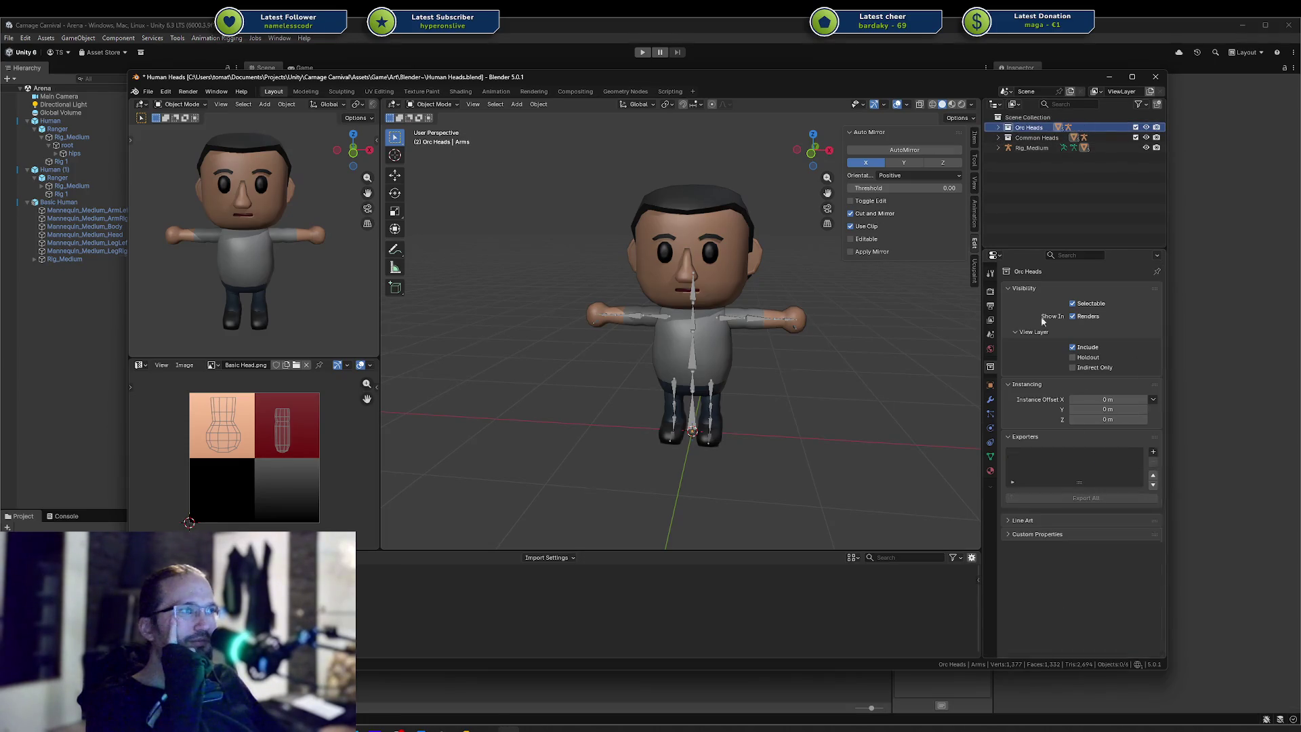
pyautogui.click(1038, 138)
pyautogui.click(1026, 128)
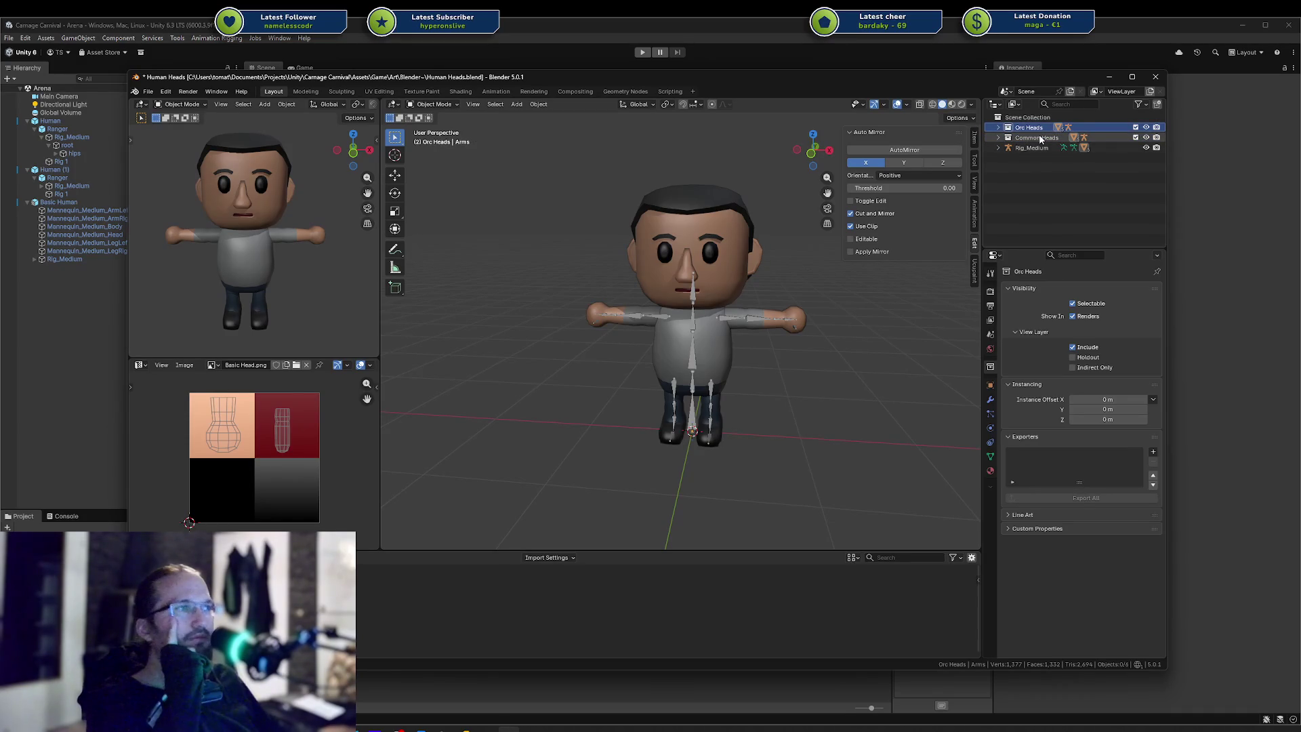
pyautogui.press('Delete')
# Create a new collection under the Scene Collection named Reference
pyautogui.click(1031, 138)
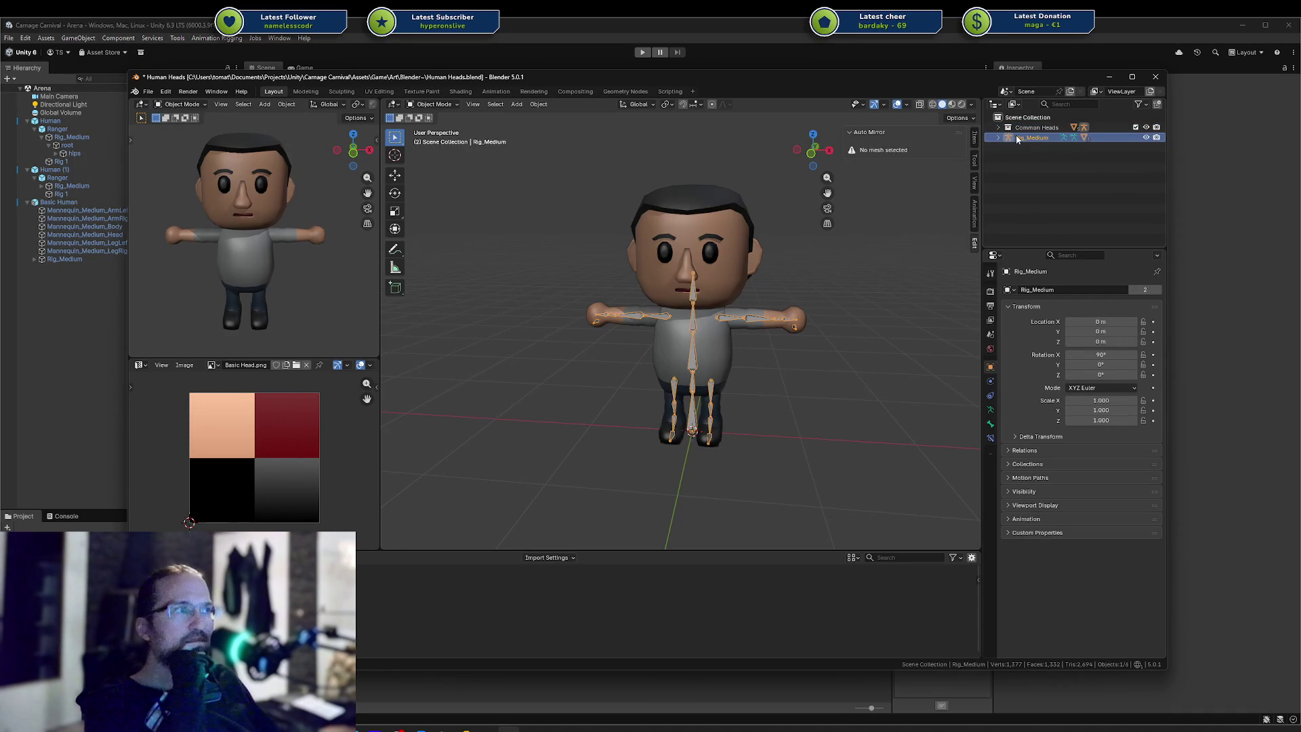
pyautogui.click(999, 139)
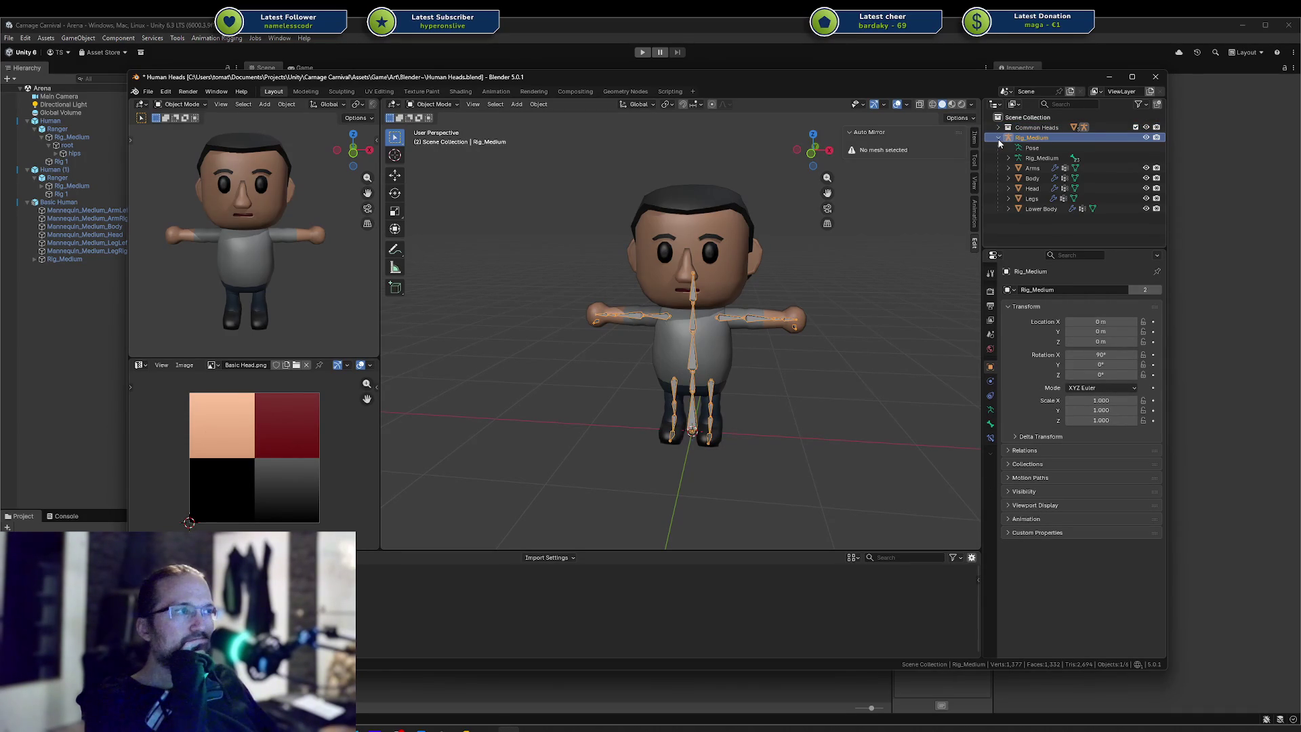
pyautogui.click(1000, 139)
pyautogui.rightClick(1027, 118)
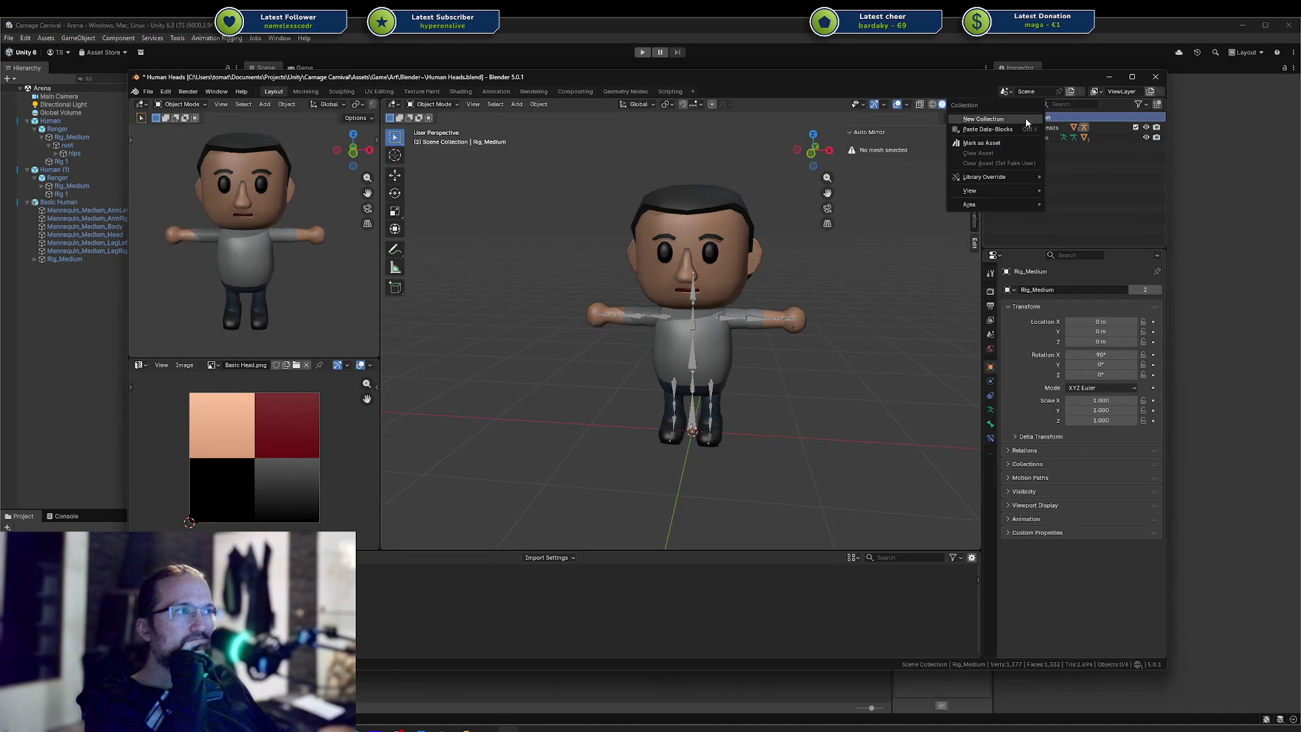
pyautogui.click(1026, 119)
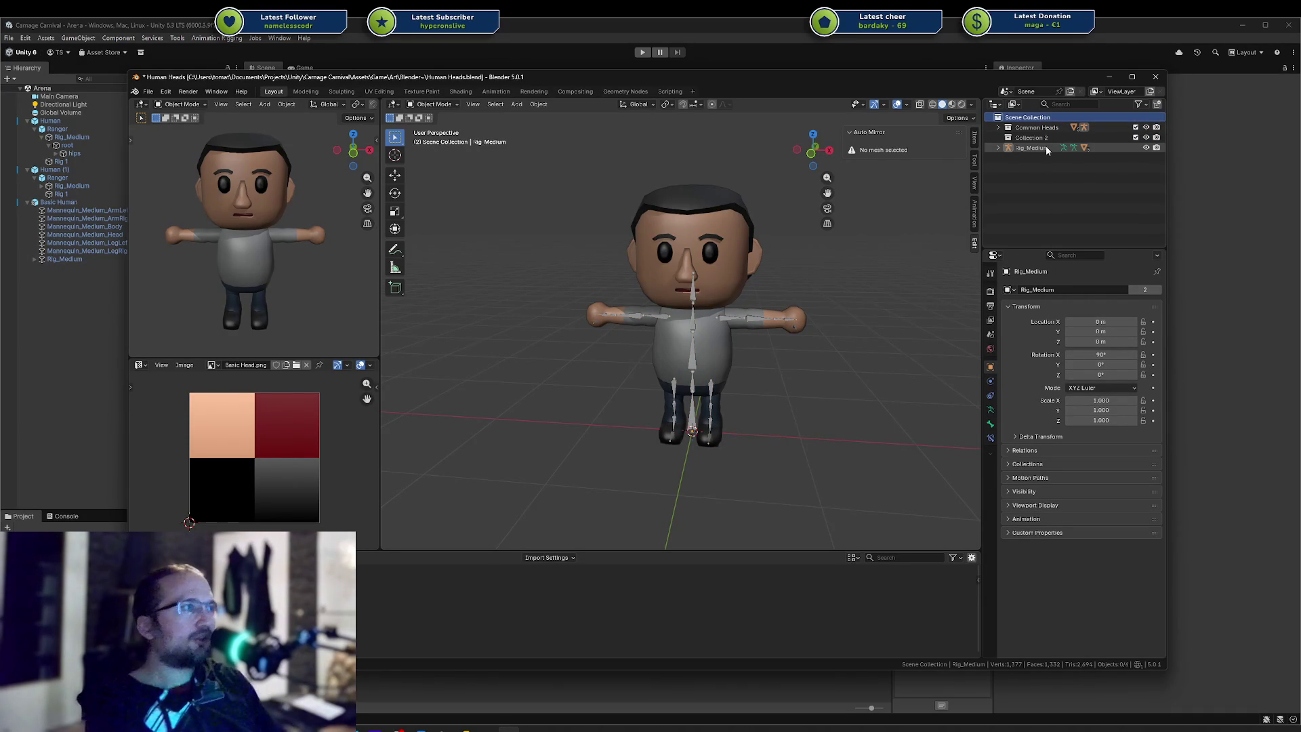
pyautogui.doubleClick(1048, 139)
pyautogui.write('Reference')
pyautogui.press('Return')
# Move Rig_Medium and its body parts, Arms through Lower Body, into Reference
pyautogui.moveTo(1037, 147); pyautogui.dragTo(1024, 141)
pyautogui.click(999, 137)
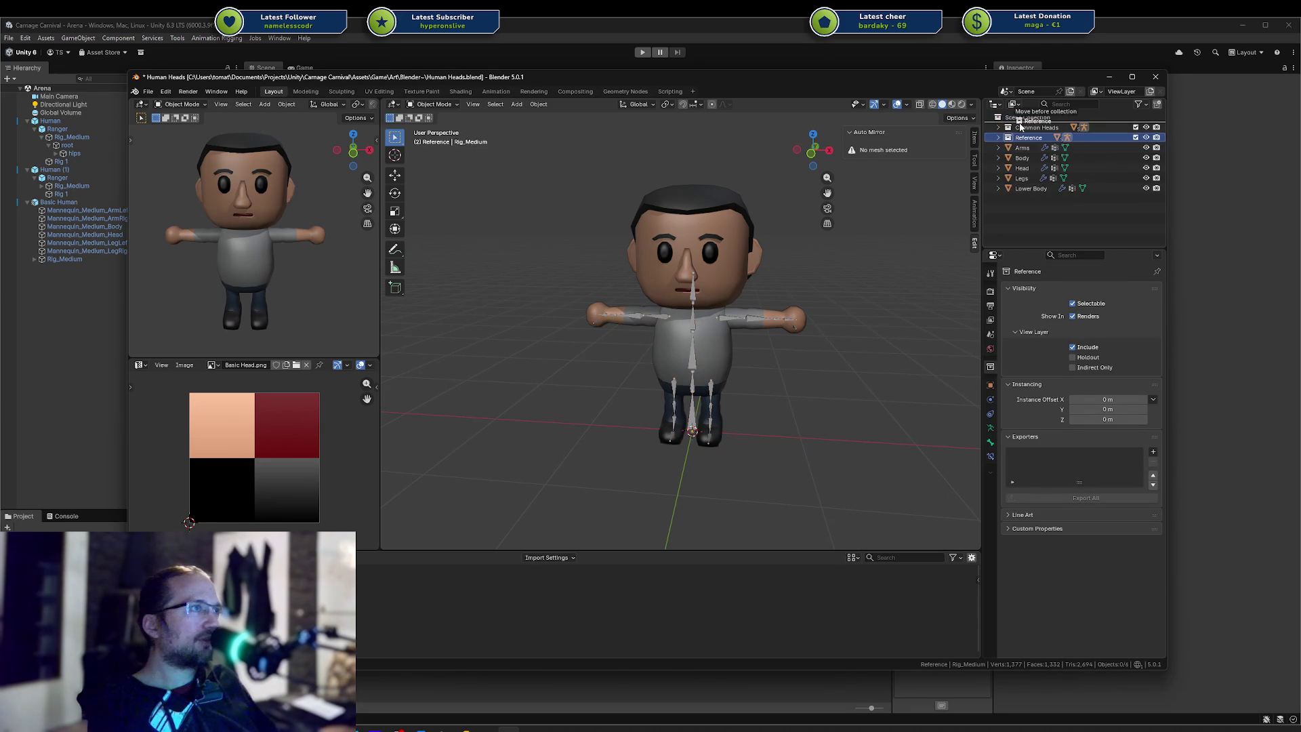
pyautogui.click(1022, 148)
pyautogui.keyDown('shift'); pyautogui.click(1028, 188); pyautogui.keyUp('shift')
pyautogui.moveTo(1029, 188); pyautogui.dragTo(1025, 128)
pyautogui.click(730, 228)
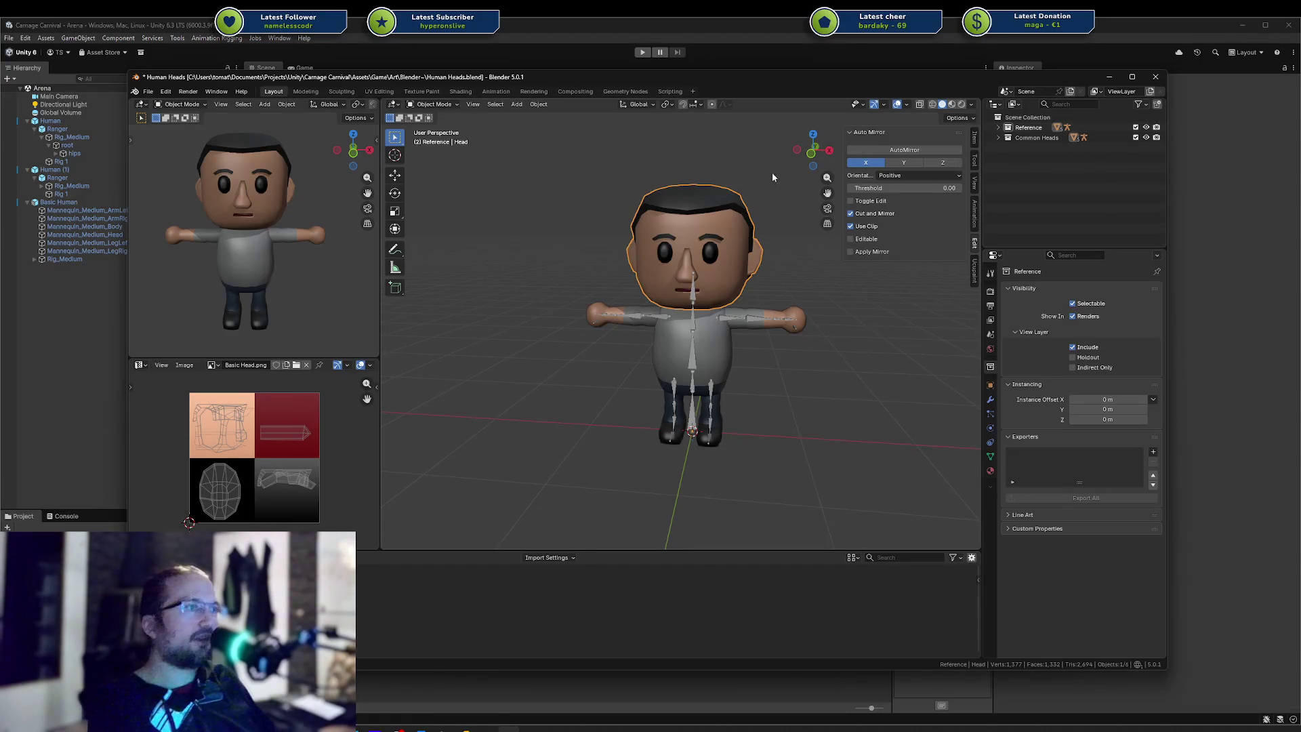
# Move Rig_Medium and its Head object into the Common Heads collection, then select Head
pyautogui.click(999, 127)
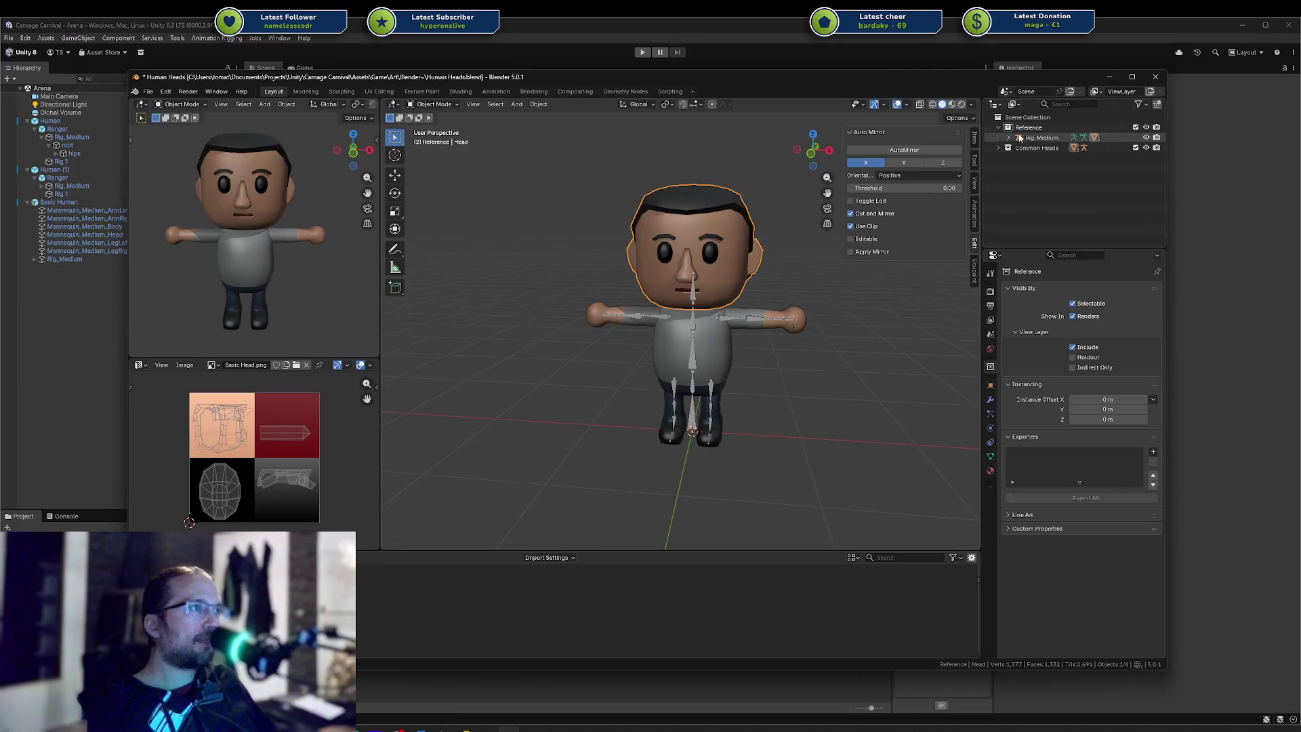
pyautogui.click(1009, 138)
pyautogui.moveTo(1044, 190); pyautogui.dragTo(1023, 223)
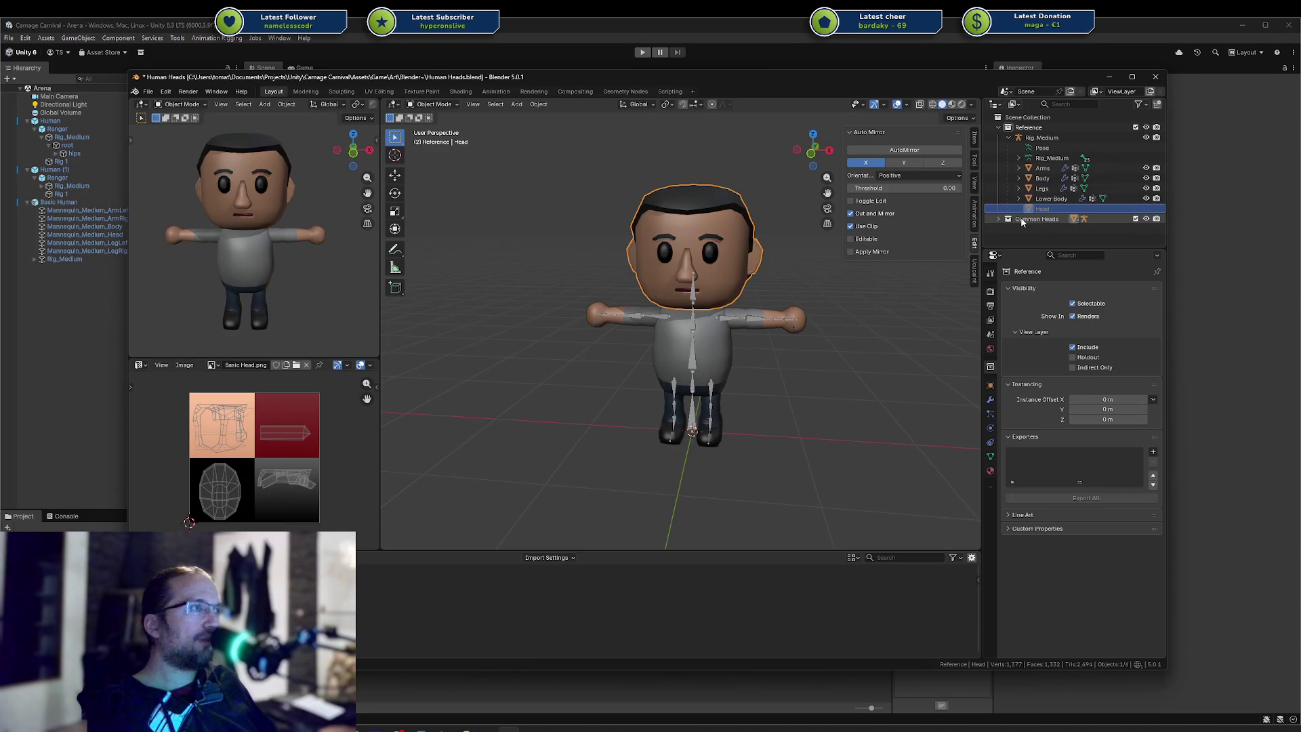
pyautogui.click(1007, 138)
pyautogui.moveTo(1034, 138); pyautogui.dragTo(1037, 150)
pyautogui.click(1009, 148)
pyautogui.click(1038, 178)
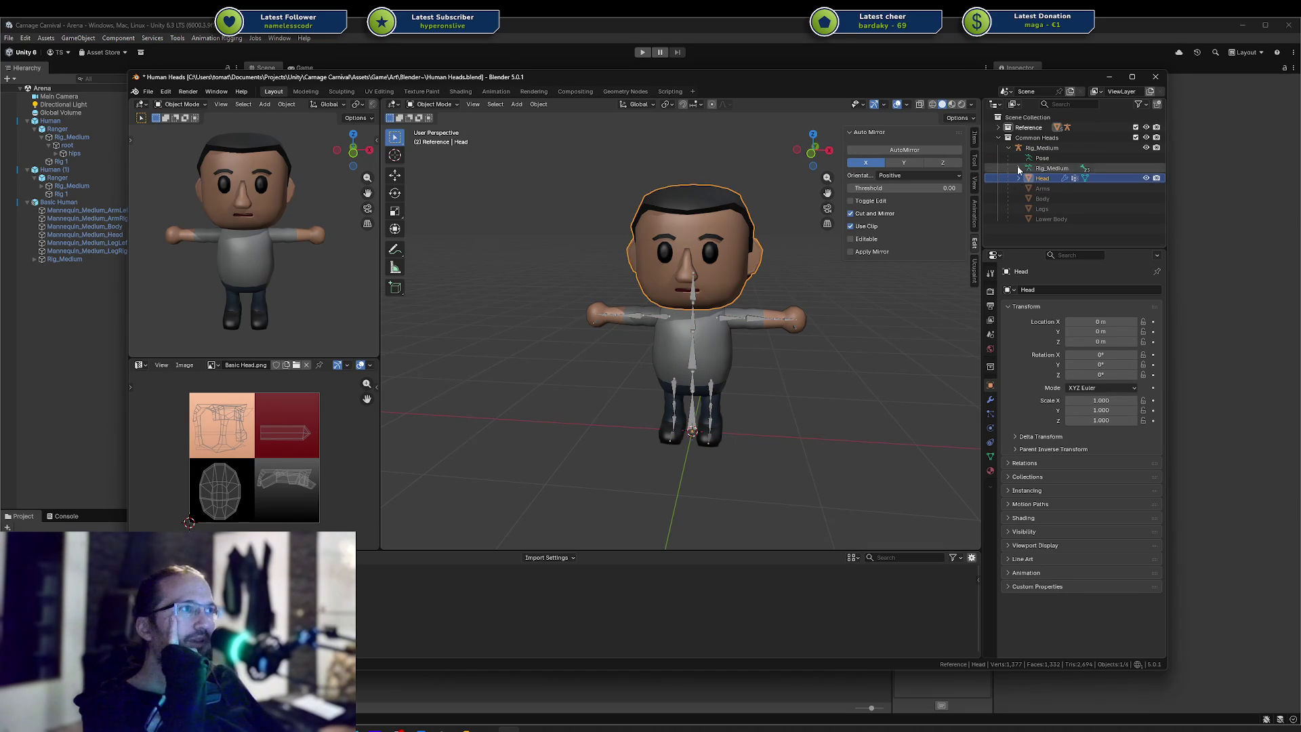
pyautogui.click(998, 127)
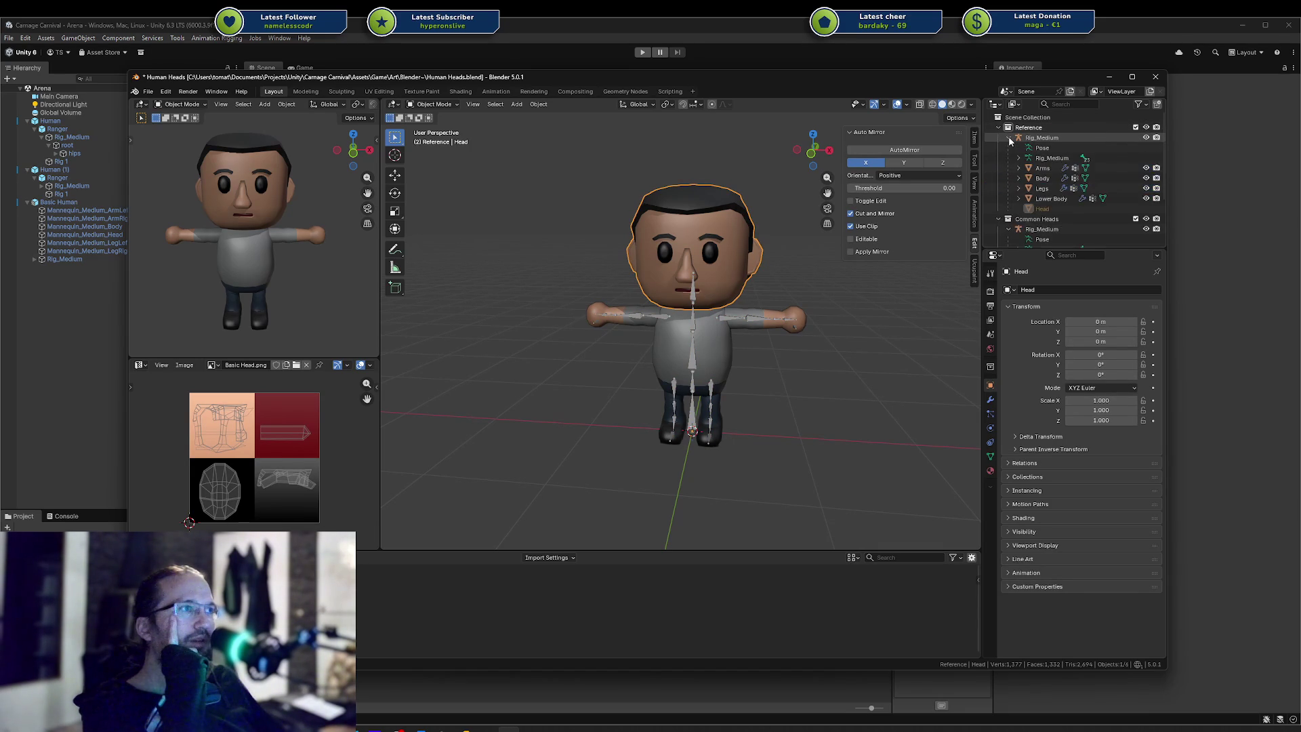
pyautogui.click(1136, 127)
pyautogui.click(1137, 127)
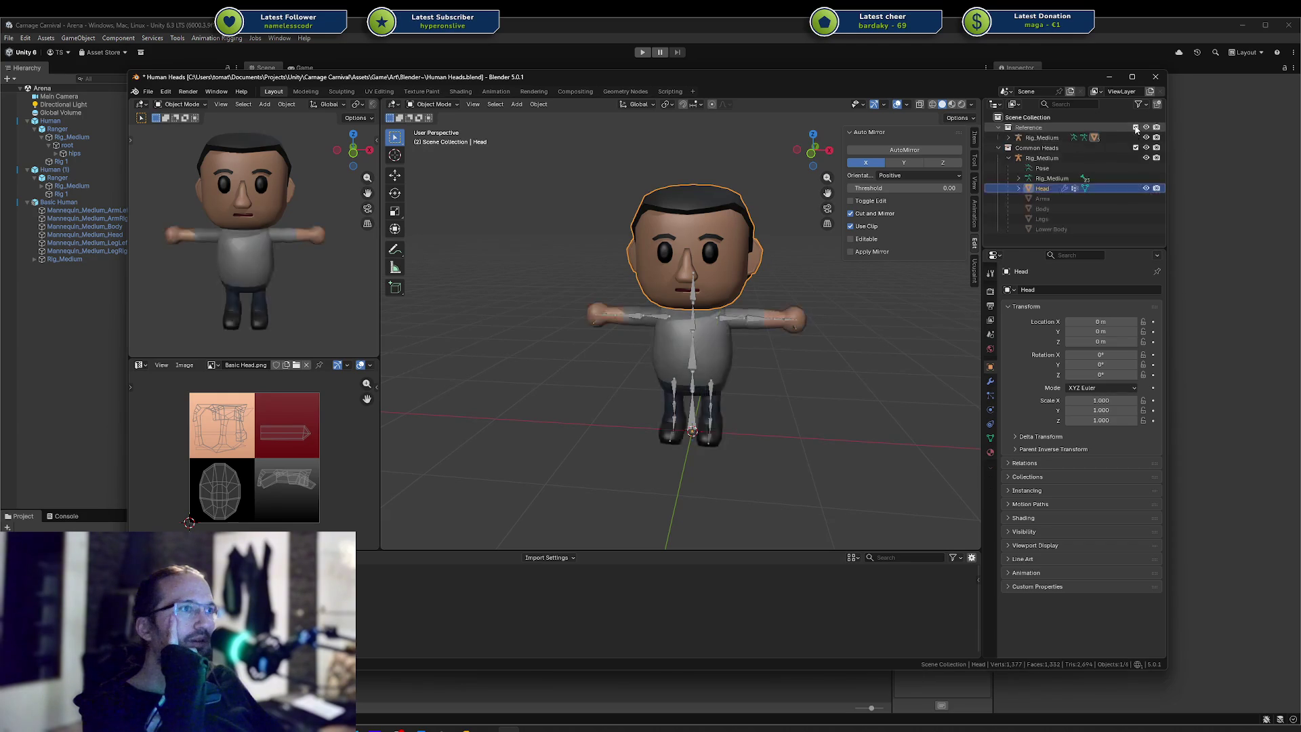
pyautogui.click(1027, 131)
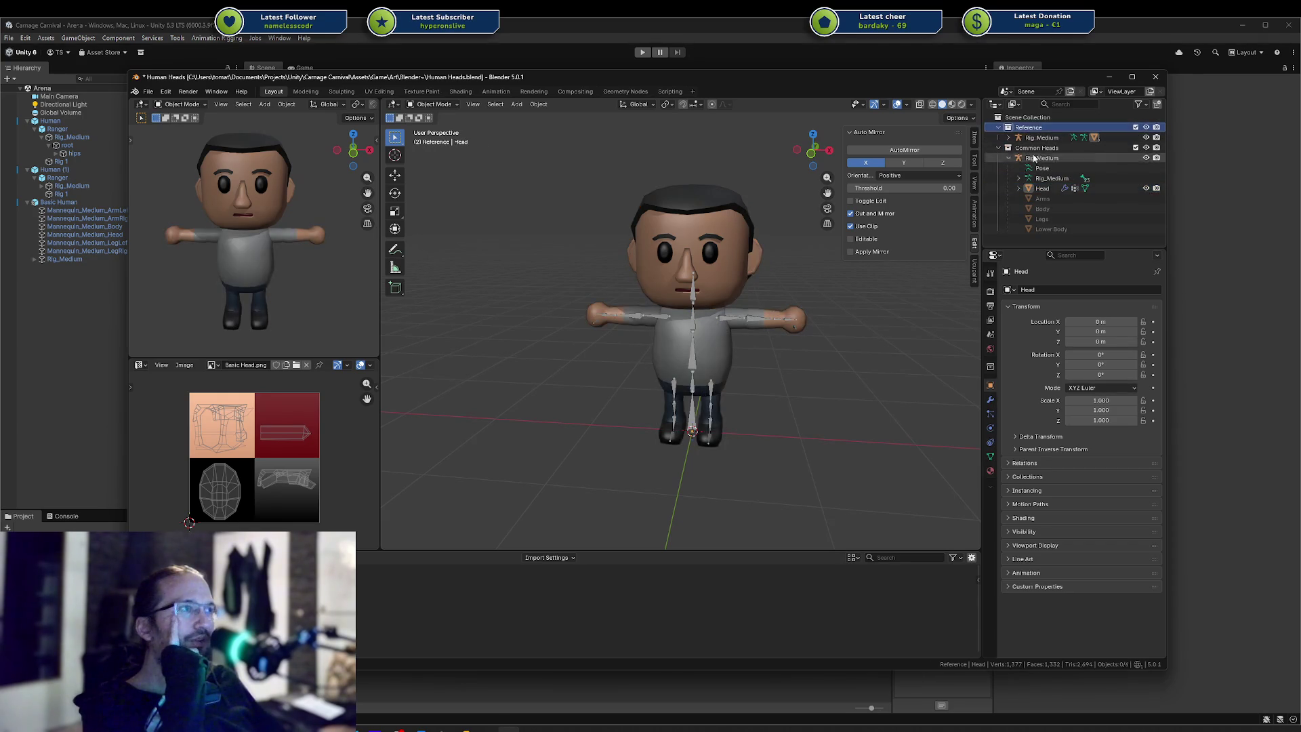
pyautogui.click(1028, 188)
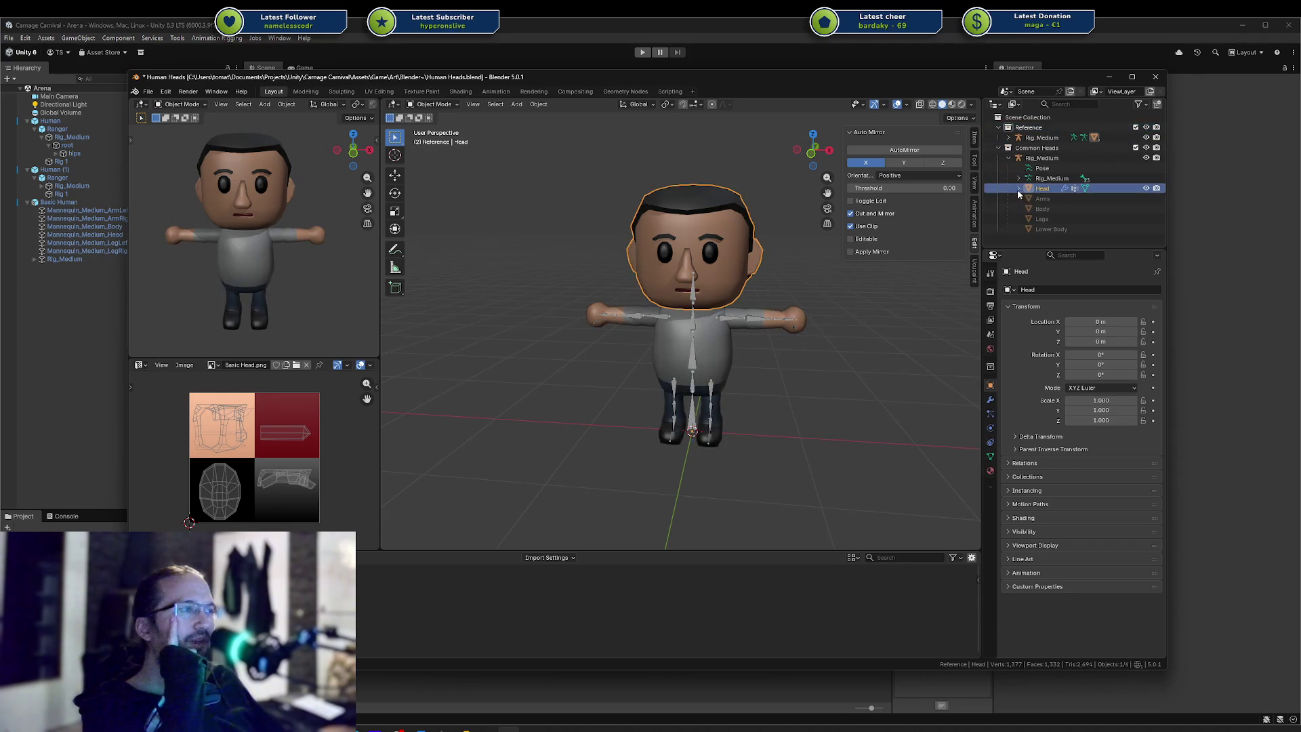
# Duplicate Head in place and name the copy 'Other Head'
pyautogui.hotkey('shift', 'd')
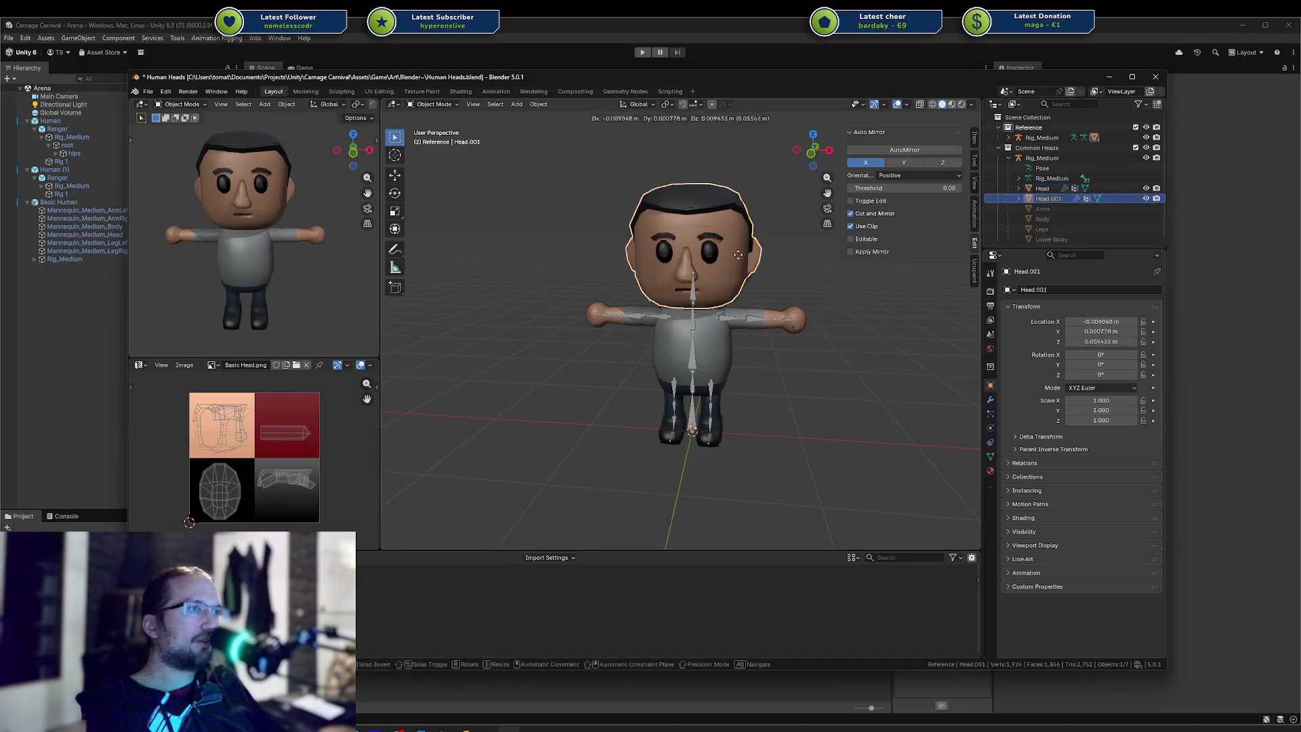
pyautogui.rightClick(738, 255)
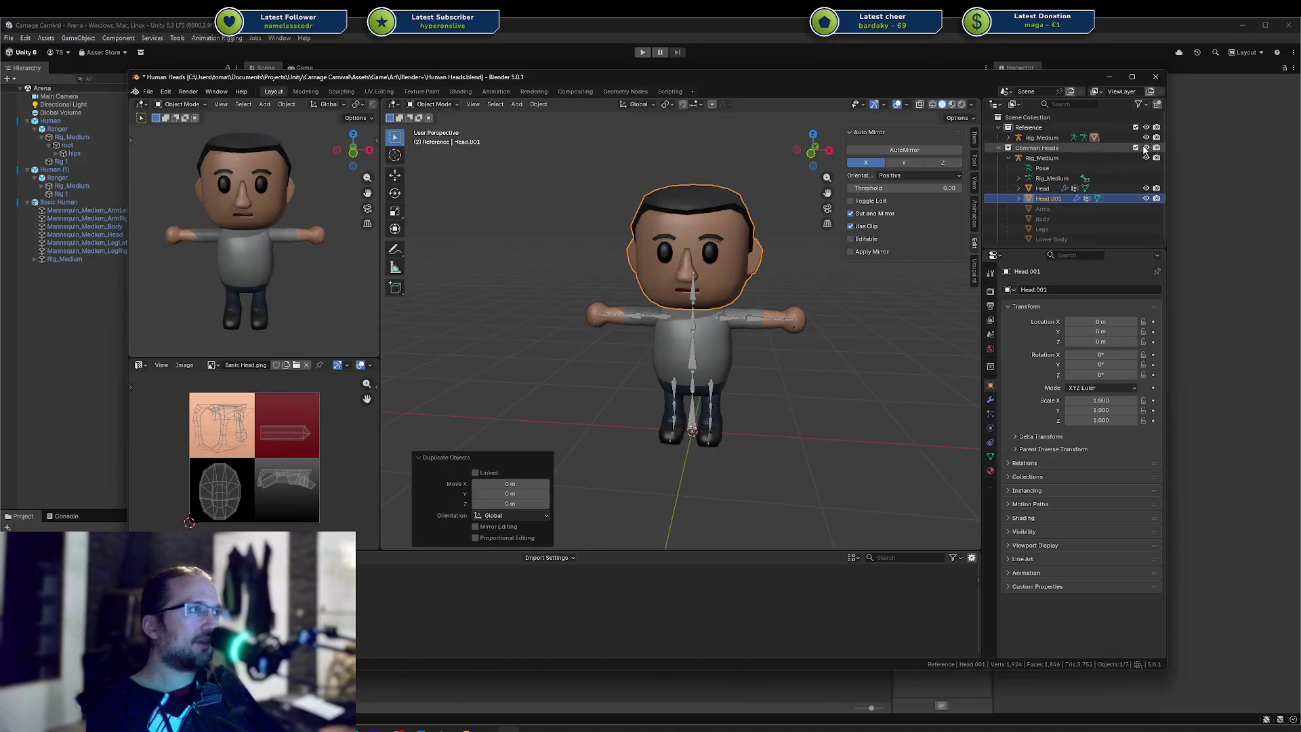
pyautogui.doubleClick(1055, 199)
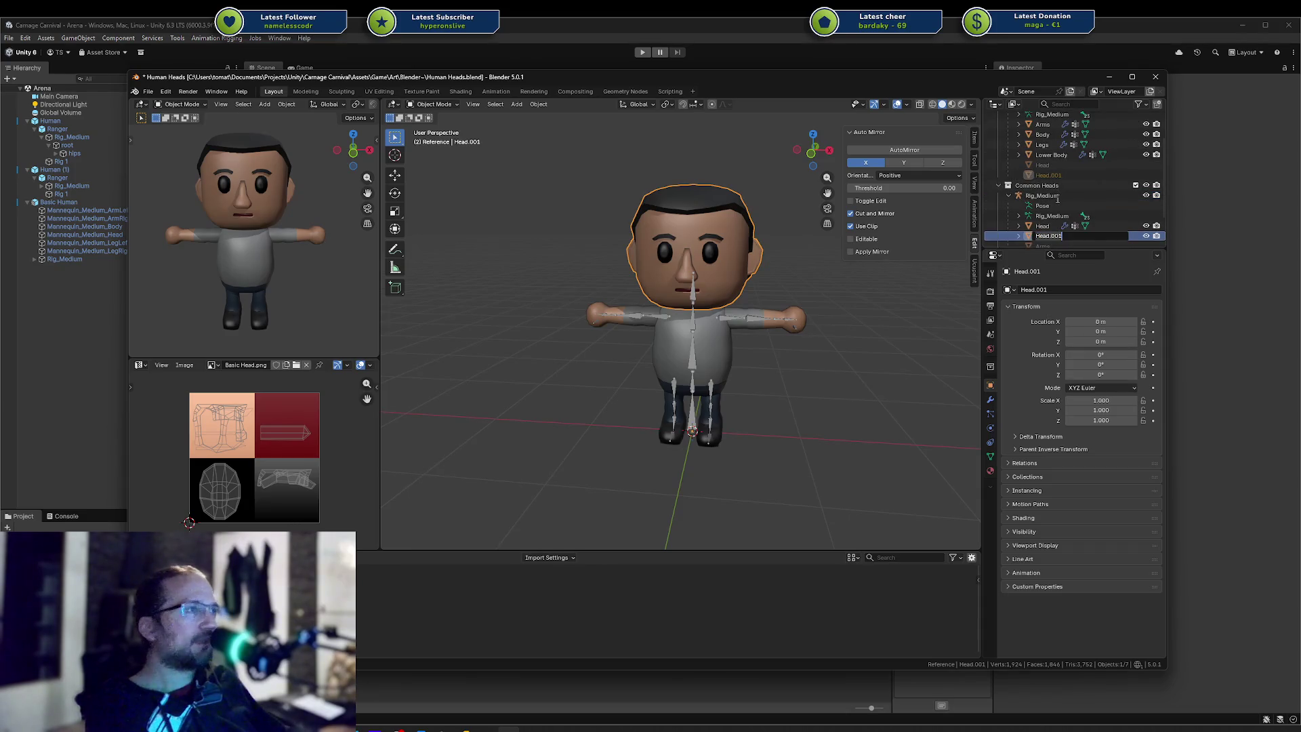
pyautogui.press('BackSpace')
pyautogui.press('BackSpace')
pyautogui.press('BackSpace')
pyautogui.write('Other')
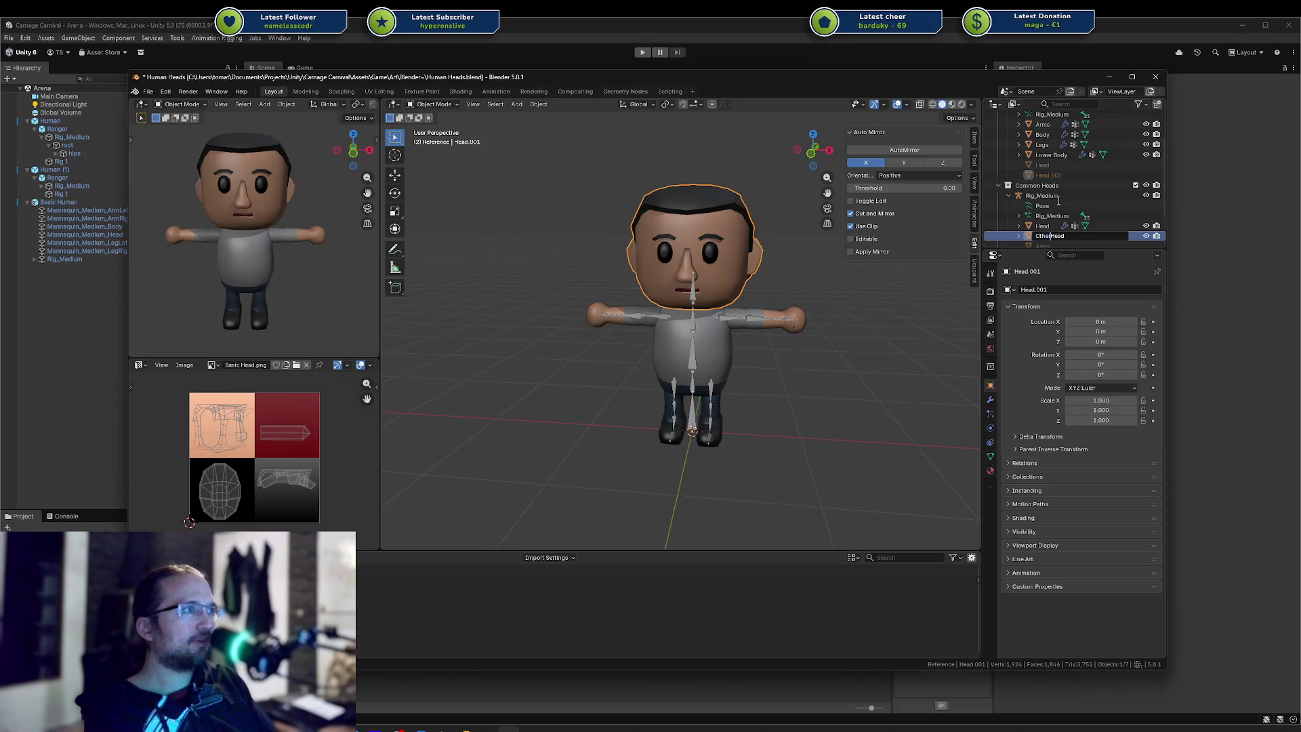
pyautogui.press('Return')
# Put Head into Edit Mode with nothing selected and rename the copy to 'Bald Head'
pyautogui.click(732, 222)
pyautogui.press('Tab')
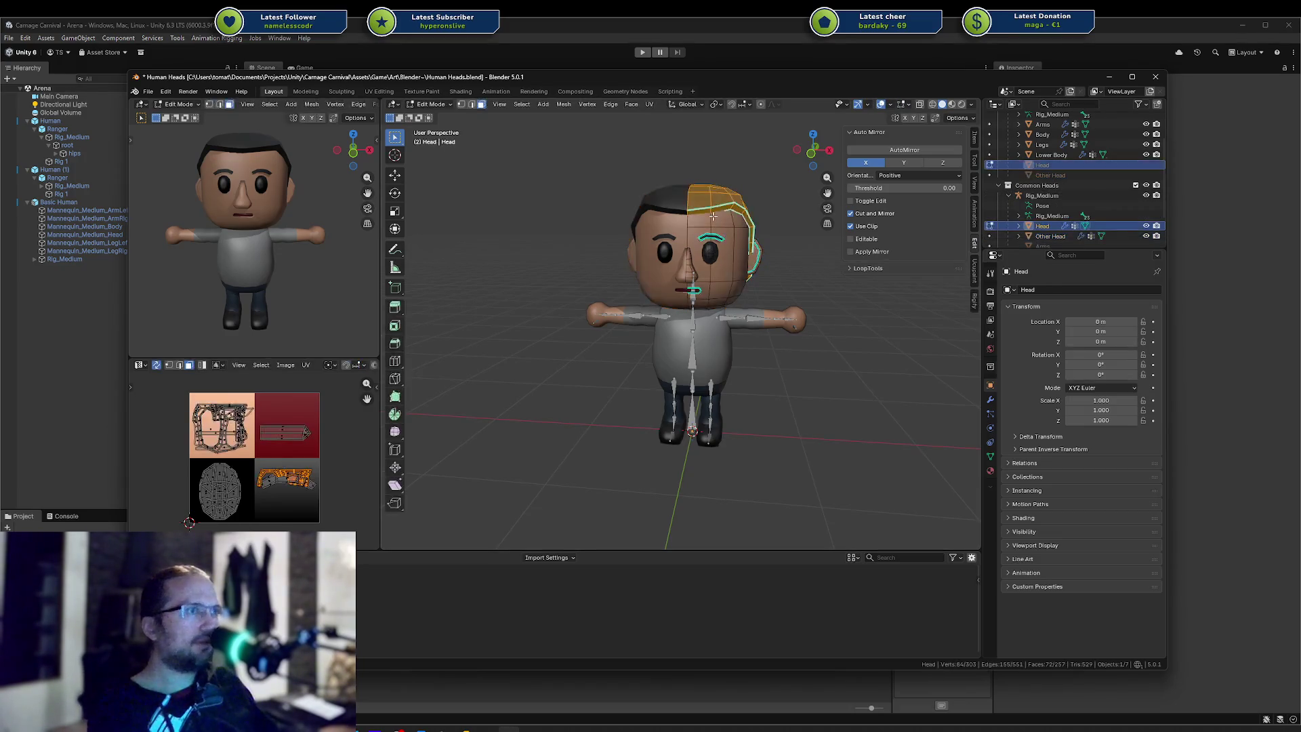
pyautogui.hotkey('alt', 'a')
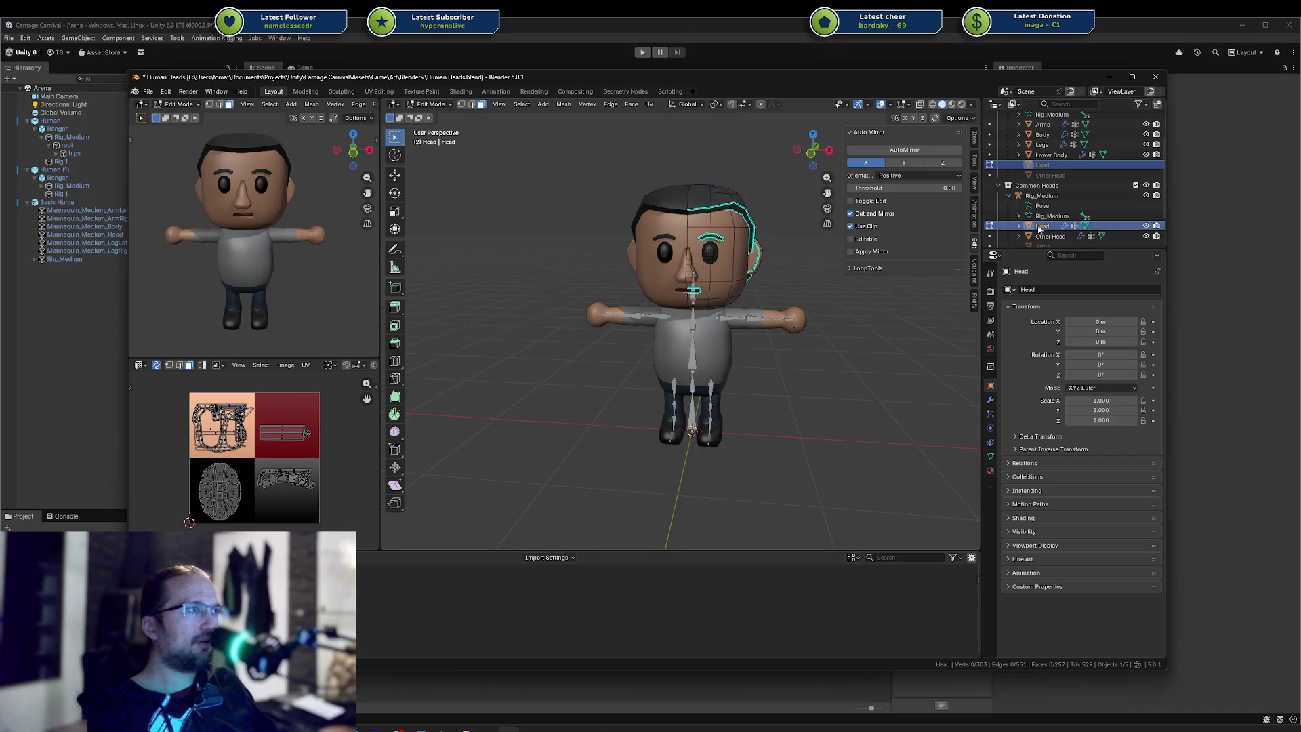
pyautogui.doubleClick(1049, 236)
pyautogui.scroll(-2, 1038, 237)
pyautogui.press('Home')
pyautogui.press('Delete')
pyautogui.press('Delete')
pyautogui.press('Delete')
pyautogui.write('ld')
pyautogui.press('Return')
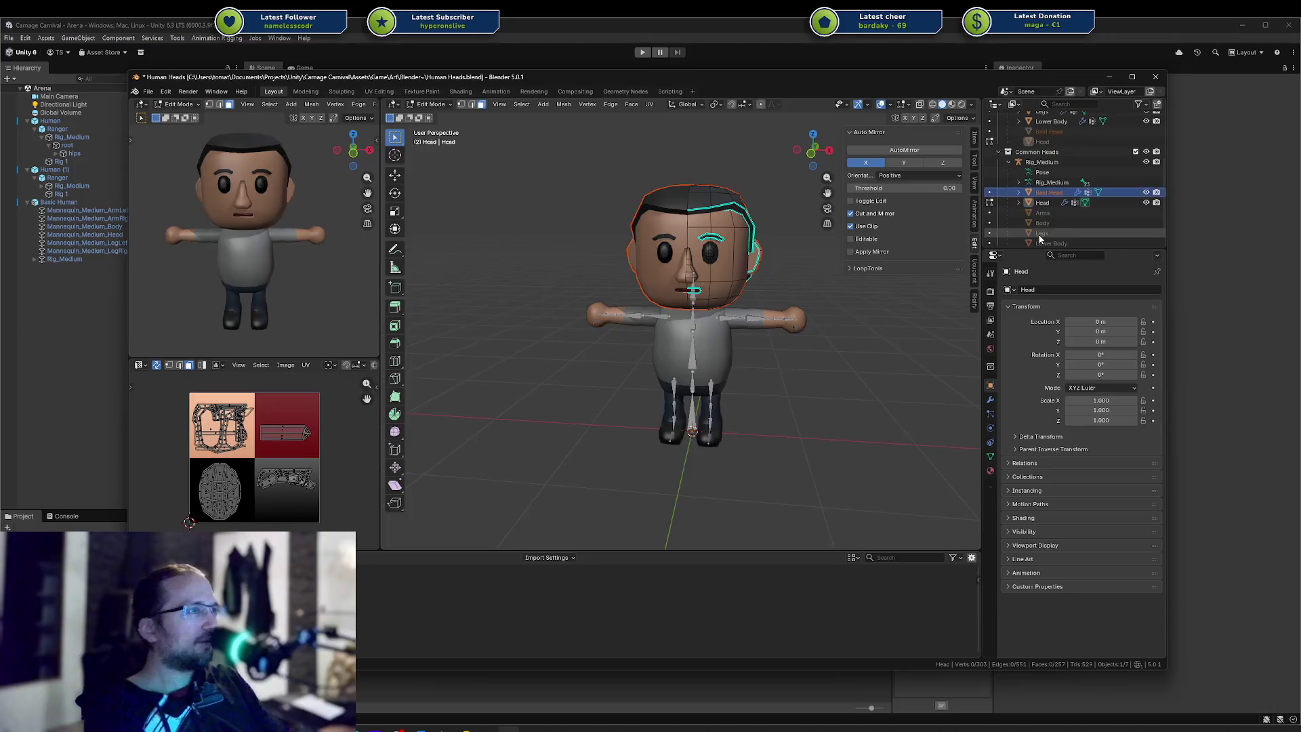
# Delete the connected hair piece from the Head mesh, return to Object Mode and hide Head
pyautogui.click(715, 203)
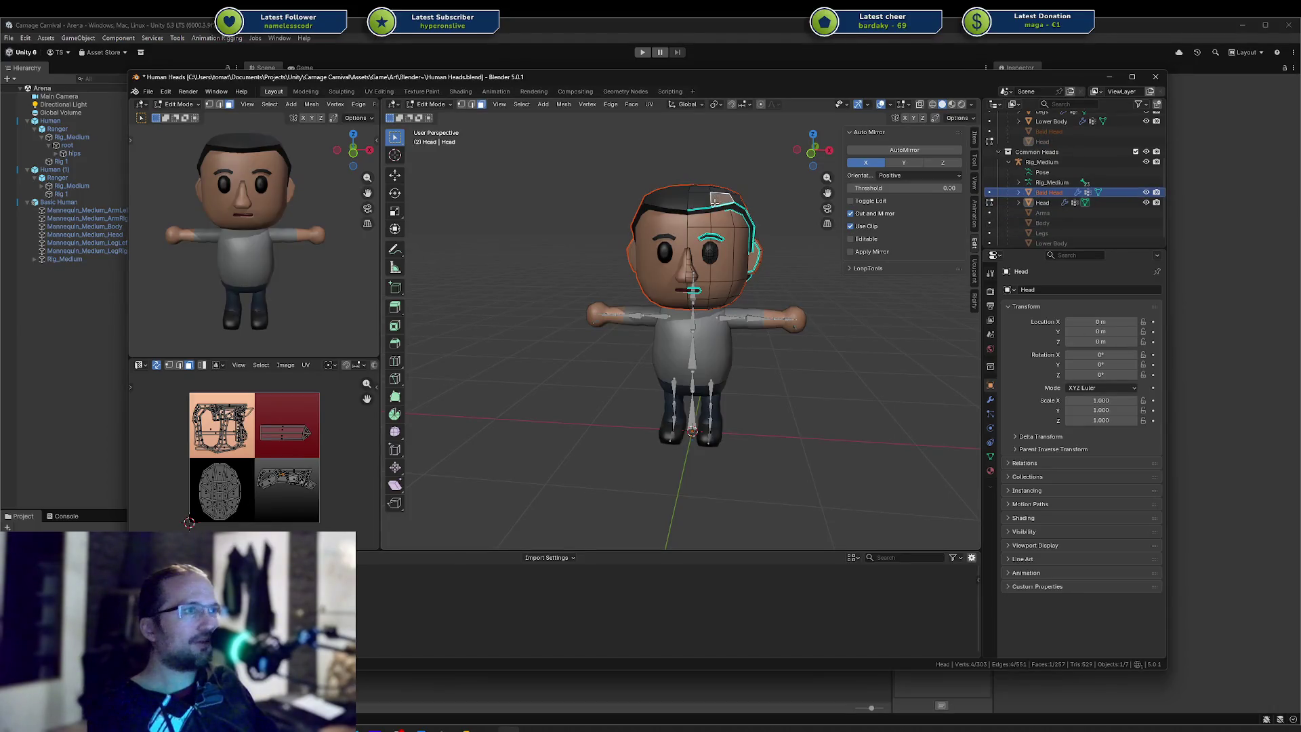
pyautogui.hotkey('ctrl', 'l')
pyautogui.press('x')
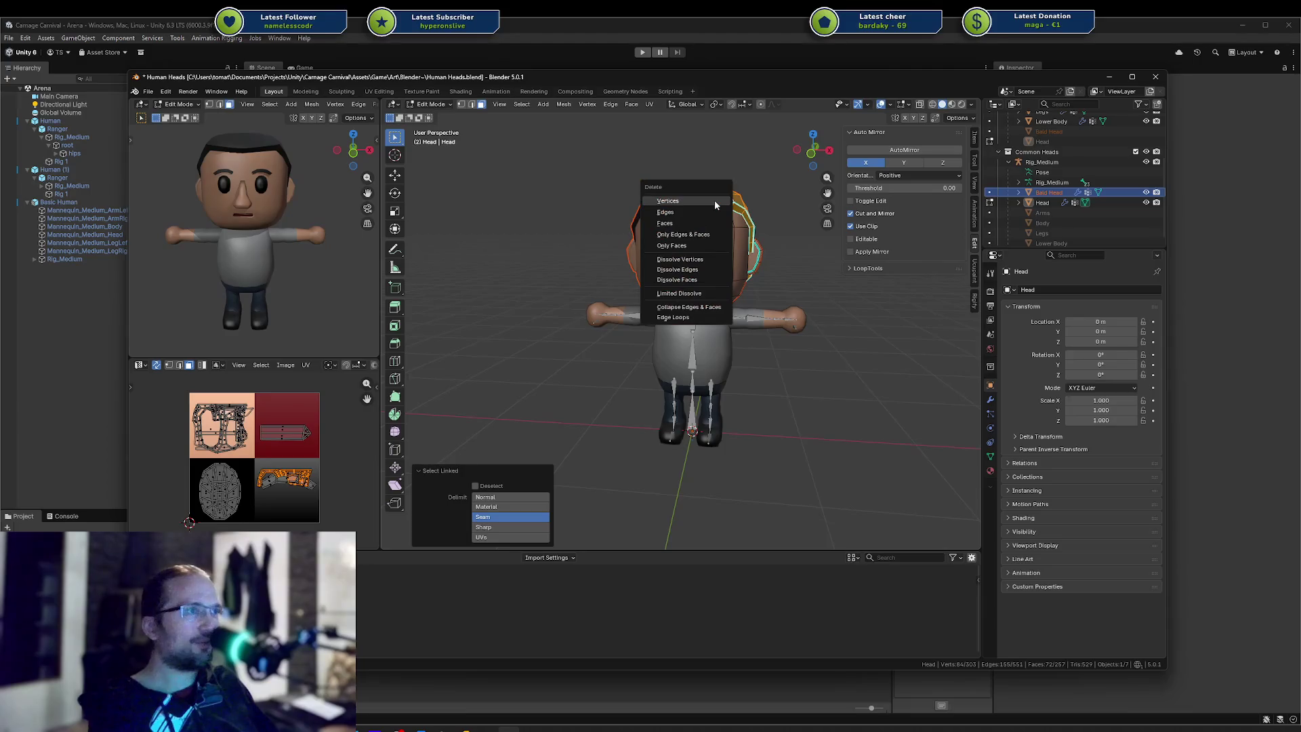
pyautogui.click(715, 200)
pyautogui.press('Tab')
pyautogui.click(1146, 203)
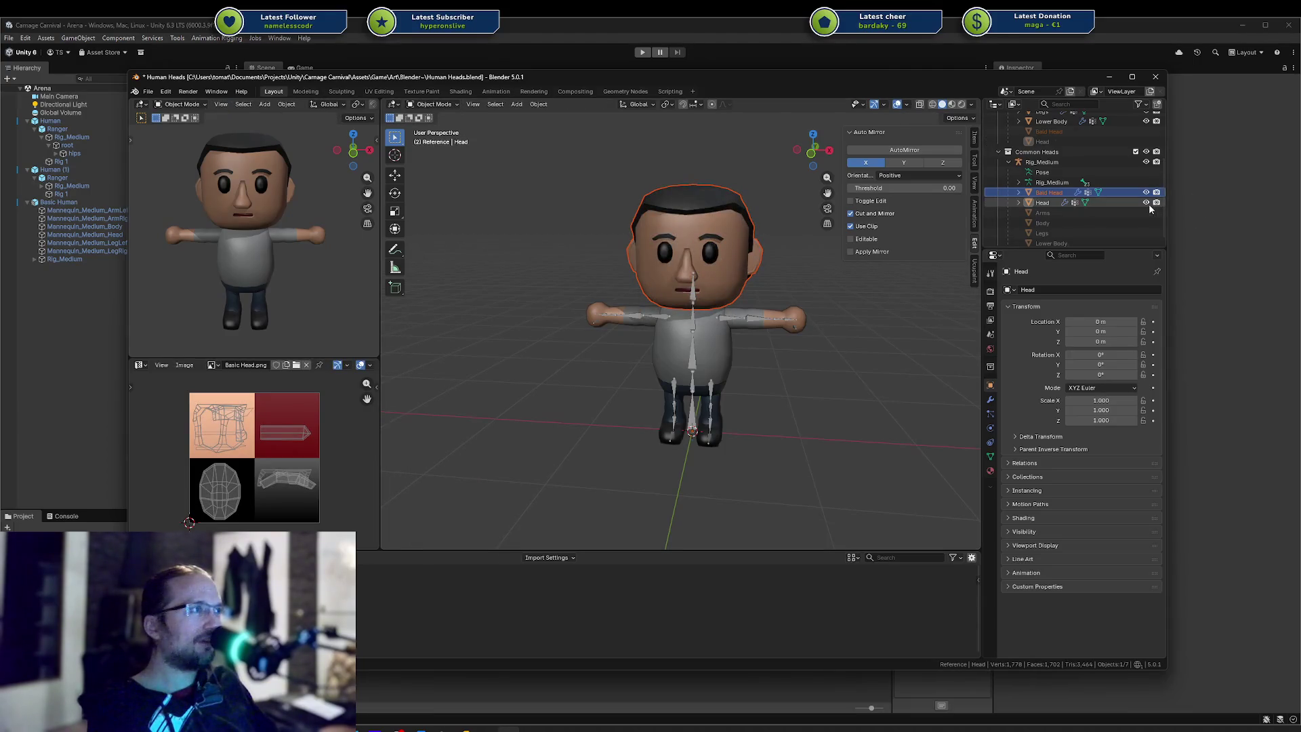
# Toggle the visibility of Head and Bald Head to compare them, leaving both visible
pyautogui.click(1146, 202)
pyautogui.click(1146, 193)
pyautogui.click(1147, 194)
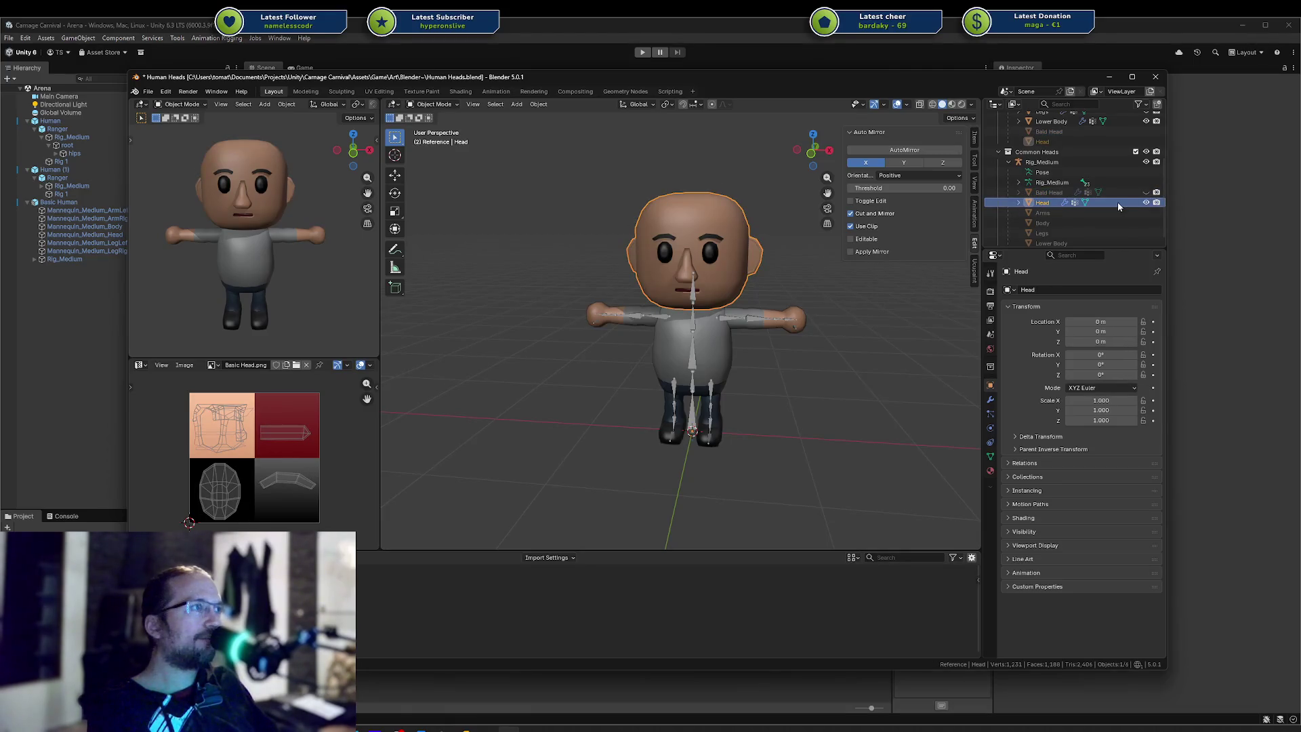
pyautogui.click(1116, 194)
pyautogui.click(1112, 202)
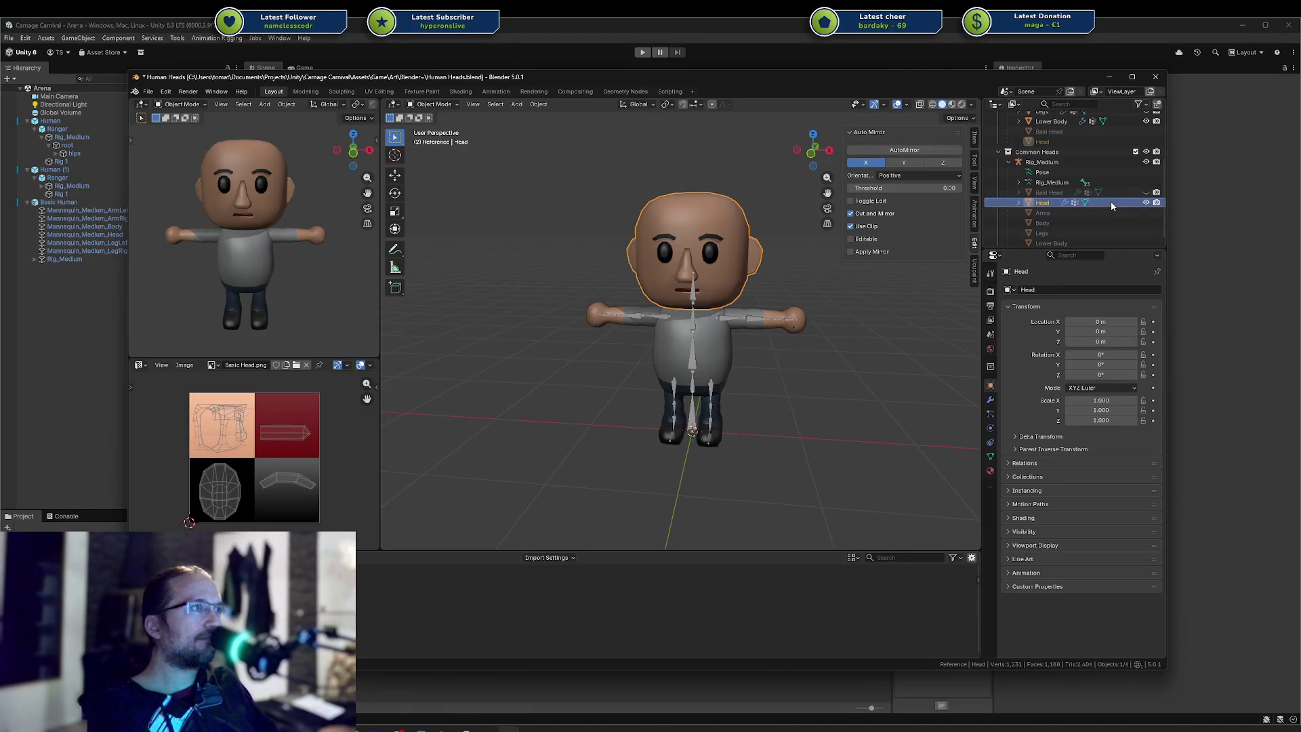
pyautogui.click(1146, 202)
pyautogui.click(1146, 192)
pyautogui.click(1146, 203)
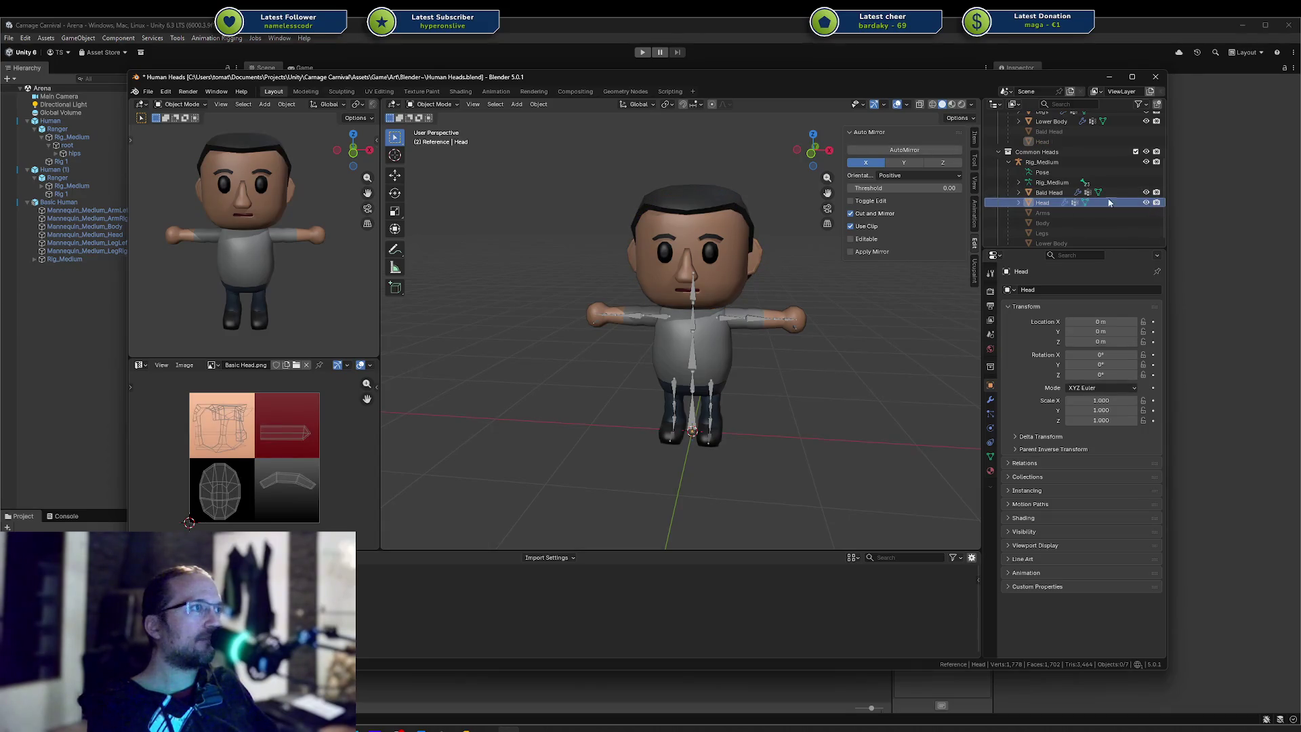
# Rename the head objects so the original is 'Head' and the copy is 'Bald Head'
pyautogui.doubleClick(1051, 194)
pyautogui.write('Head')
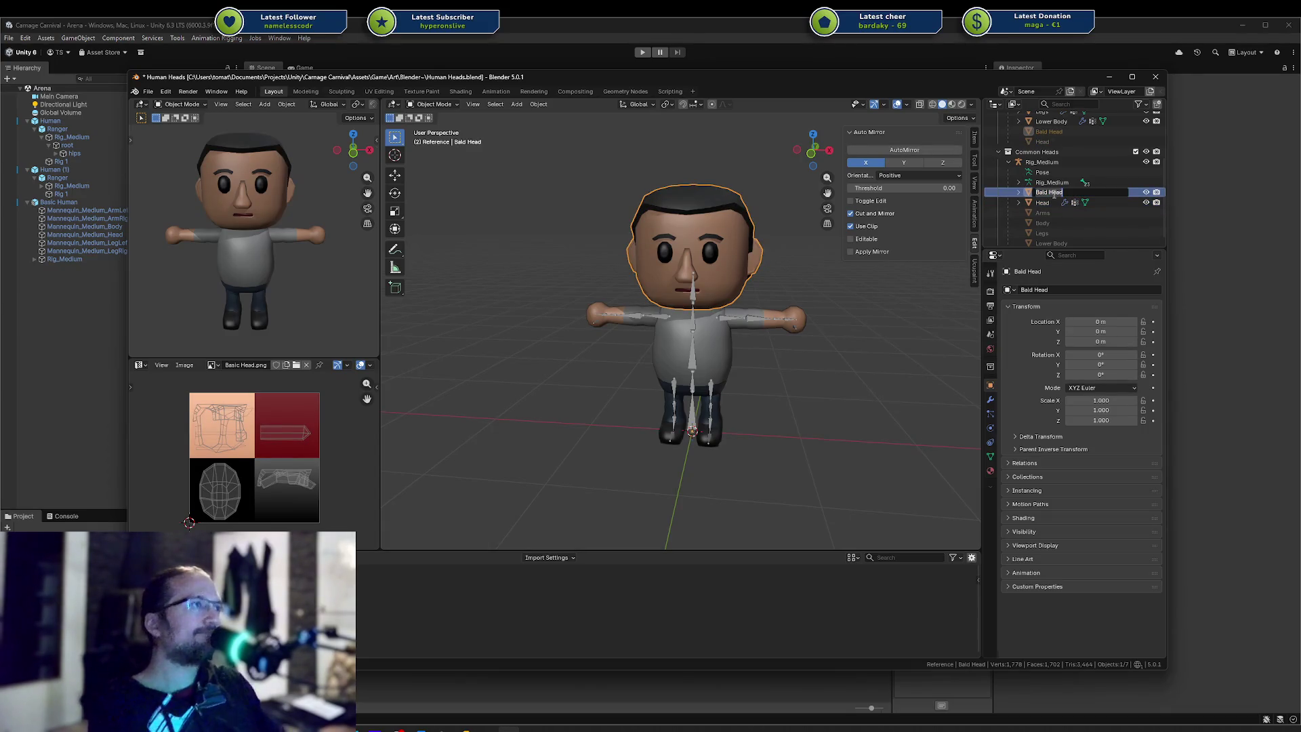
pyautogui.press('Return')
pyautogui.press('F2')
pyautogui.write('B')
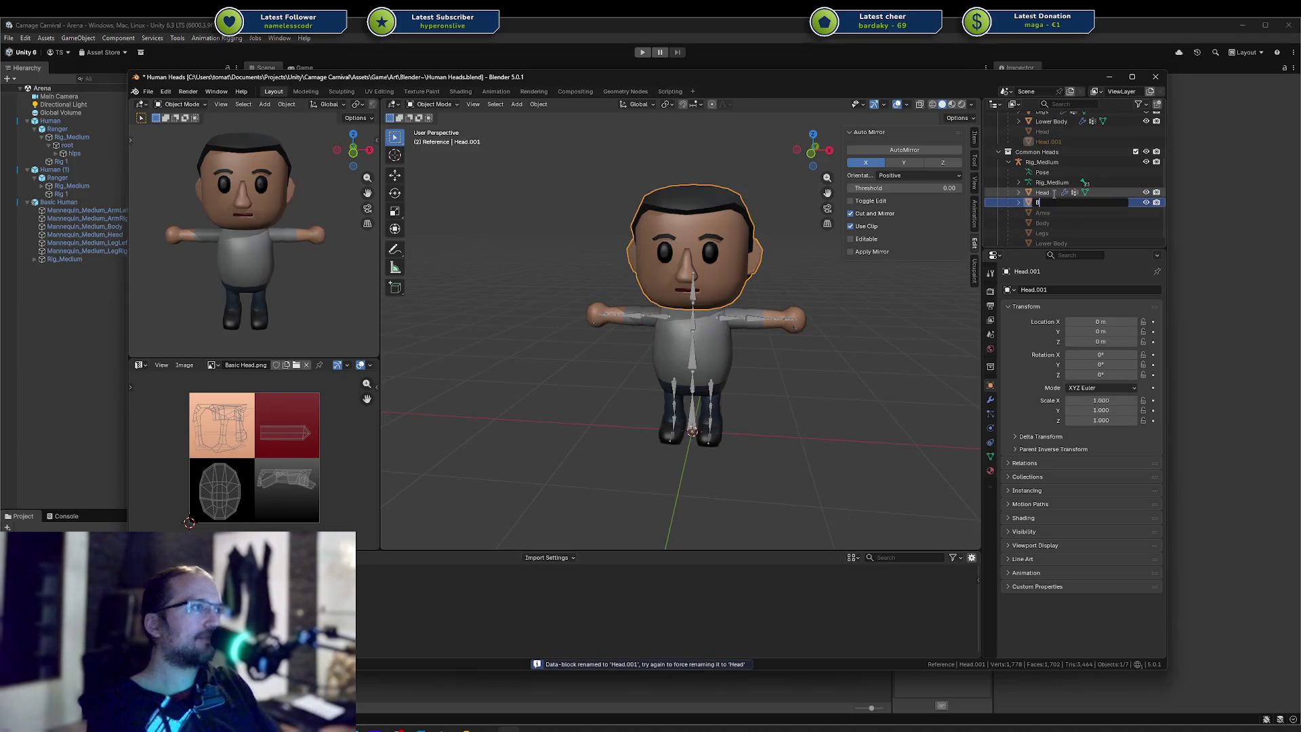
pyautogui.write('ald Head')
pyautogui.press('Return')
# Rename Bald Head's mesh data to 'Bald Head' and save the file
pyautogui.click(1015, 202)
pyautogui.click(1019, 193)
pyautogui.doubleClick(1051, 202)
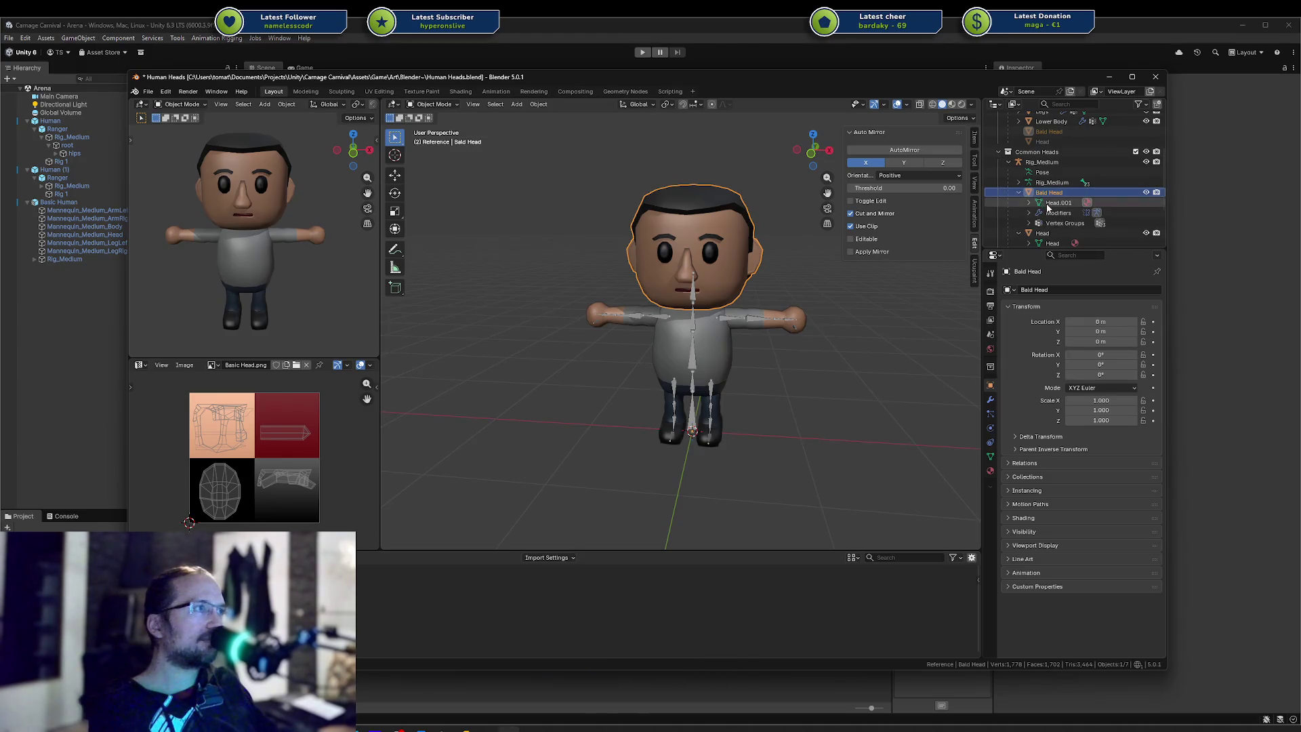
pyautogui.scroll(-1, 1048, 205)
pyautogui.write('Bald H')
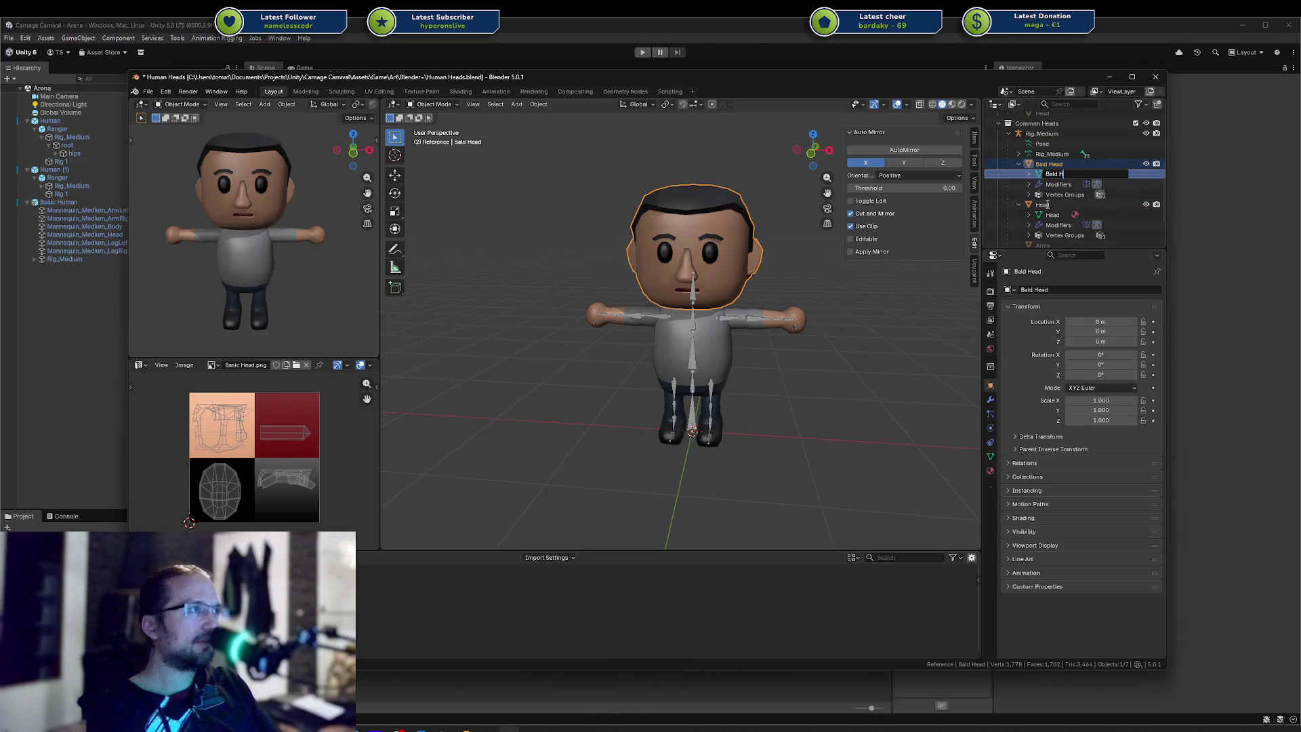
pyautogui.write('ead')
pyautogui.press('Return')
pyautogui.hotkey('ctrl', 's')
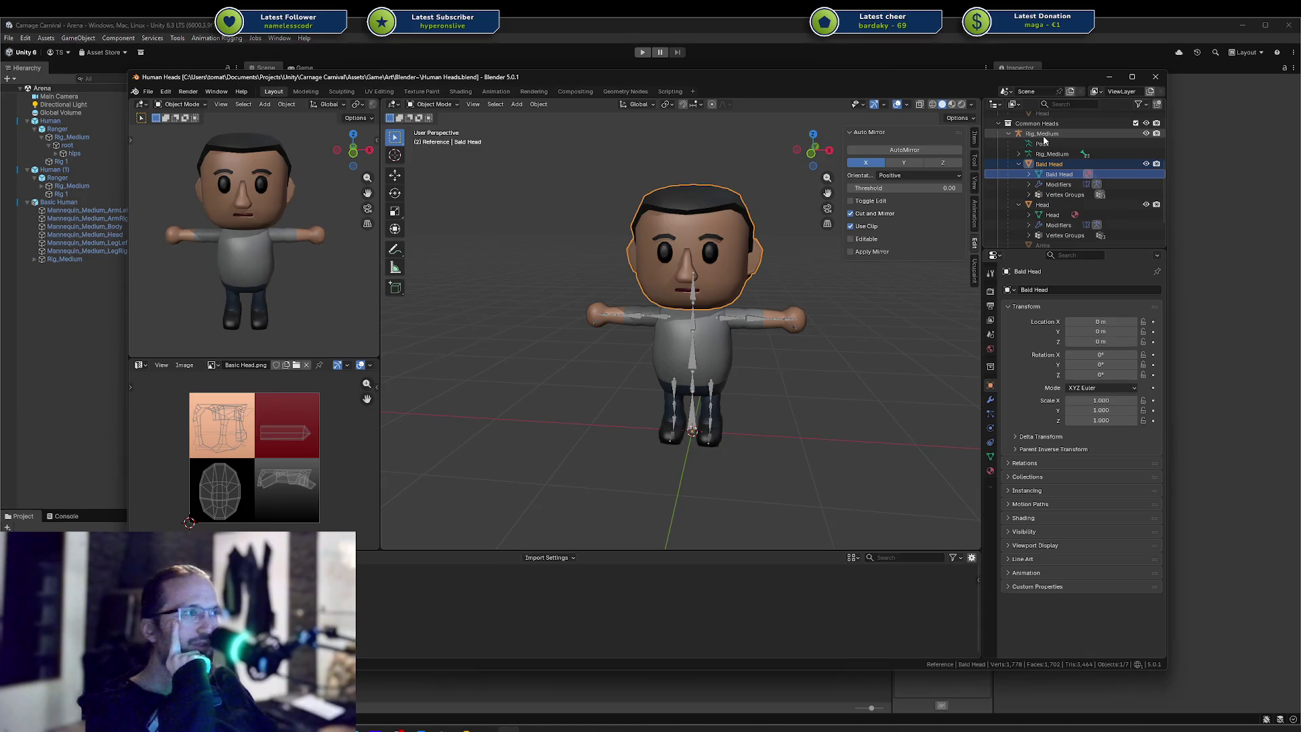
pyautogui.scroll(3, 1044, 140)
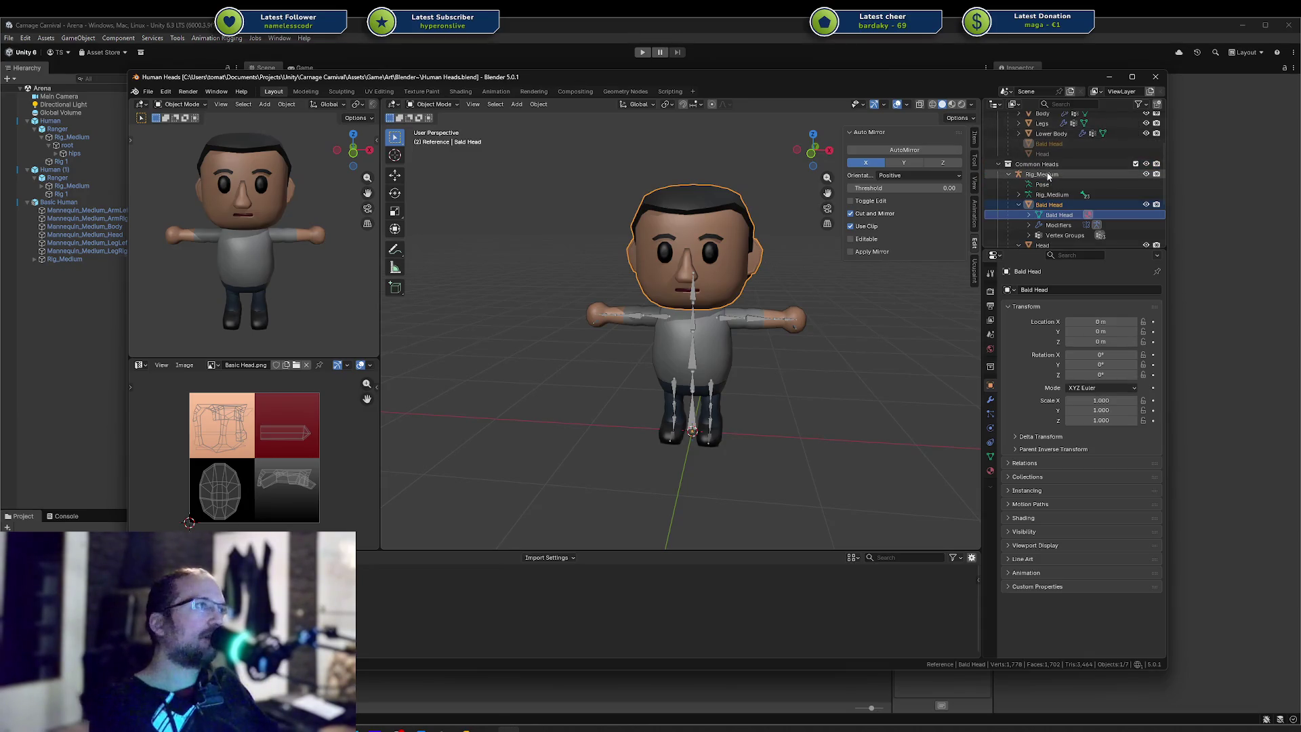
pyautogui.moveTo(1047, 177); pyautogui.dragTo(1031, 122)
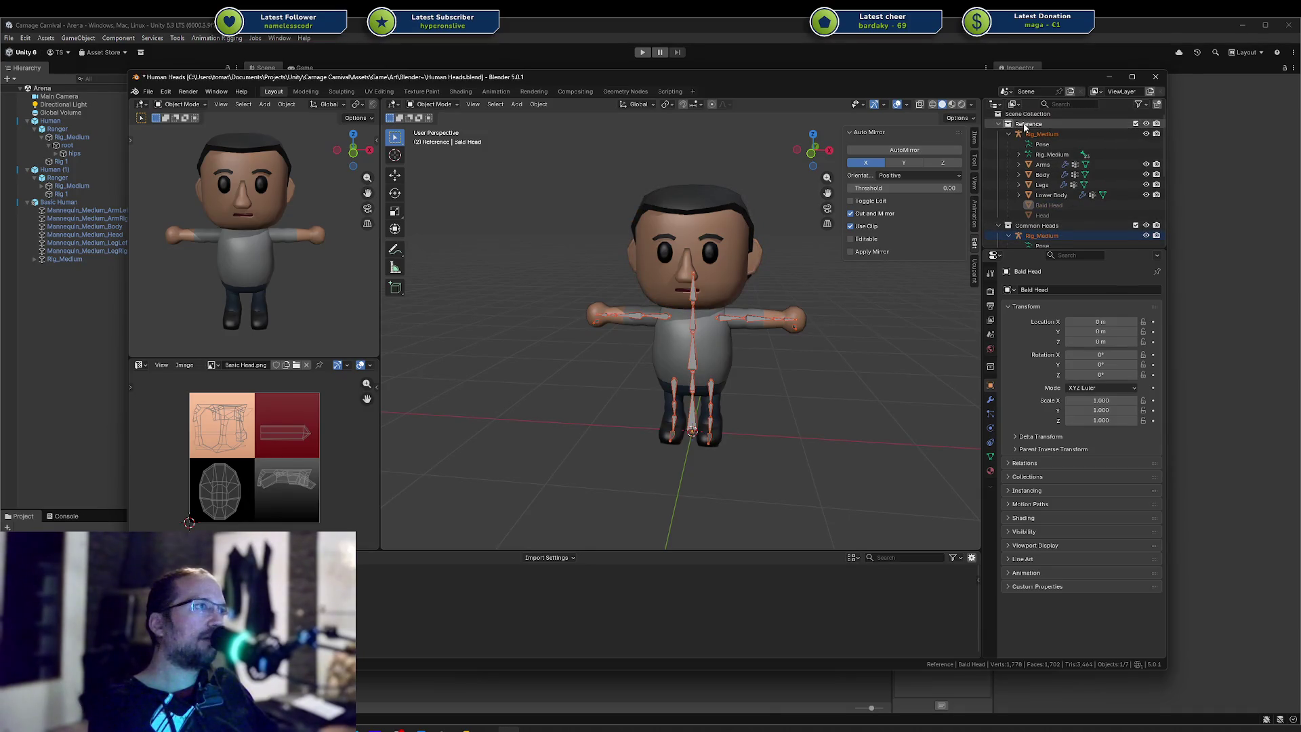
pyautogui.moveTo(1036, 204); pyautogui.dragTo(1036, 226)
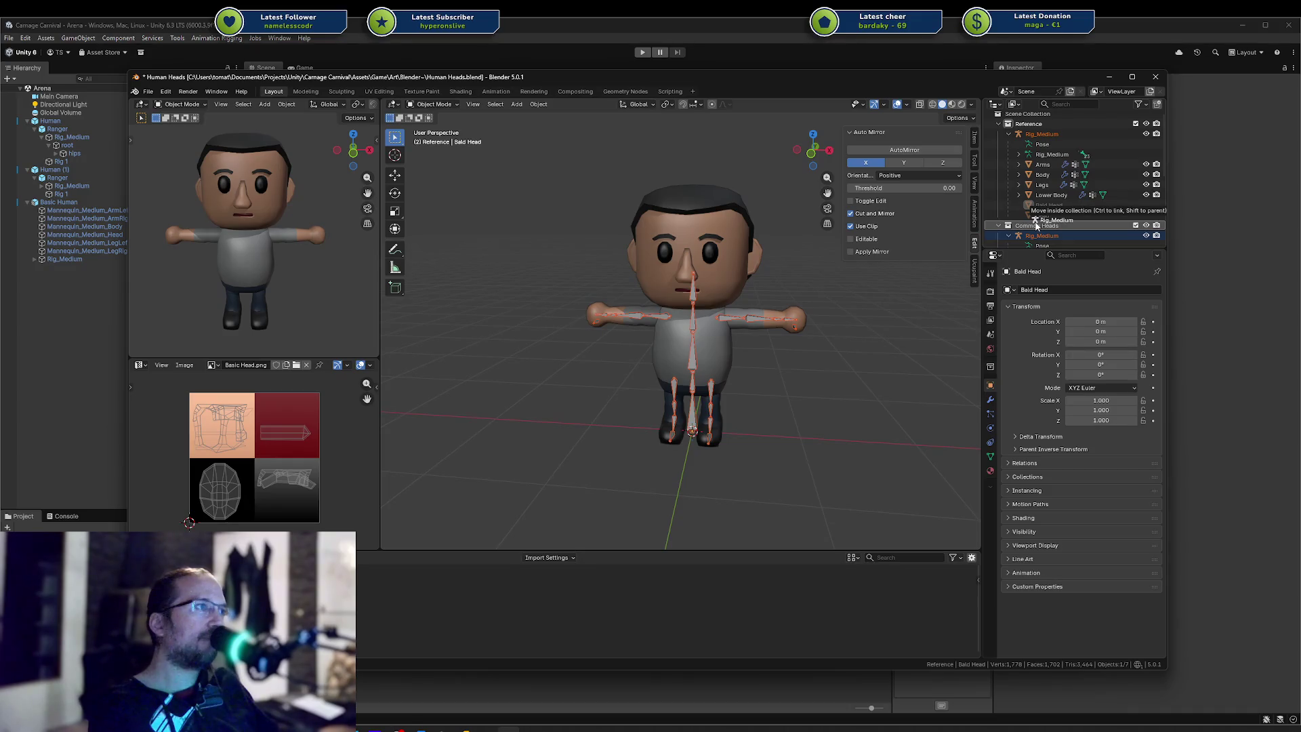
pyautogui.moveTo(1036, 226); pyautogui.dragTo(1028, 128)
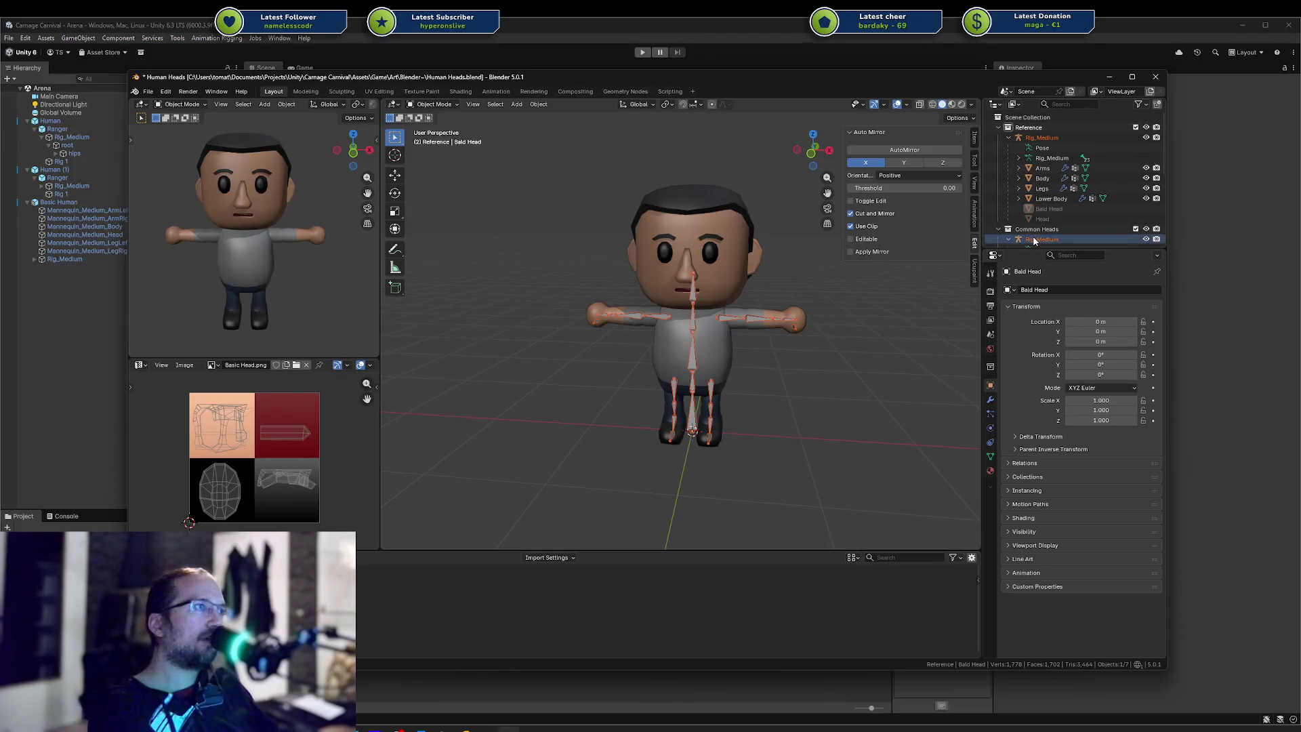
pyautogui.moveTo(1029, 139); pyautogui.dragTo(1029, 238)
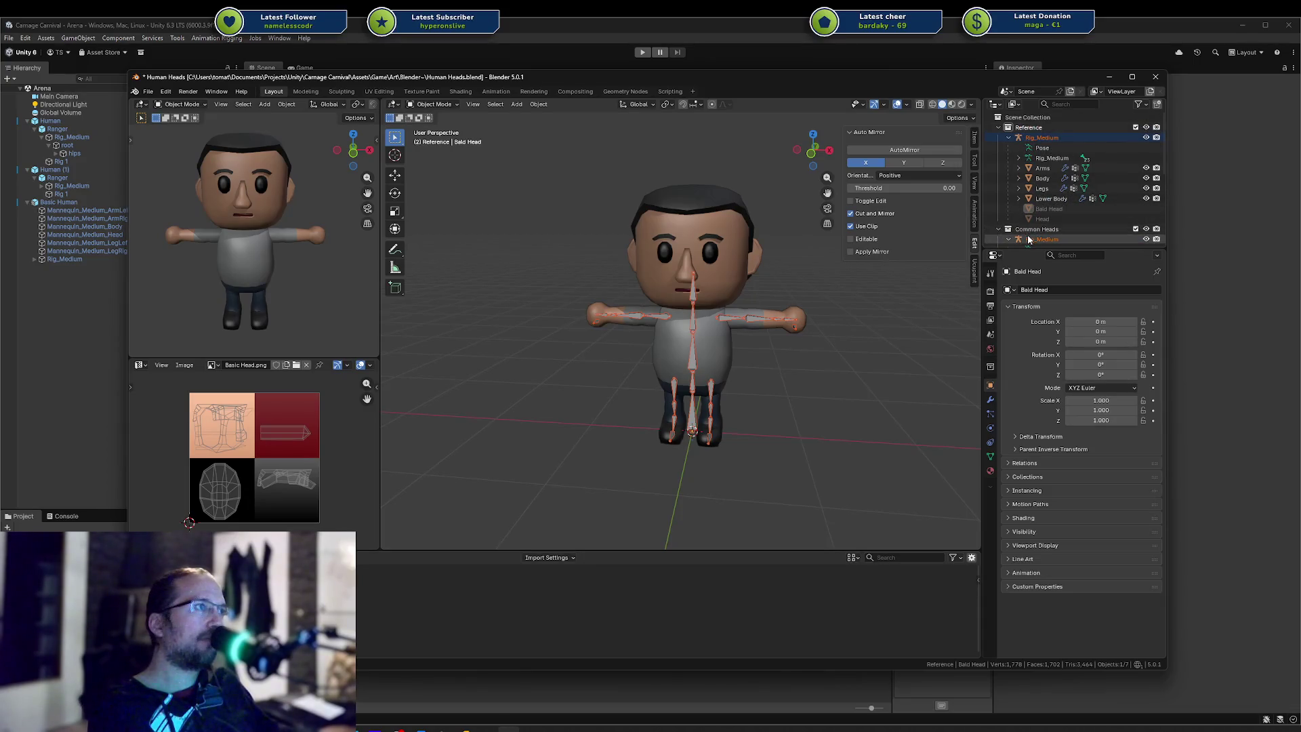
pyautogui.click(1041, 137)
pyautogui.click(1066, 240)
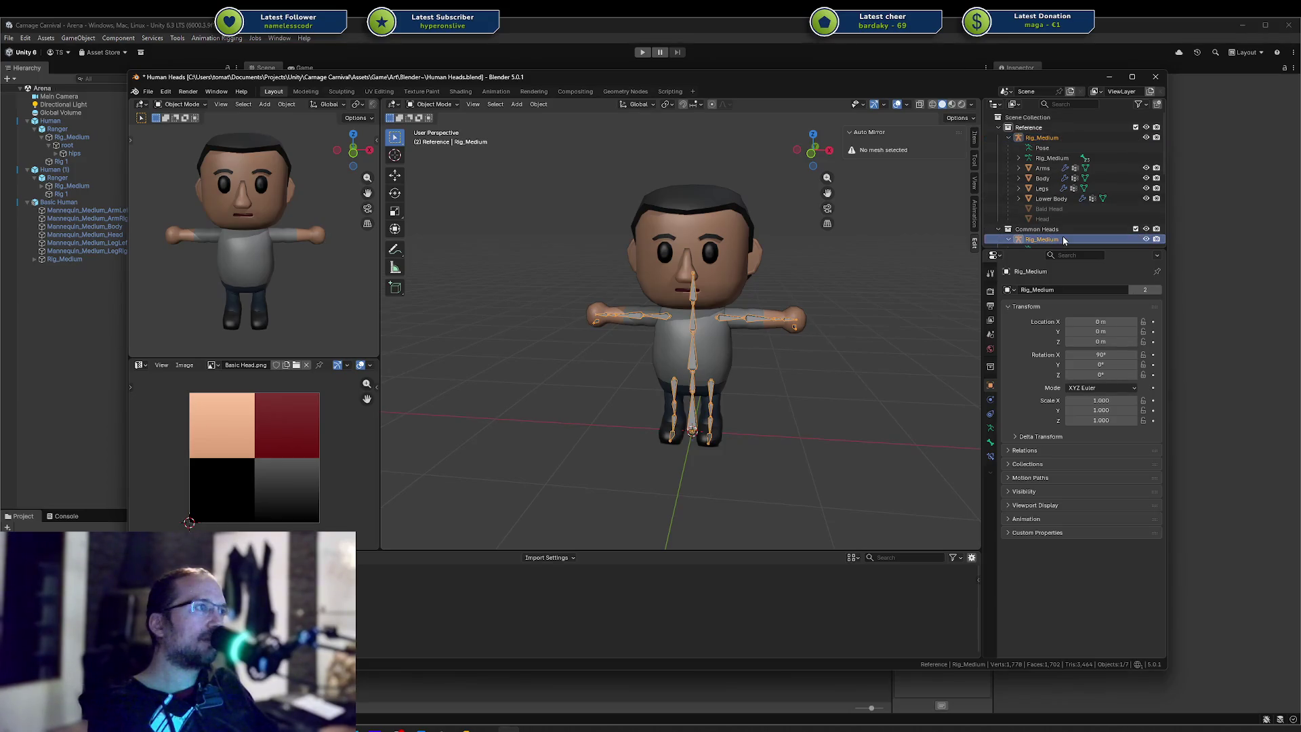
pyautogui.keyDown('shift'); pyautogui.click(1020, 240); pyautogui.keyUp('shift')
pyautogui.scroll(-2, 1078, 203)
pyautogui.scroll(3, 1078, 193)
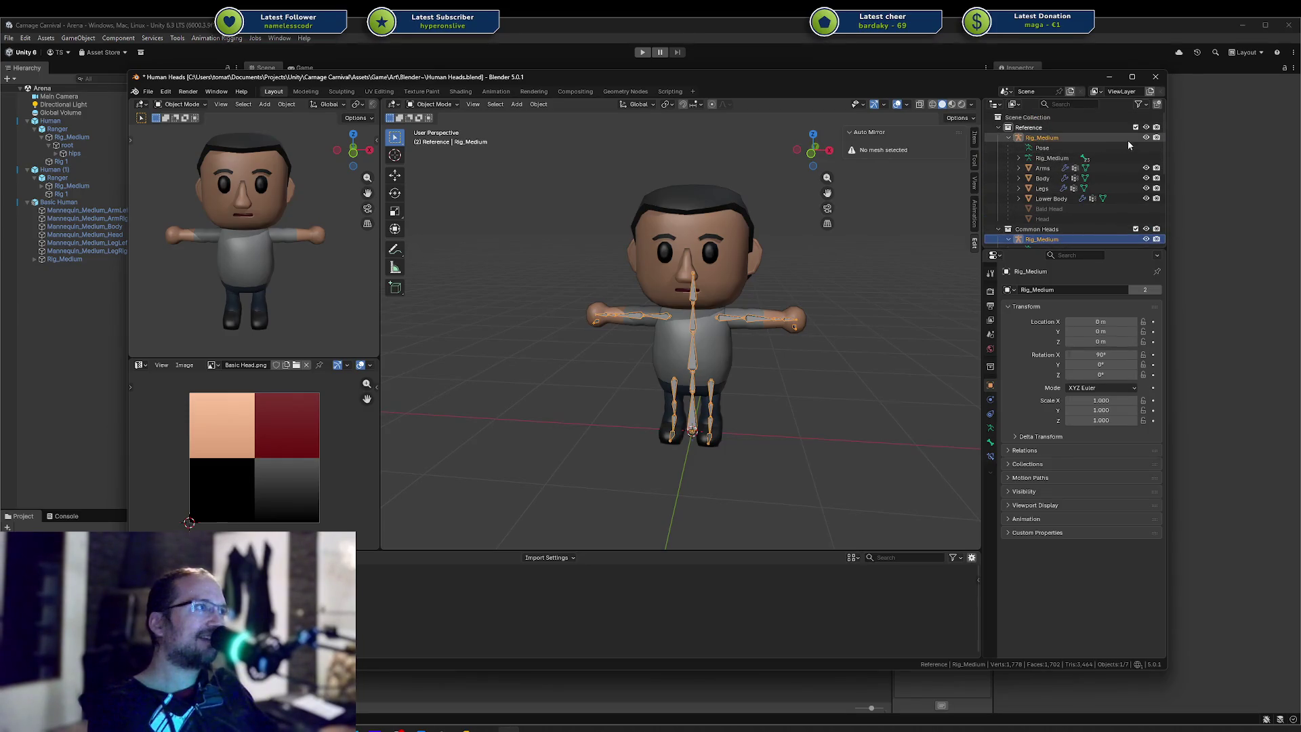
pyautogui.scroll(-1, 1057, 204)
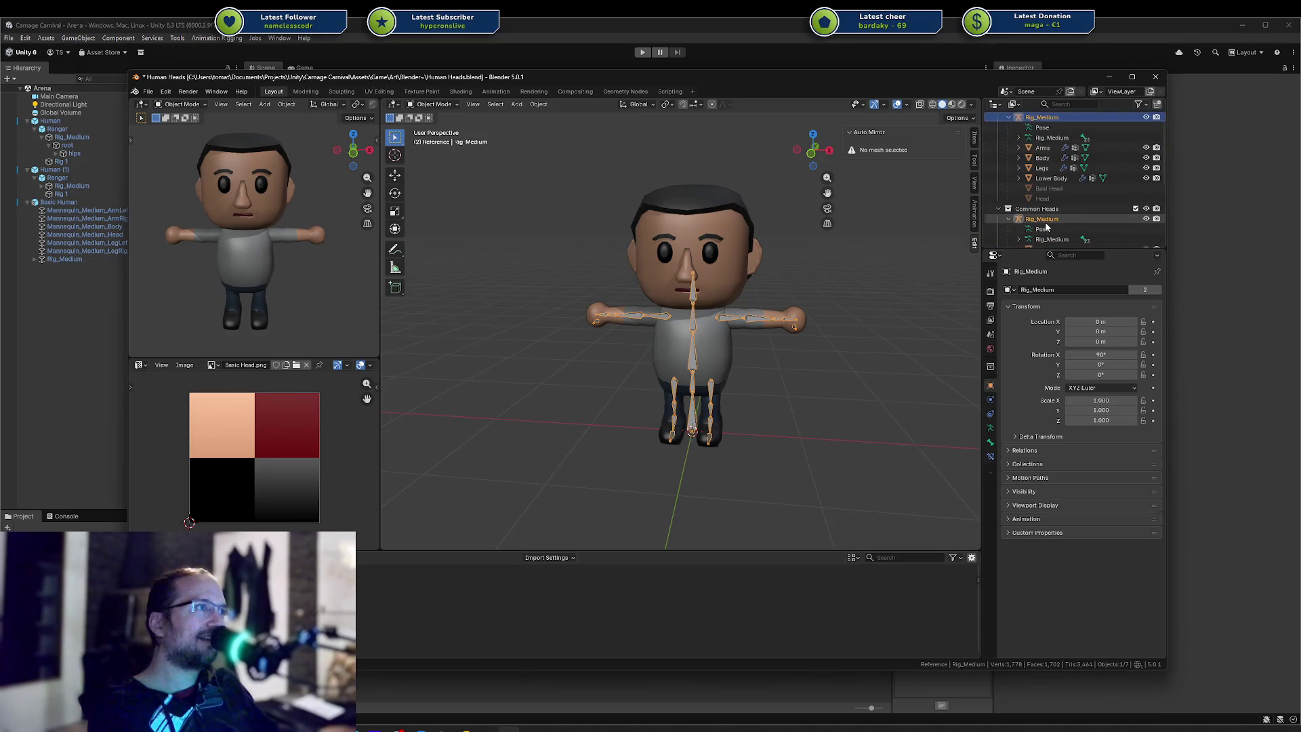
pyautogui.moveTo(1037, 219)
pyautogui.mouseDown()
pyautogui.moveTo(1061, 174)
pyautogui.moveTo(1037, 119)
pyautogui.moveTo(1023, 133)
pyautogui.moveTo(1049, 219)
pyautogui.mouseUp()
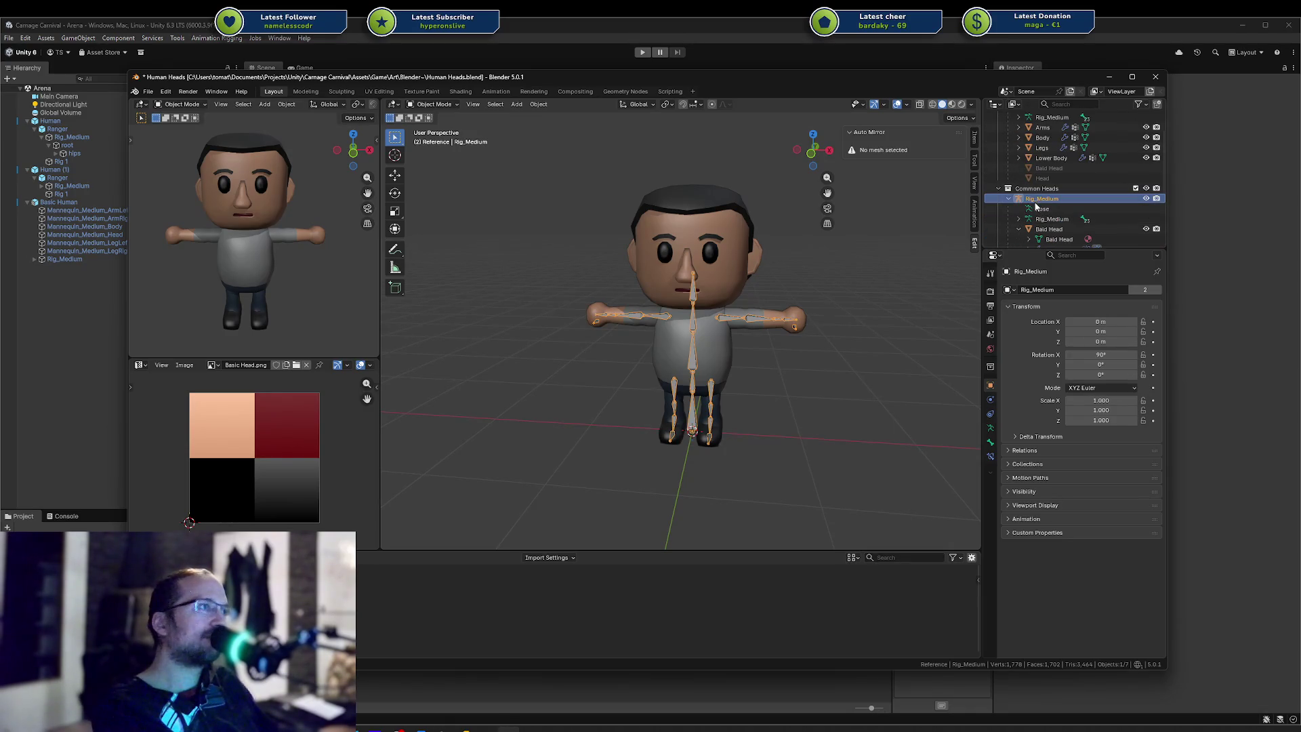
pyautogui.press('Delete')
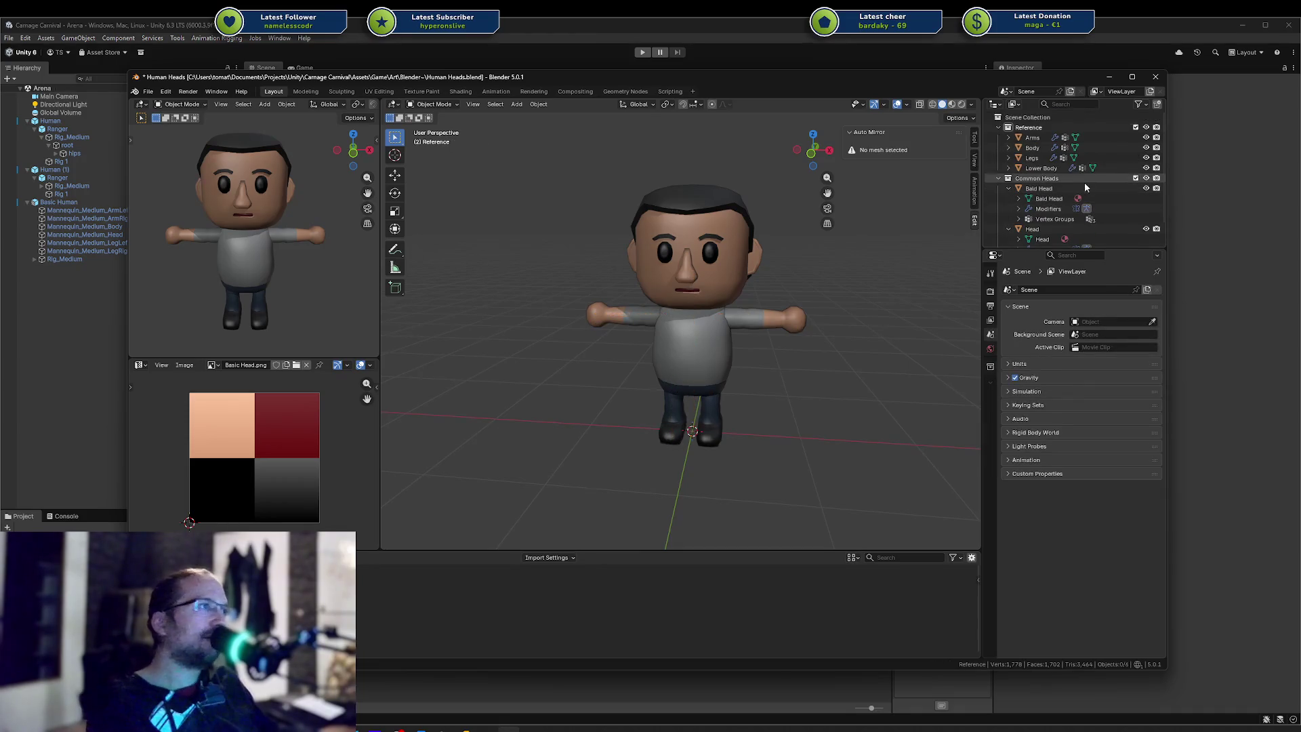
pyautogui.hotkey('ctrl', 'z')
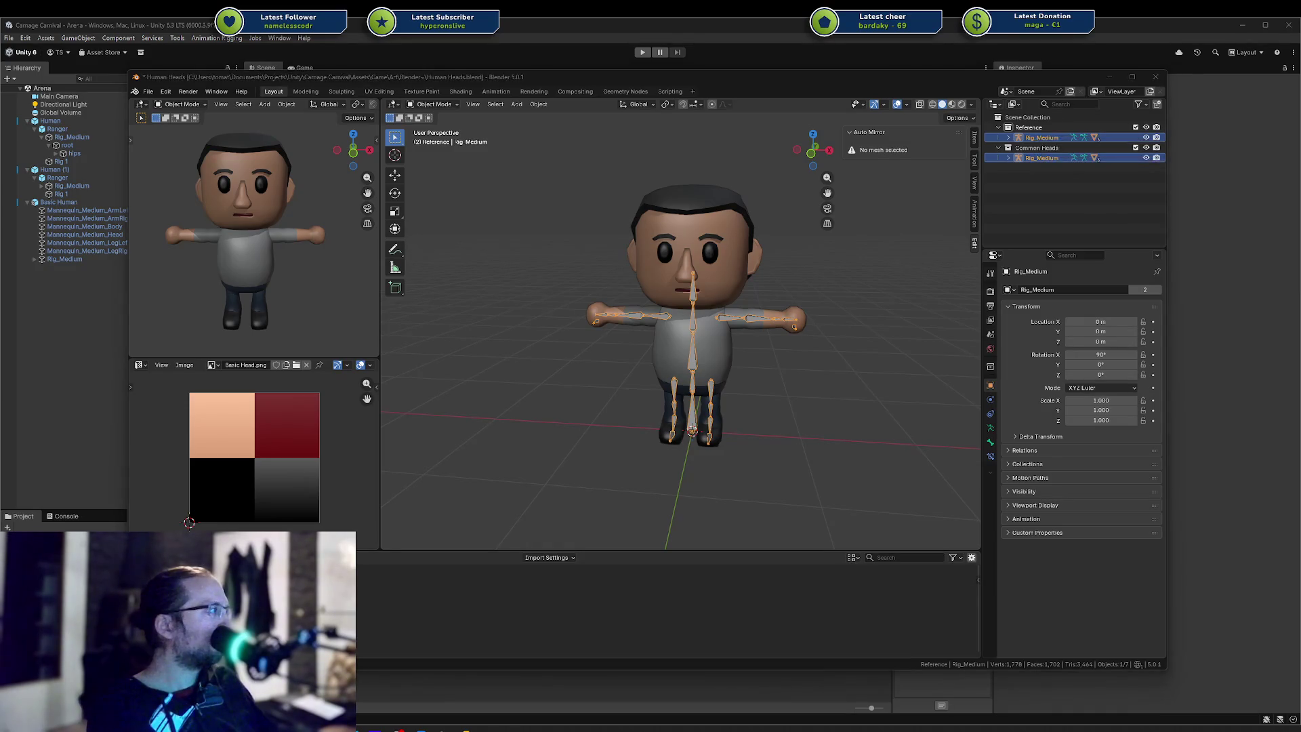
# Move Bald Head into Common Heads, rename its mesh data 'Bald Head', and save
pyautogui.click(1009, 138)
pyautogui.scroll(-3, 1030, 190)
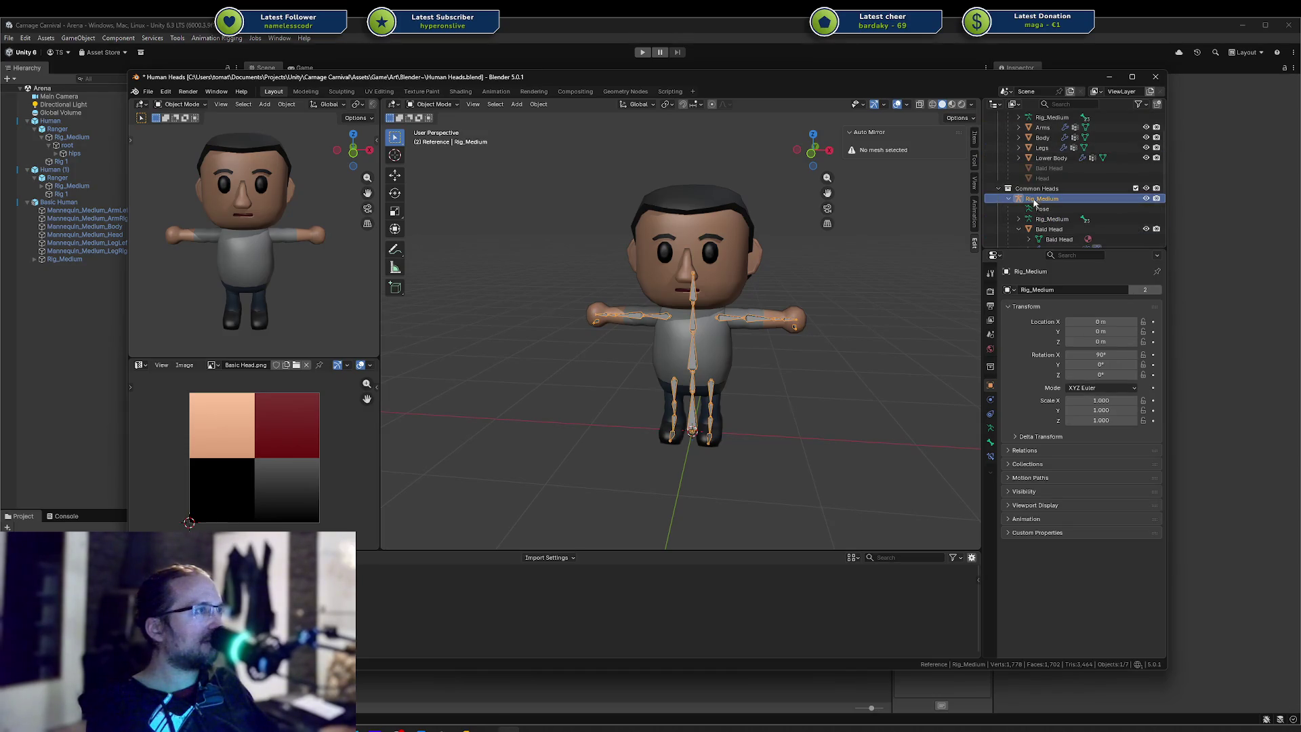
pyautogui.click(1049, 229)
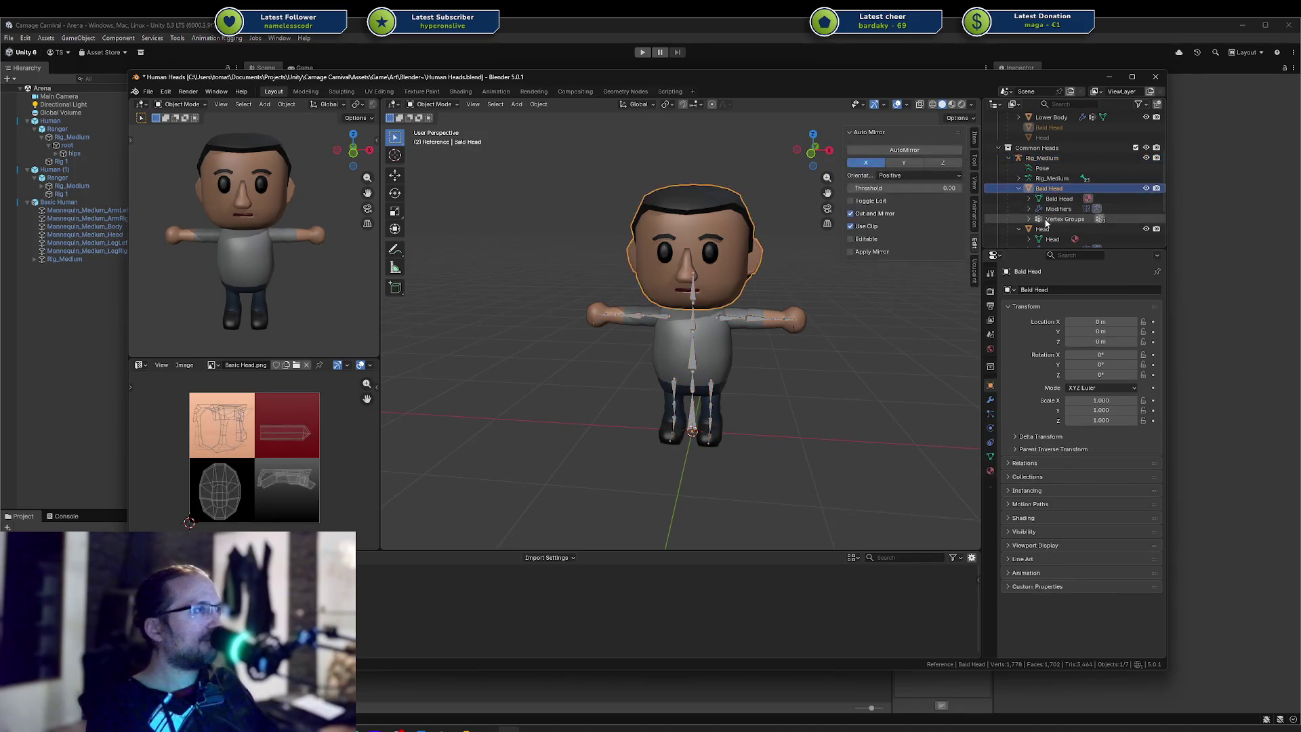
pyautogui.scroll(3, 1047, 210)
pyautogui.moveTo(1050, 203); pyautogui.dragTo(1048, 228)
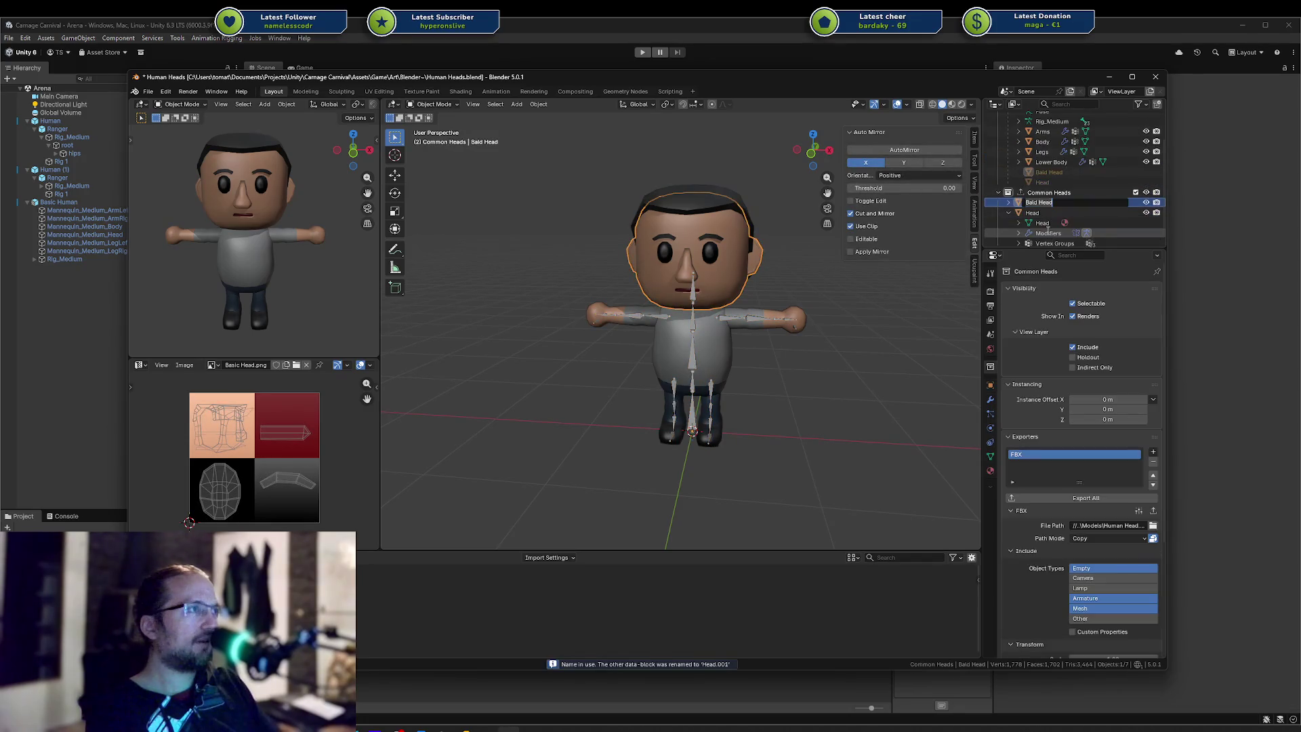
pyautogui.press('Return')
pyautogui.click(1009, 202)
pyautogui.scroll(-1, 1048, 229)
pyautogui.doubleClick(1040, 182)
pyautogui.write('Bald Head')
pyautogui.press('Return')
pyautogui.hotkey('ctrl', 's')
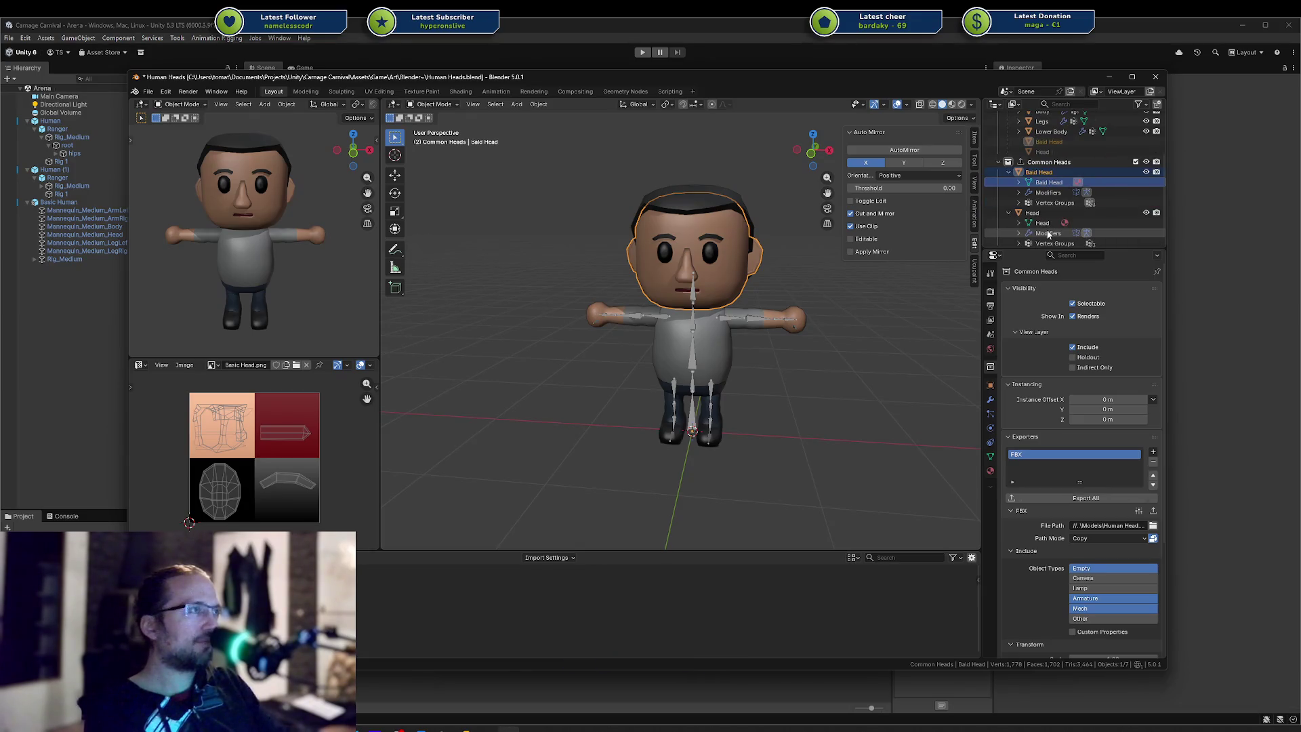
# Move Rig_Medium into Common Heads and collapse the Bald Head and Head entries
pyautogui.click(854, 284)
pyautogui.scroll(3, 1044, 149)
pyautogui.moveTo(1041, 131); pyautogui.dragTo(1038, 226)
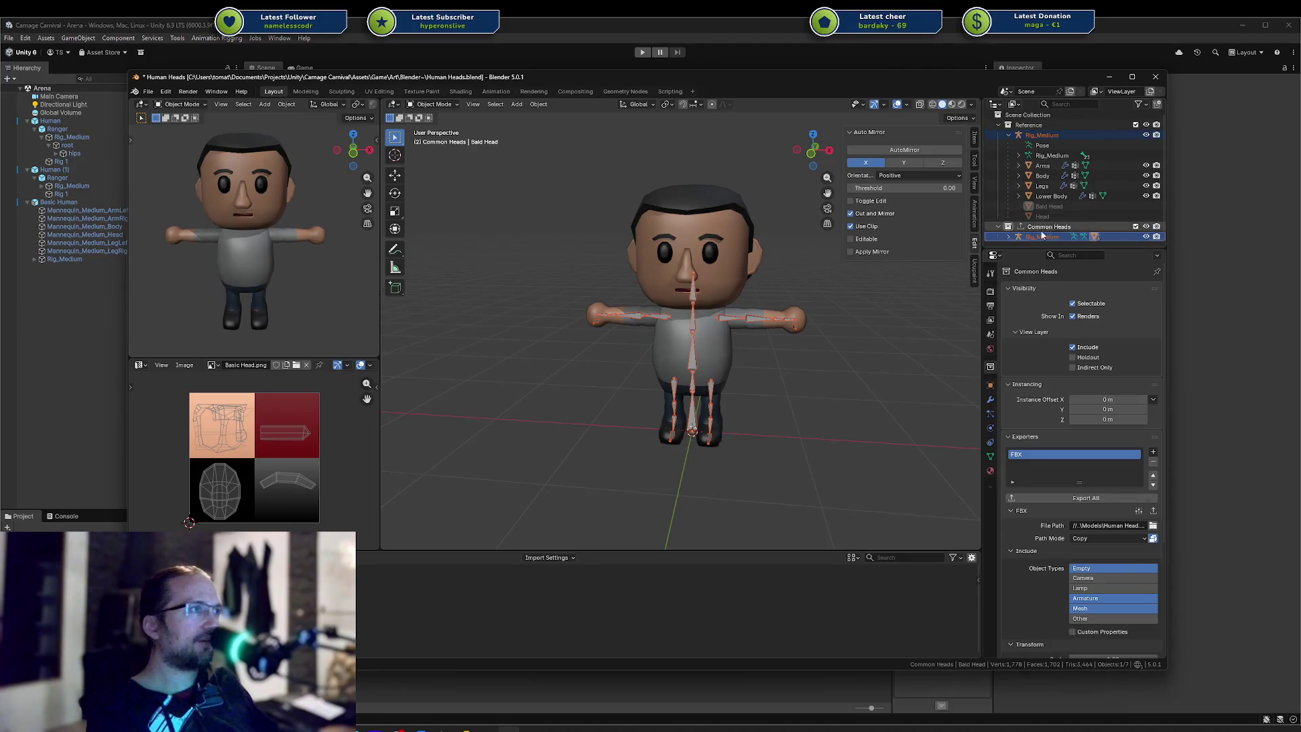
pyautogui.click(1010, 235)
pyautogui.scroll(-5, 1037, 204)
pyautogui.click(1028, 167)
pyautogui.click(1020, 175)
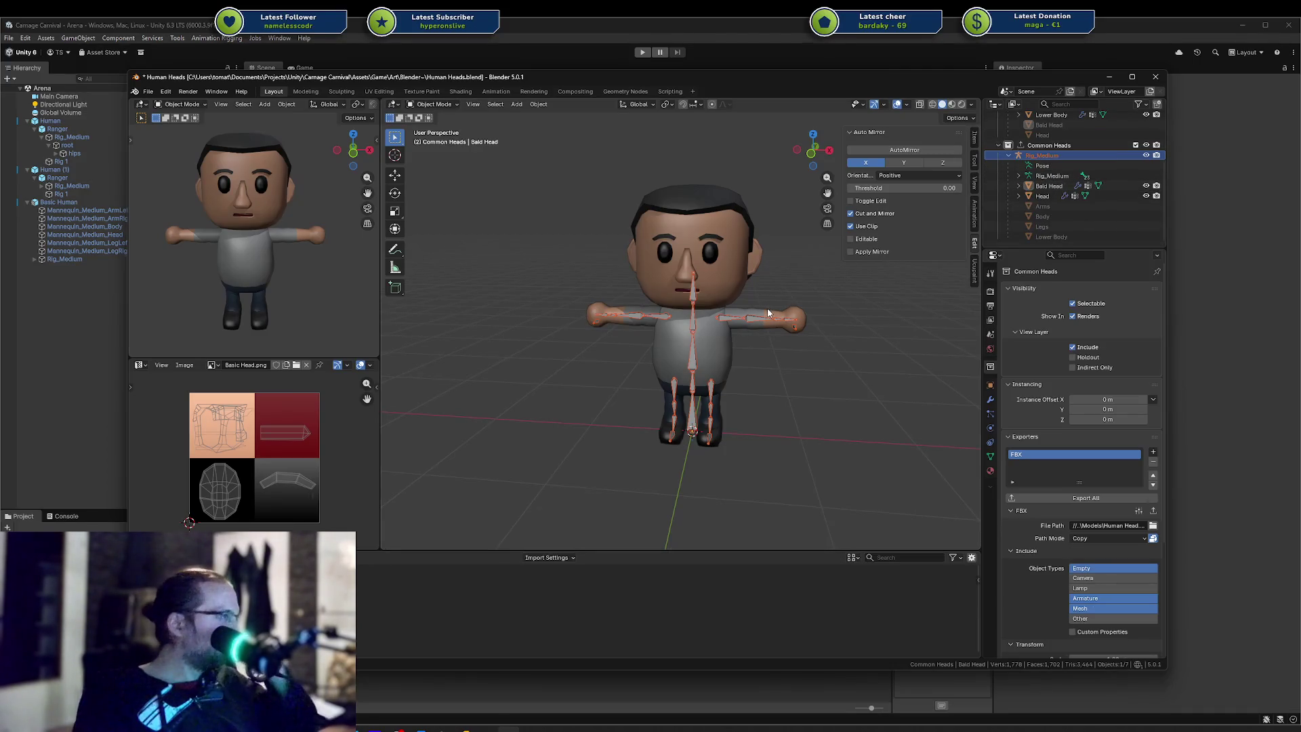
# Put Rig_Medium in the Reference collection and also link it into Common Heads
pyautogui.click(1031, 156)
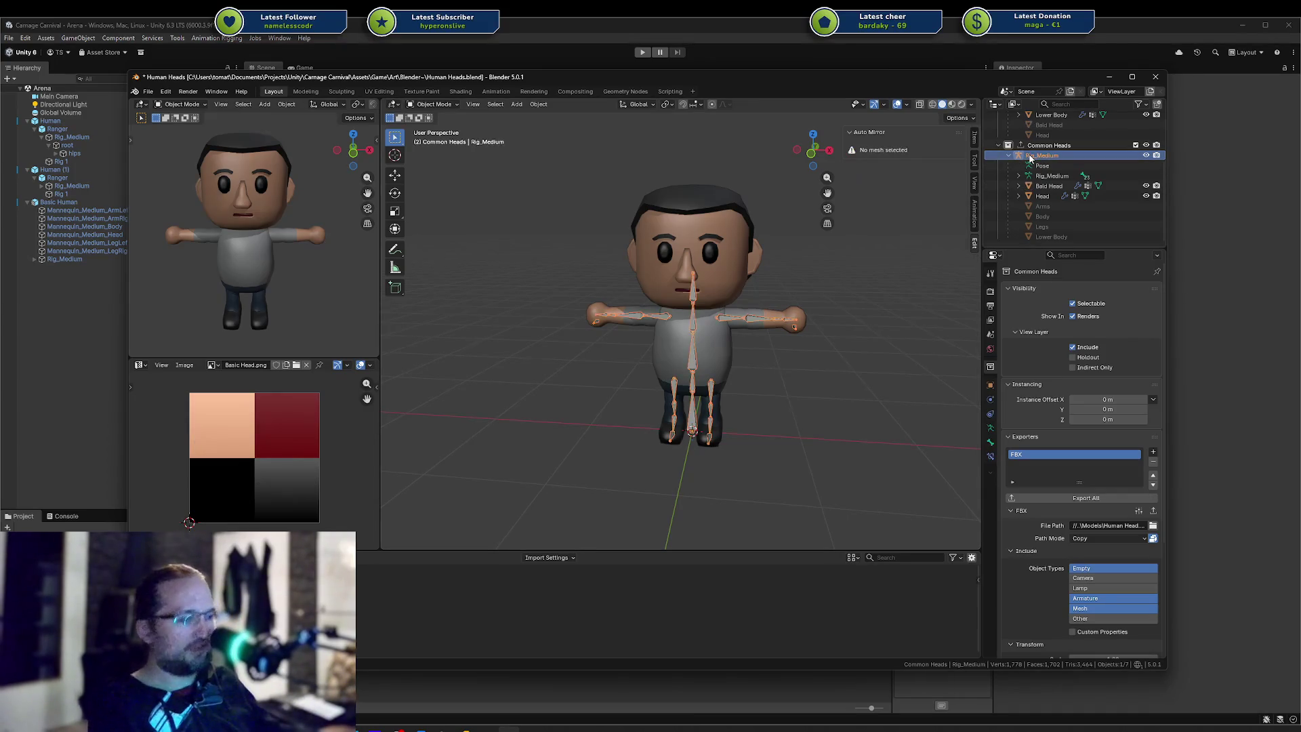
pyautogui.press('m')
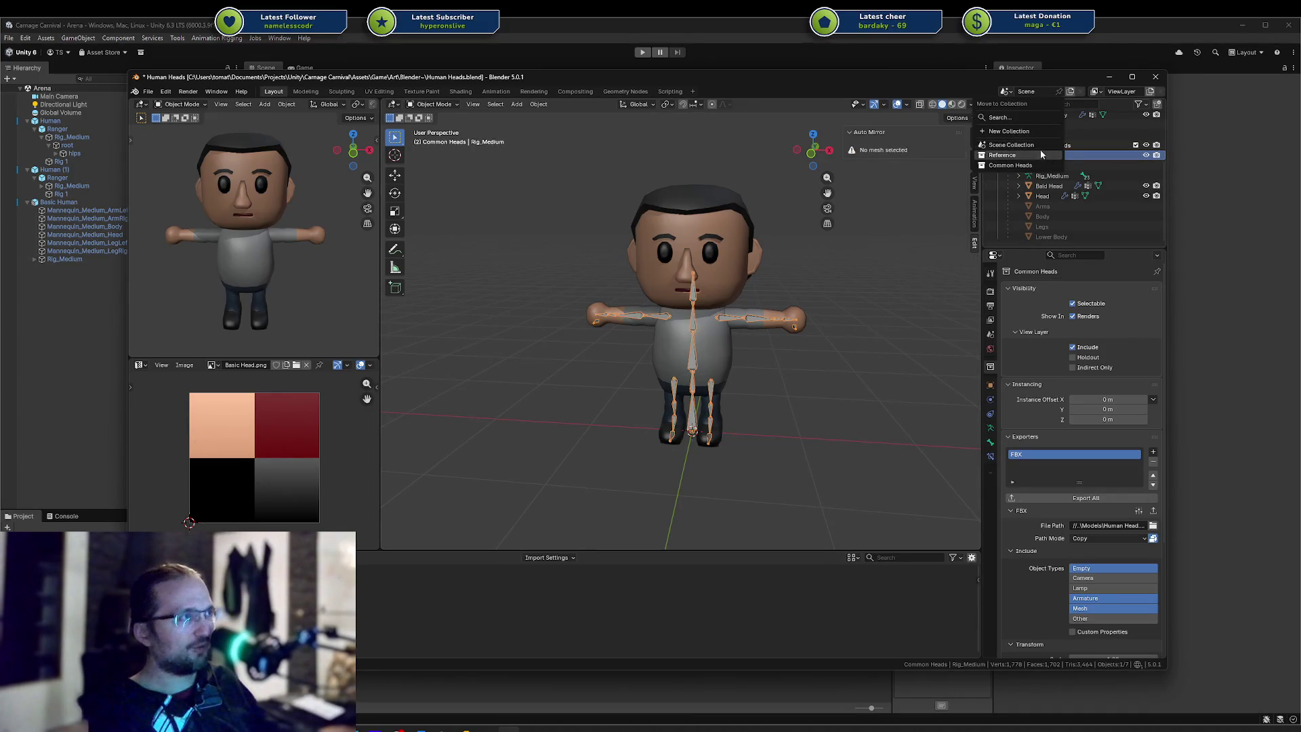
pyautogui.click(1057, 170)
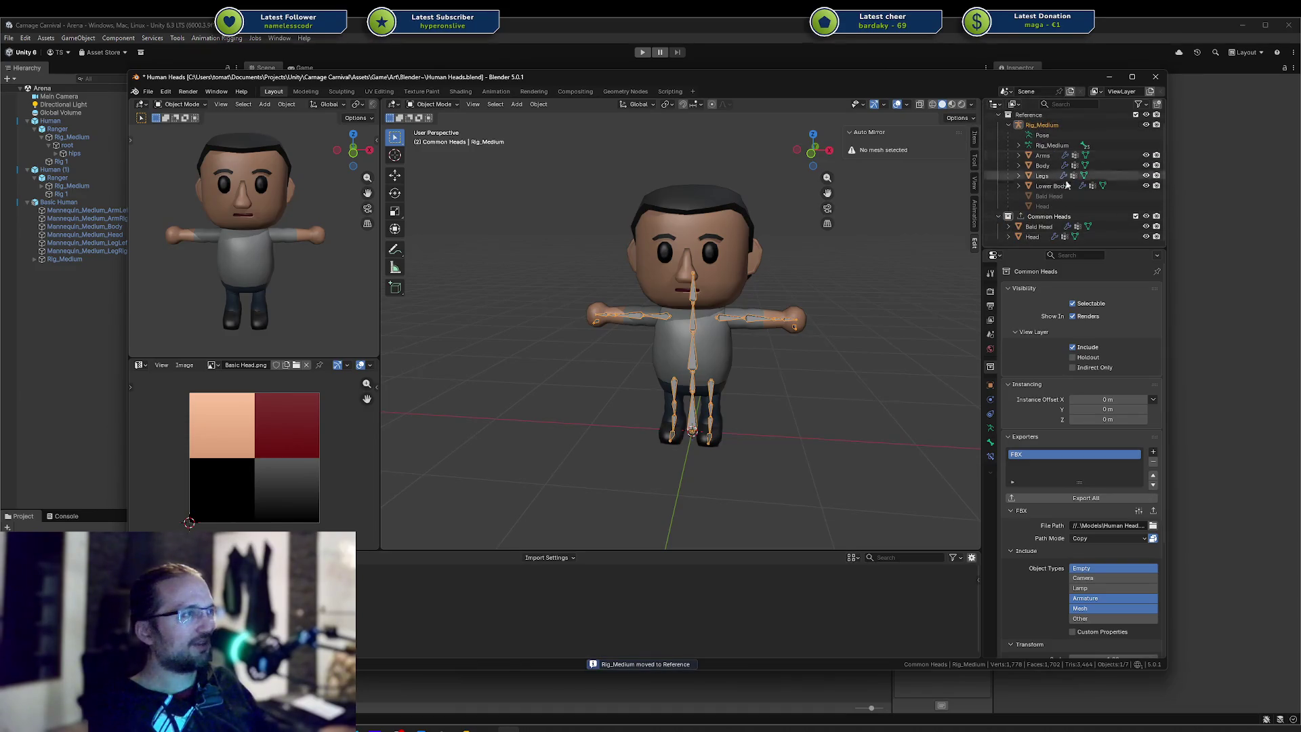
pyautogui.moveTo(1040, 125); pyautogui.dragTo(1029, 217)
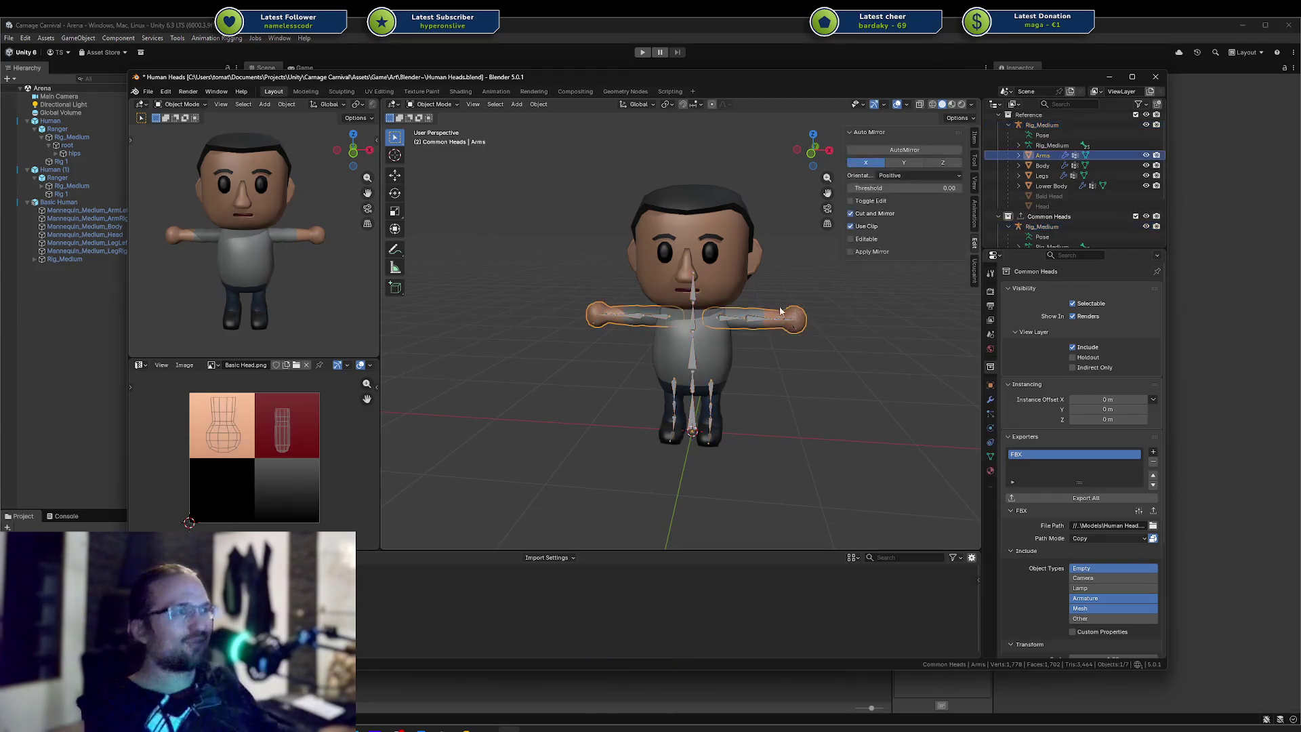
# Save, export the Common Heads collection to FBX with Export All, and switch to Unity
pyautogui.click(708, 266)
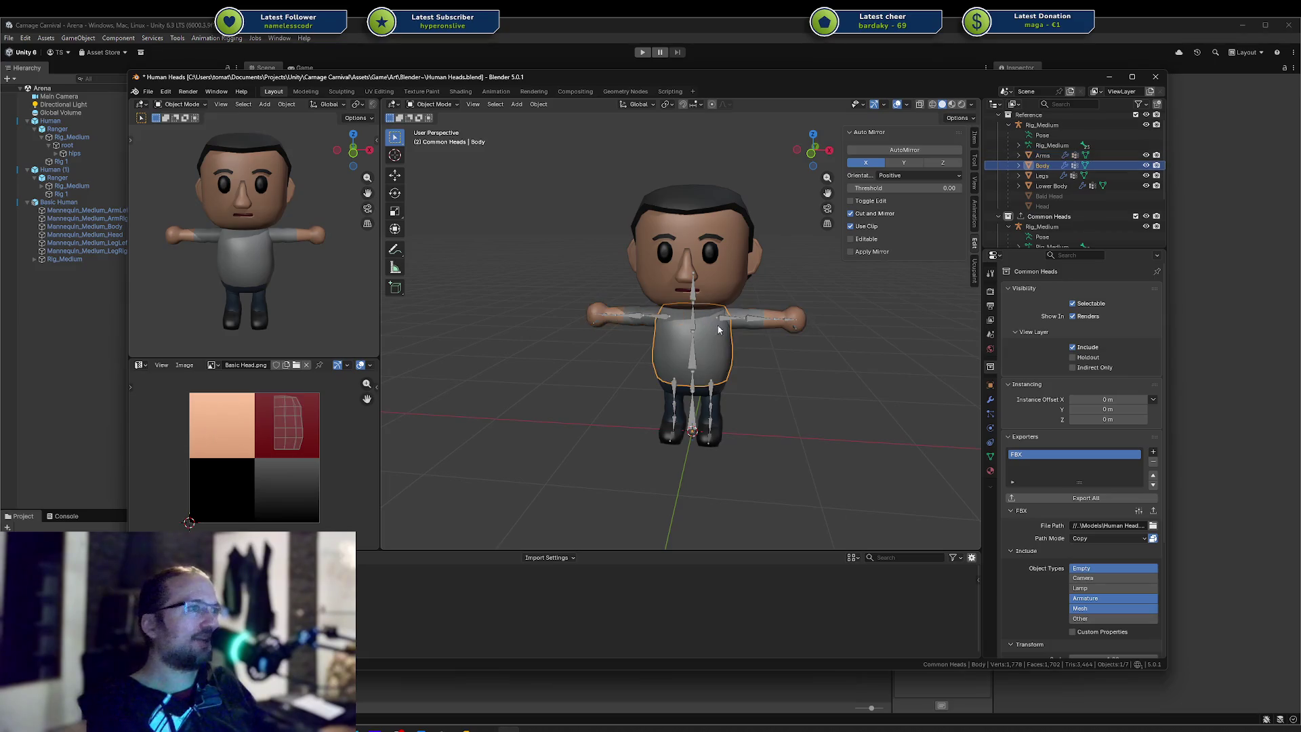
pyautogui.click(780, 307)
pyautogui.scroll(-3, 1041, 194)
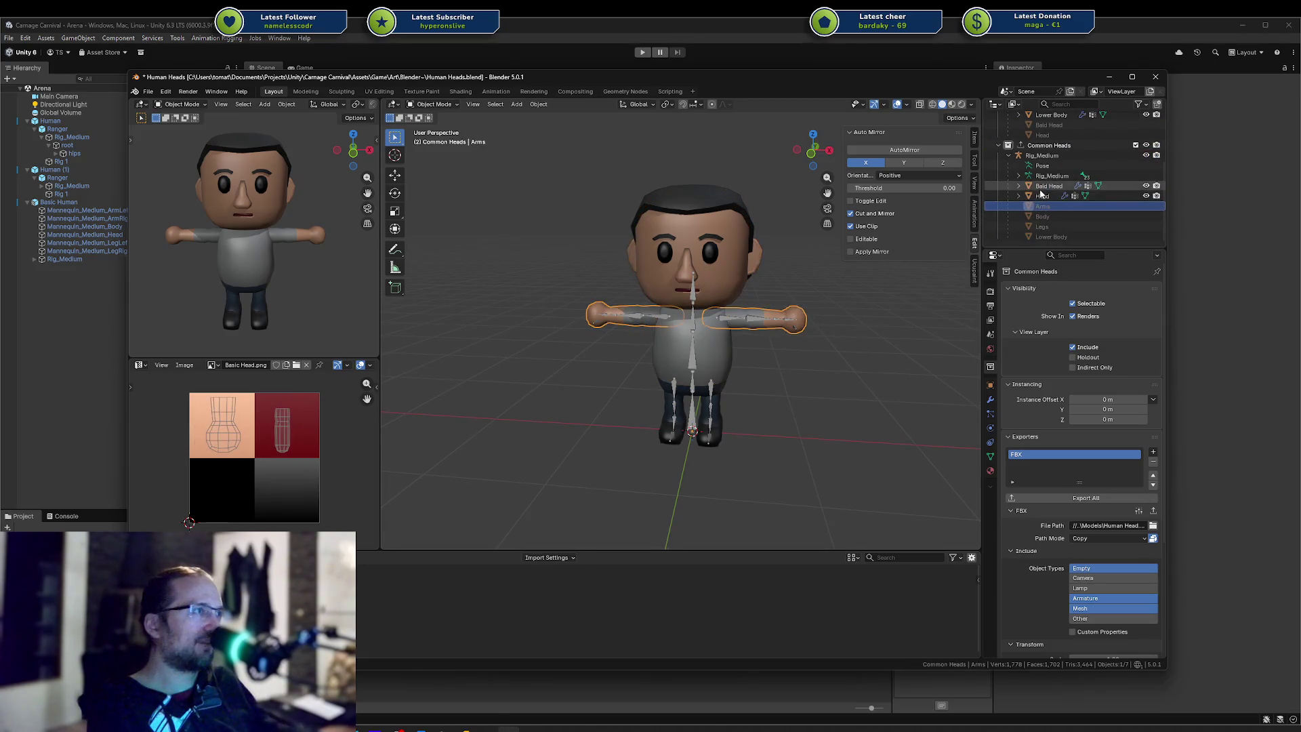
pyautogui.click(1044, 196)
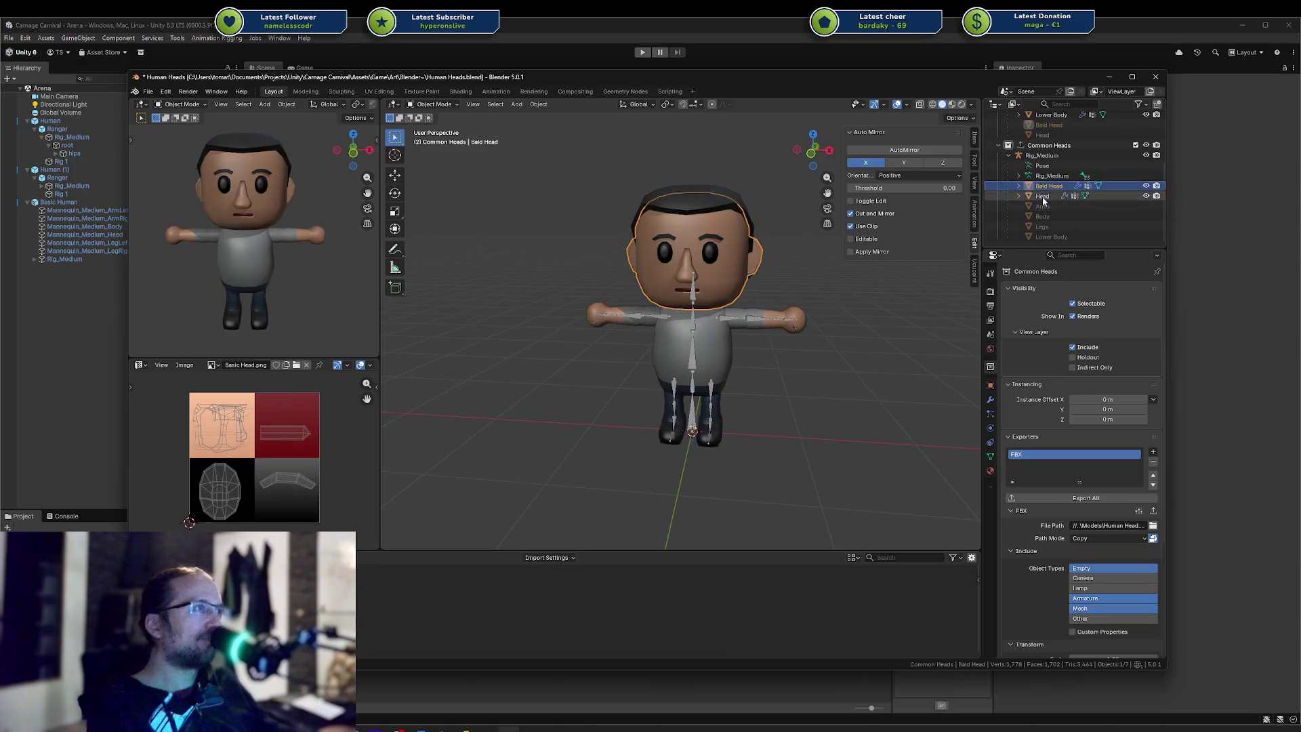
pyautogui.hotkey('ctrl', 's')
pyautogui.click(1050, 146)
pyautogui.click(1087, 498)
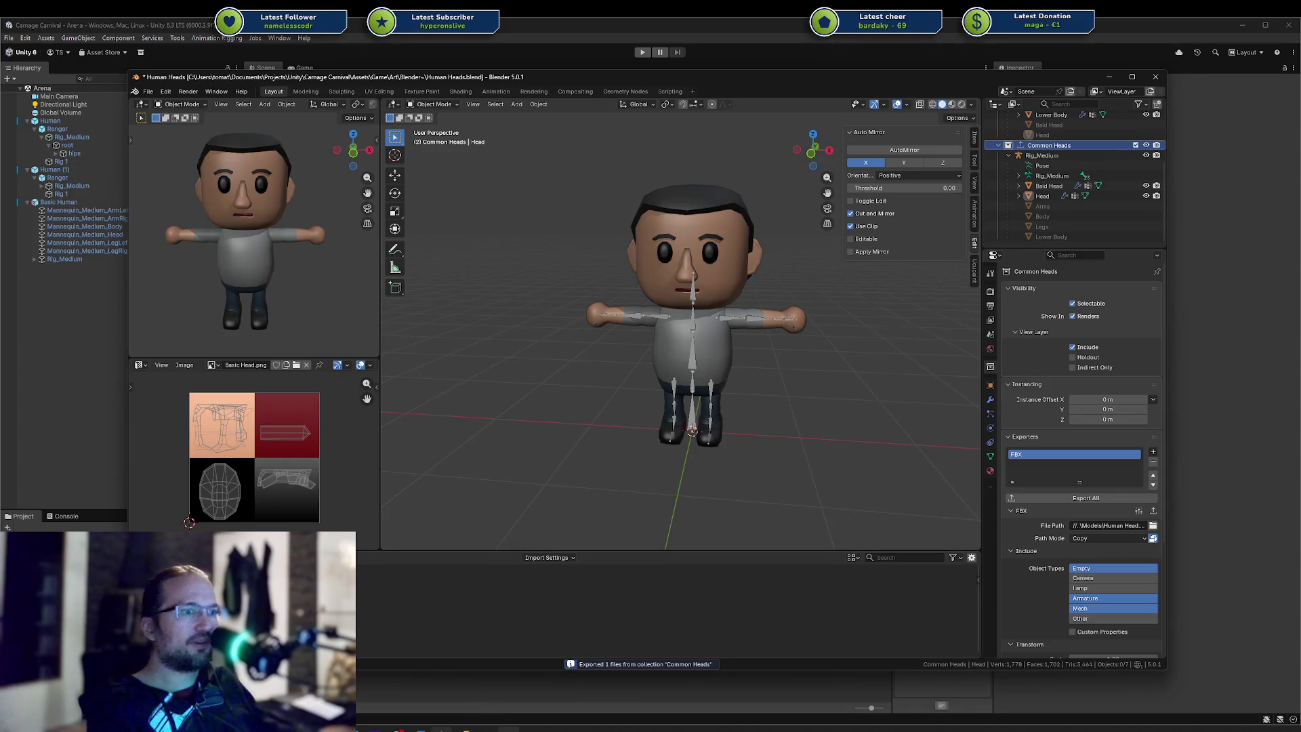
pyautogui.hotkey('alt', 'Tab')
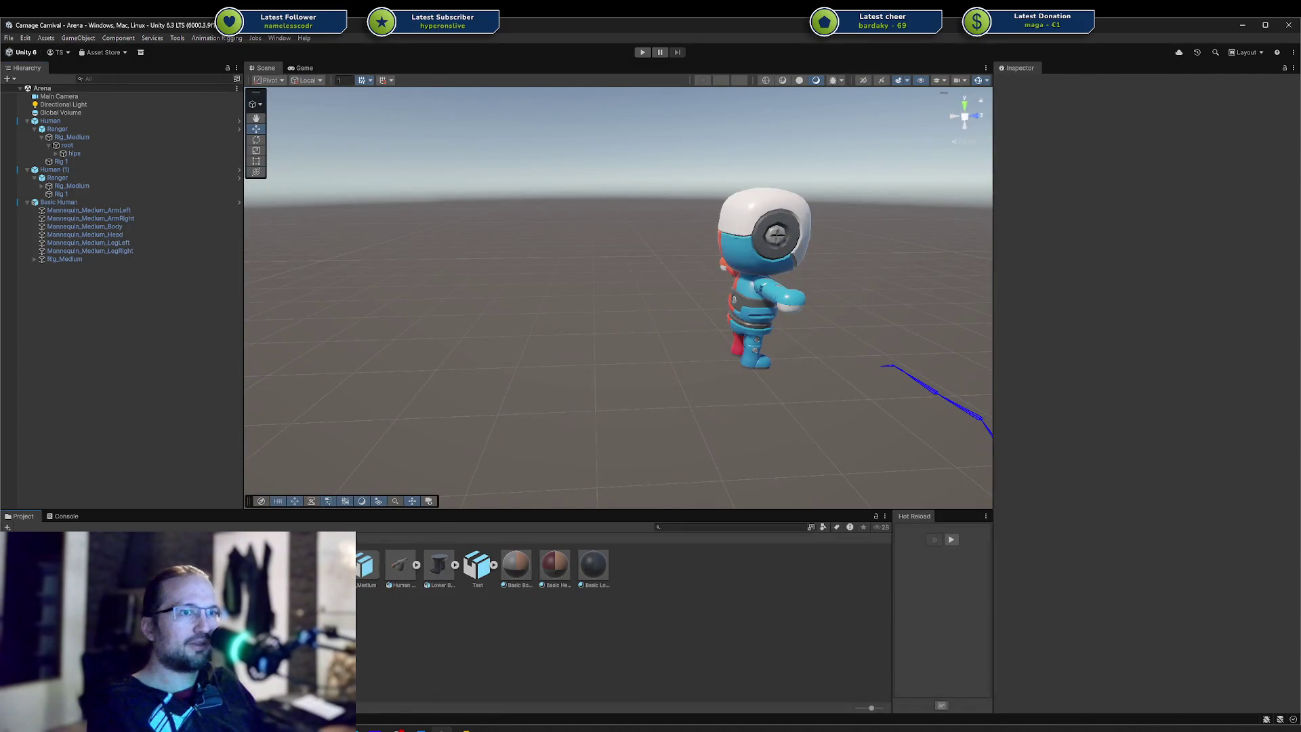
# Place the Human Head model in the scene and test-move Bald Head, then undo the move
pyautogui.moveTo(176, 509); pyautogui.dragTo(83, 336)
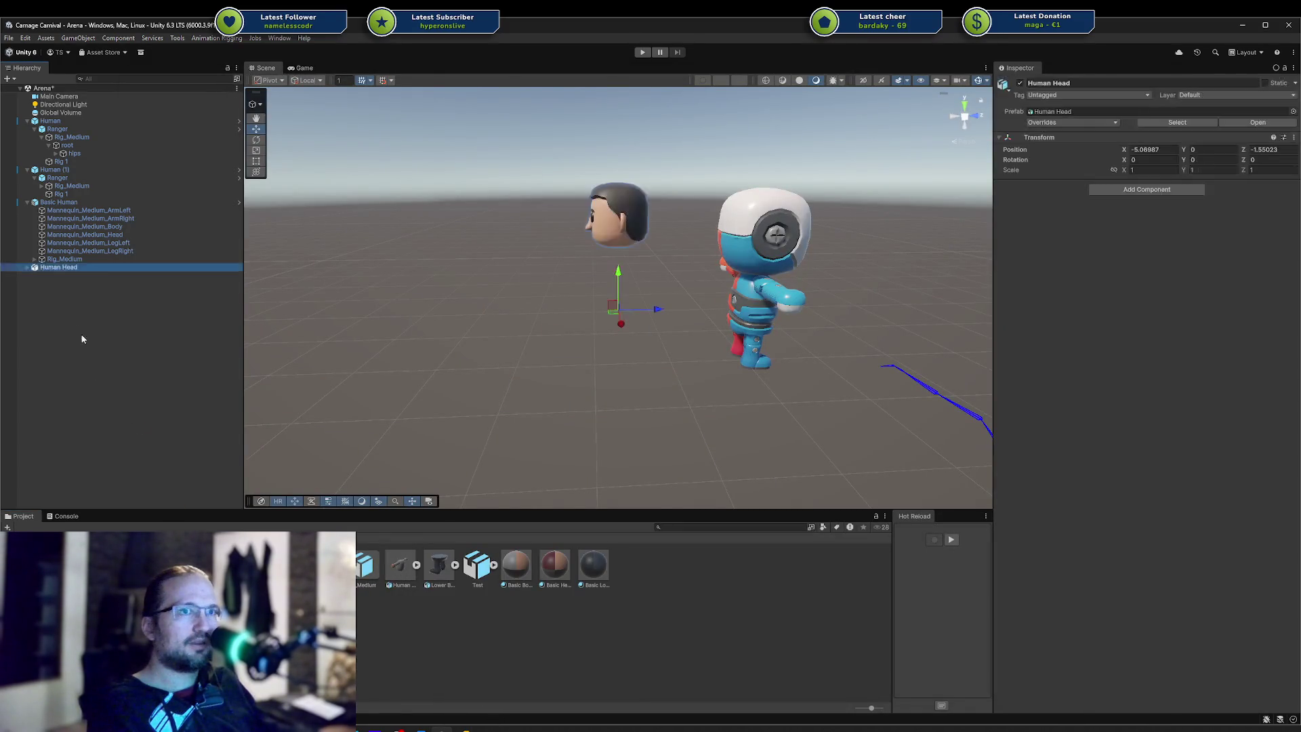
pyautogui.click(27, 269)
pyautogui.click(70, 276)
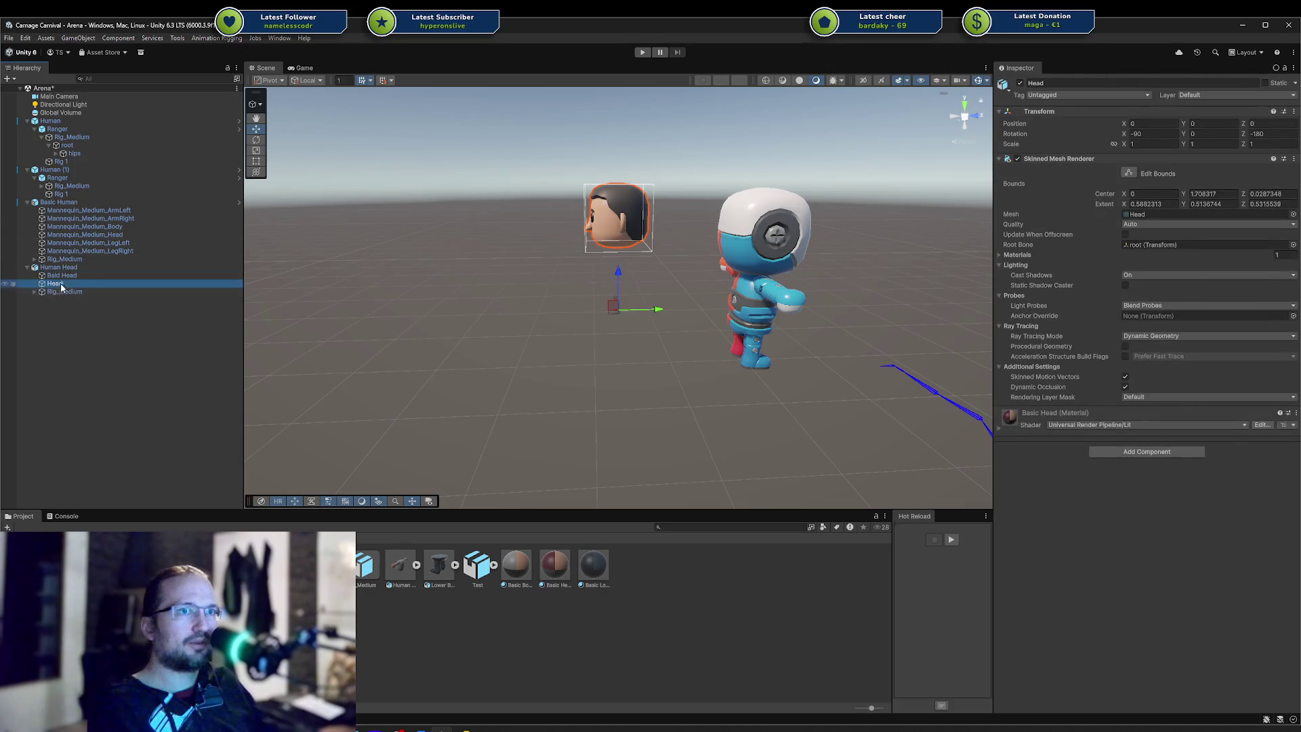
pyautogui.moveTo(614, 300); pyautogui.dragTo(623, 350)
pyautogui.keyDown('alt'); pyautogui.moveTo(543, 291); pyautogui.dragTo(493, 276); pyautogui.keyUp('alt')
pyautogui.hotkey('ctrl', 'z')
# Toggle the Bald Head and Head parts active and inactive to compare the variants
pyautogui.hotkey('alt', 'shift', 'a')
pyautogui.keyDown('ctrl'); pyautogui.click(61, 280); pyautogui.keyUp('ctrl')
pyautogui.hotkey('alt', 'shift', 'a')
pyautogui.click(77, 277)
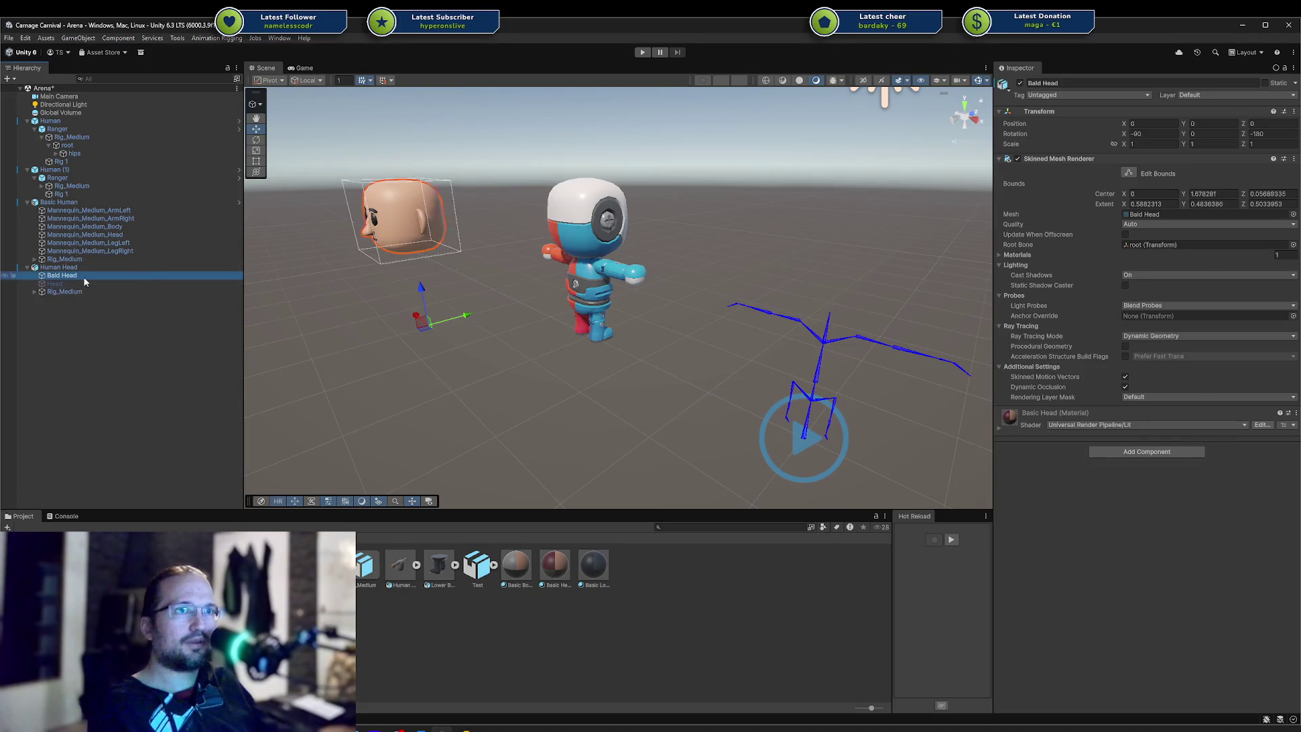
pyautogui.press('f')
pyautogui.hotkey('alt', 'shift', 'a')
pyautogui.click(82, 282)
pyautogui.hotkey('alt', 'shift', 'a')
pyautogui.hotkey('alt', 'shift', 'a')
# Delete Human Head from the scene and bring Blender back to the front
pyautogui.click(75, 267)
pyautogui.press('Delete')
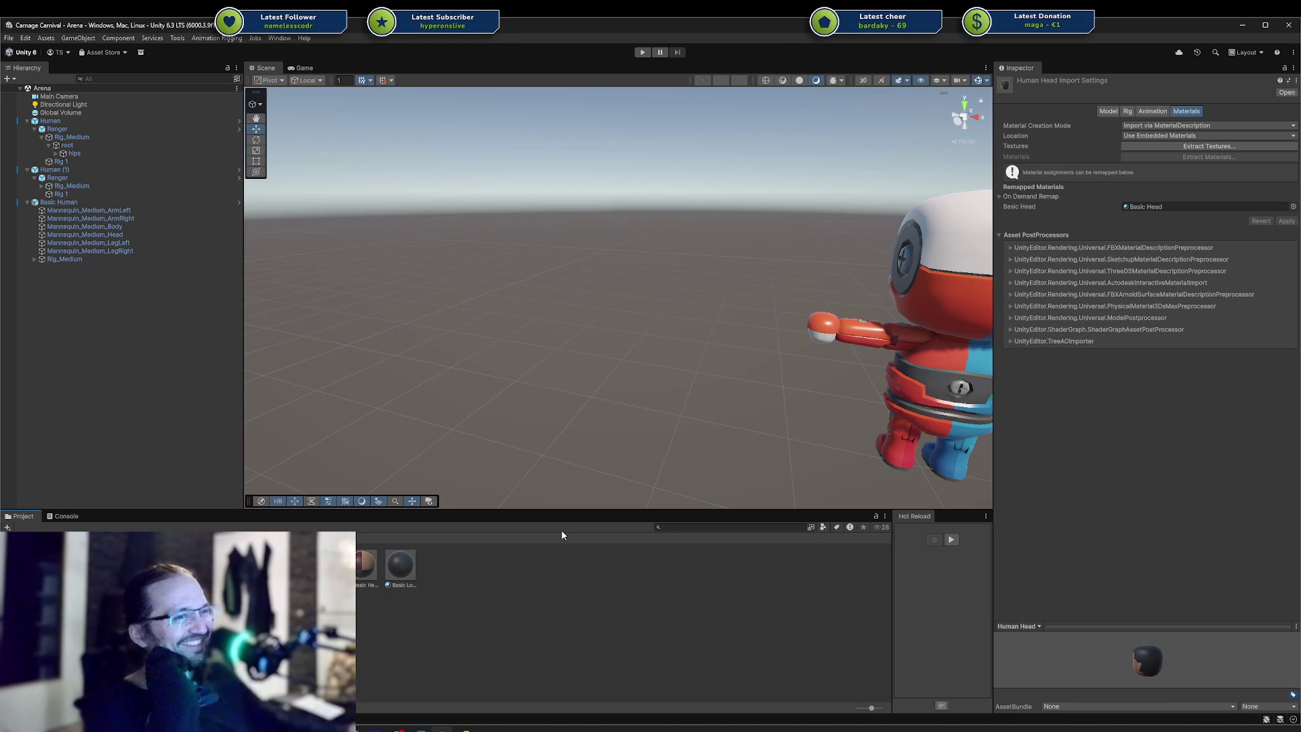
pyautogui.click(508, 729)
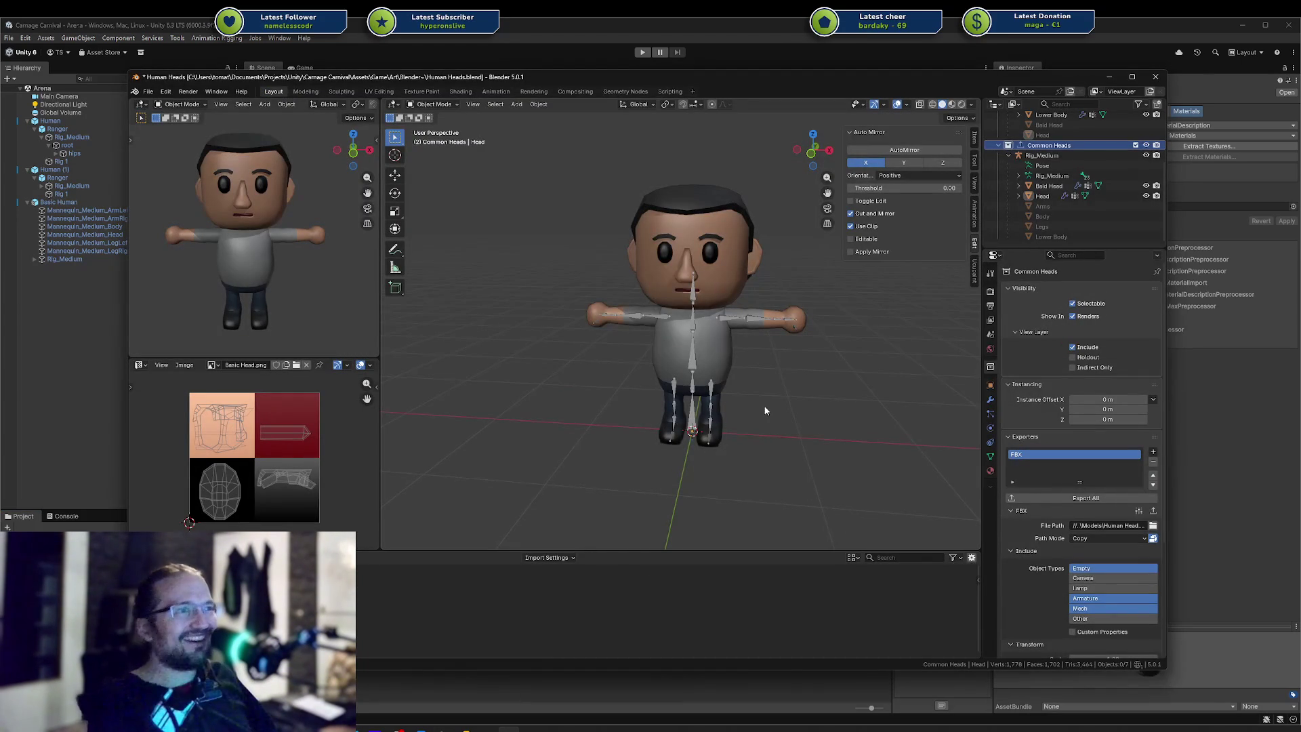
# Zoom in on the eyebrow above the eye and back out, then select Bald Head
pyautogui.scroll(10, 713, 234)
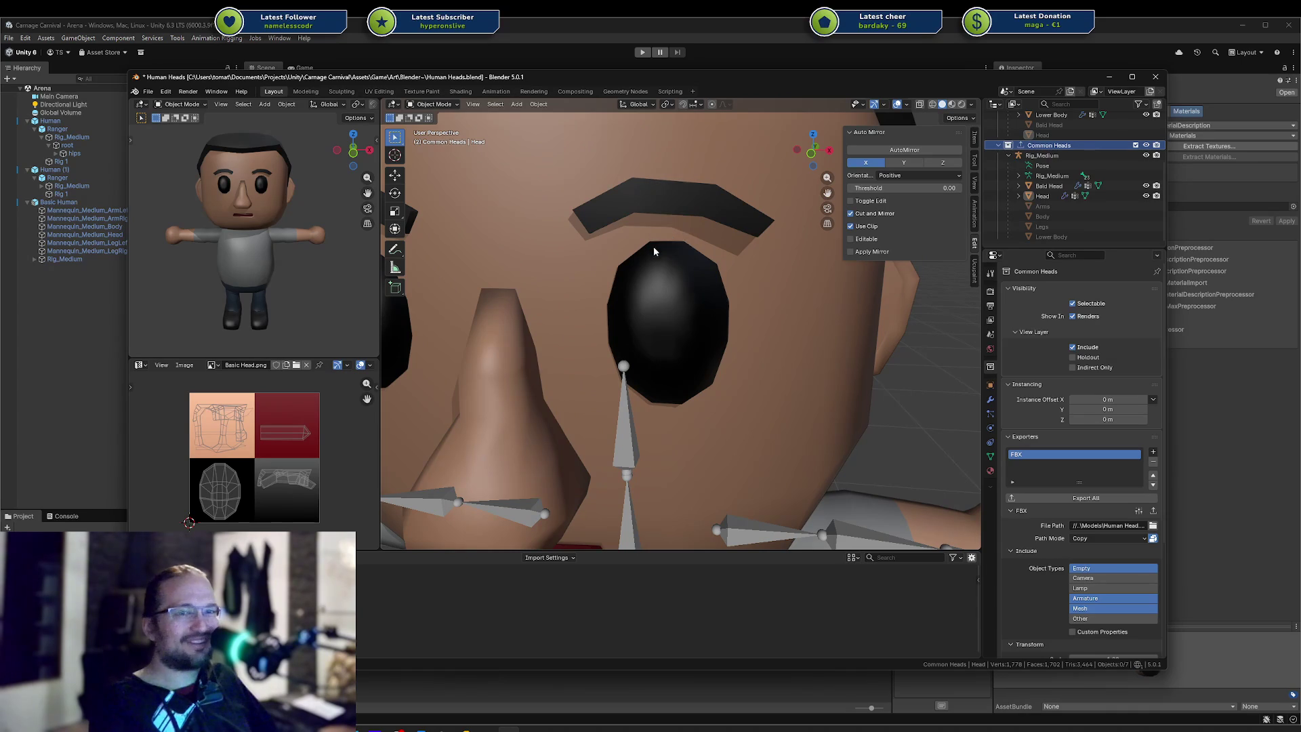
pyautogui.scroll(-10, 674, 275)
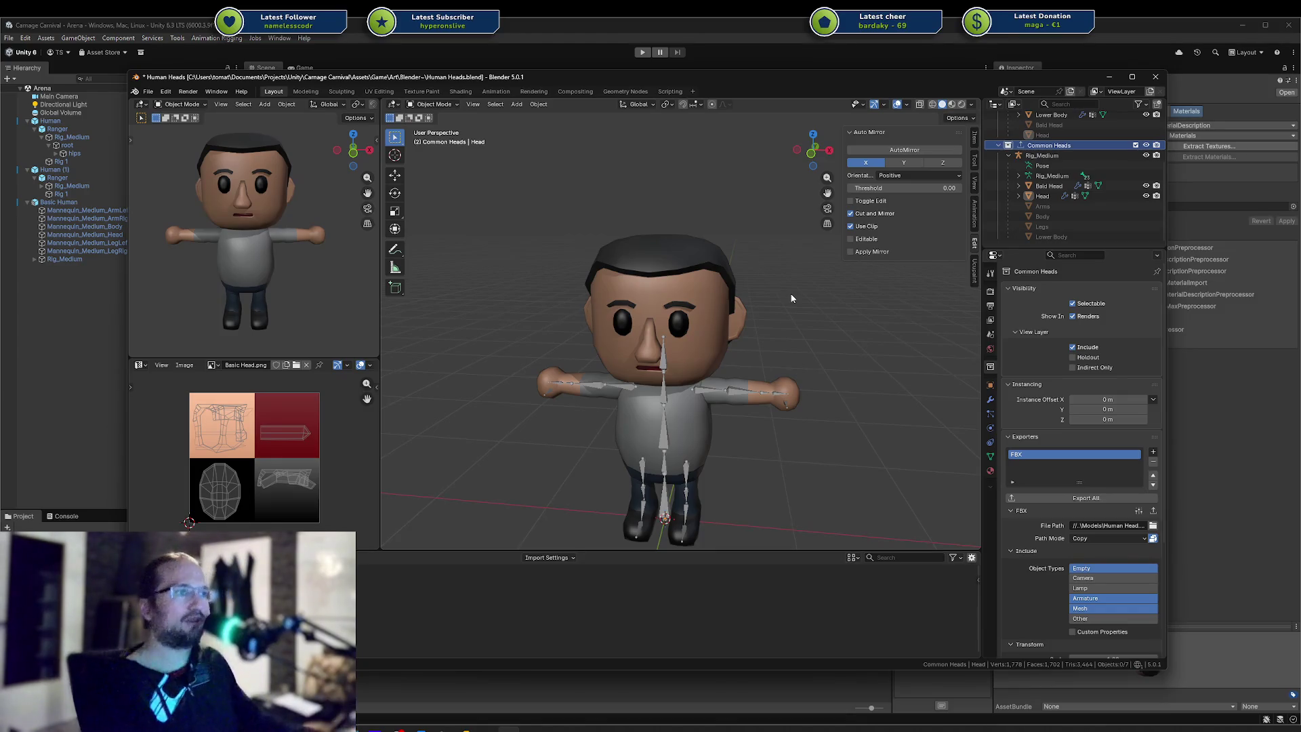
pyautogui.scroll(5, 743, 314)
pyautogui.click(697, 282)
# In Bald Head's Edit Mode, try a loop cut and vertex delete on the eyebrow, then undo
pyautogui.press('Tab')
pyautogui.scroll(3, 685, 282)
pyautogui.scroll(-2, 683, 235)
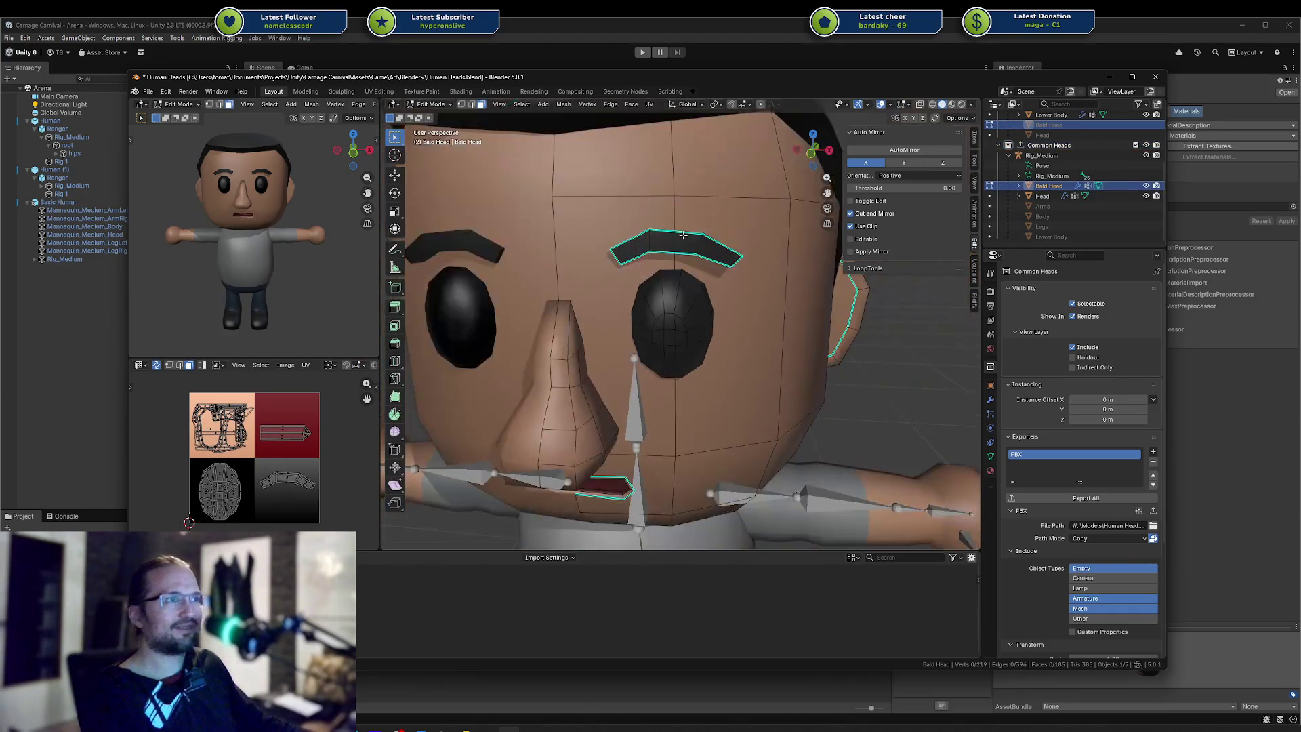
pyautogui.rightClick(680, 232)
pyautogui.press('Escape')
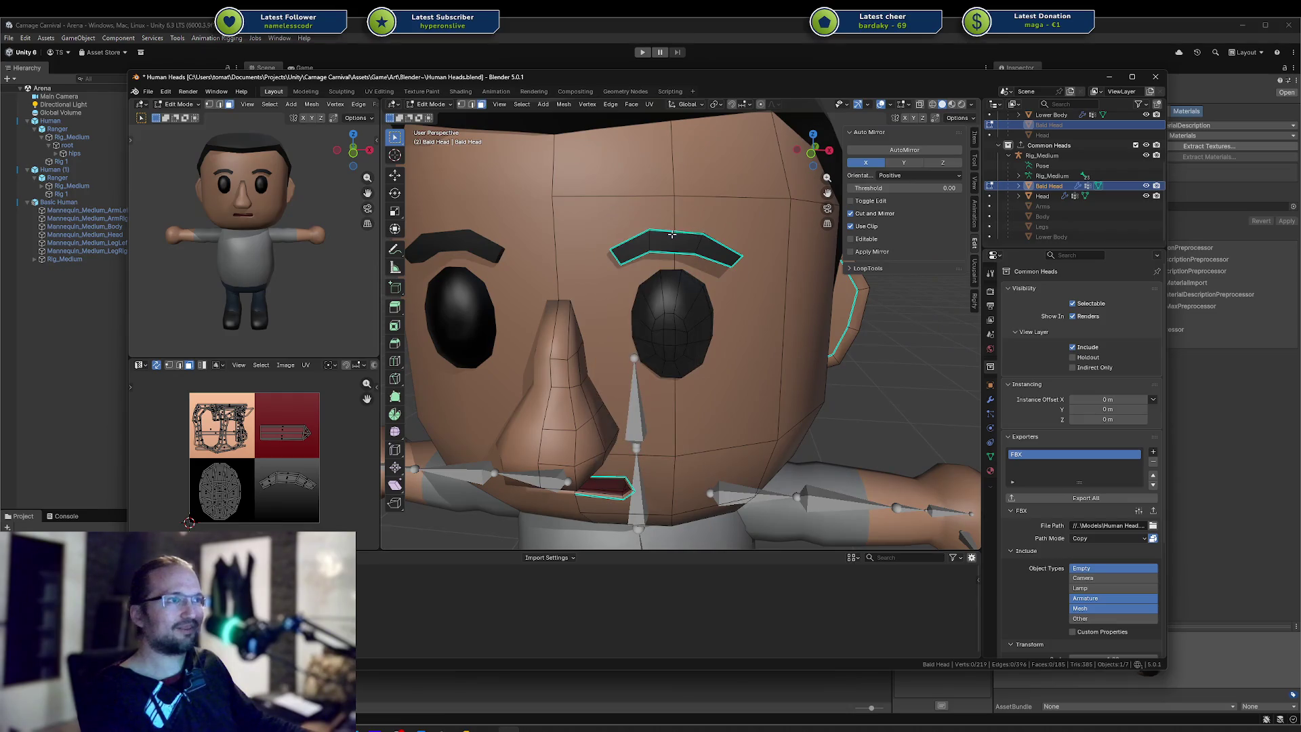
pyautogui.hotkey('ctrl', 'r')
pyautogui.click(677, 232)
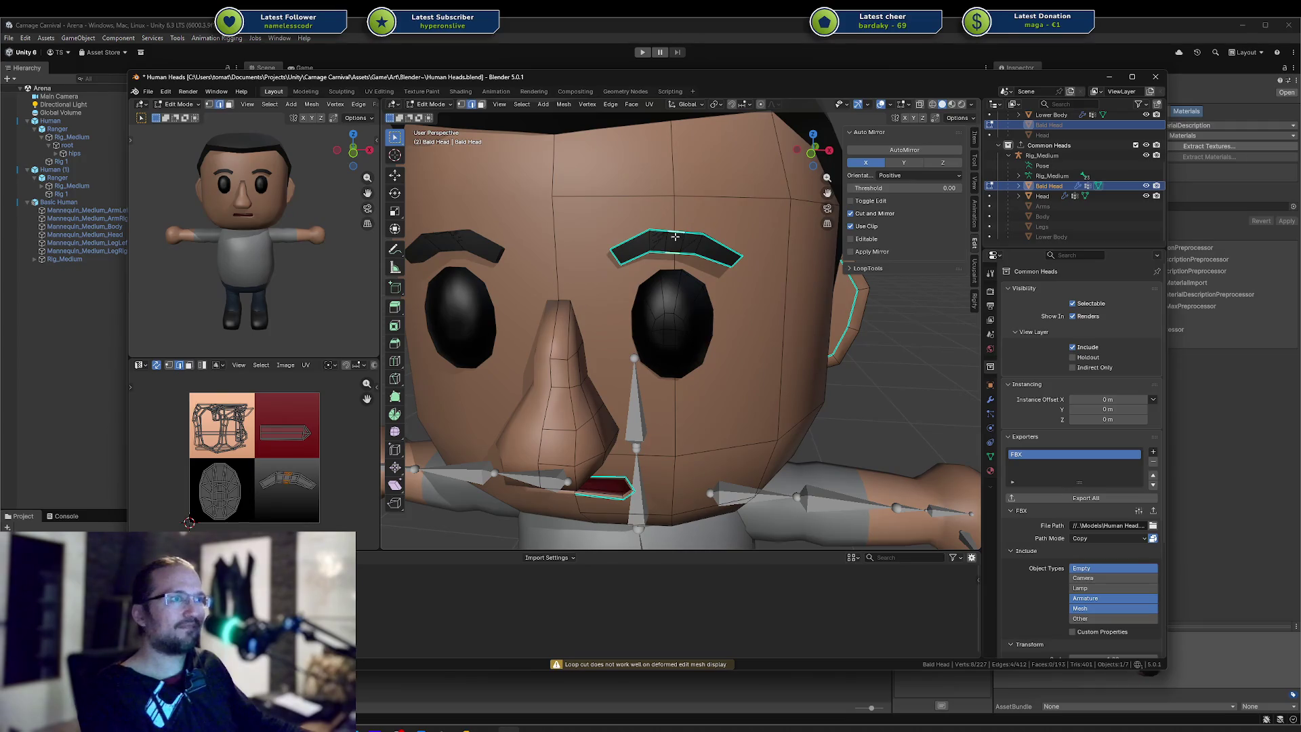
pyautogui.rightClick(683, 245)
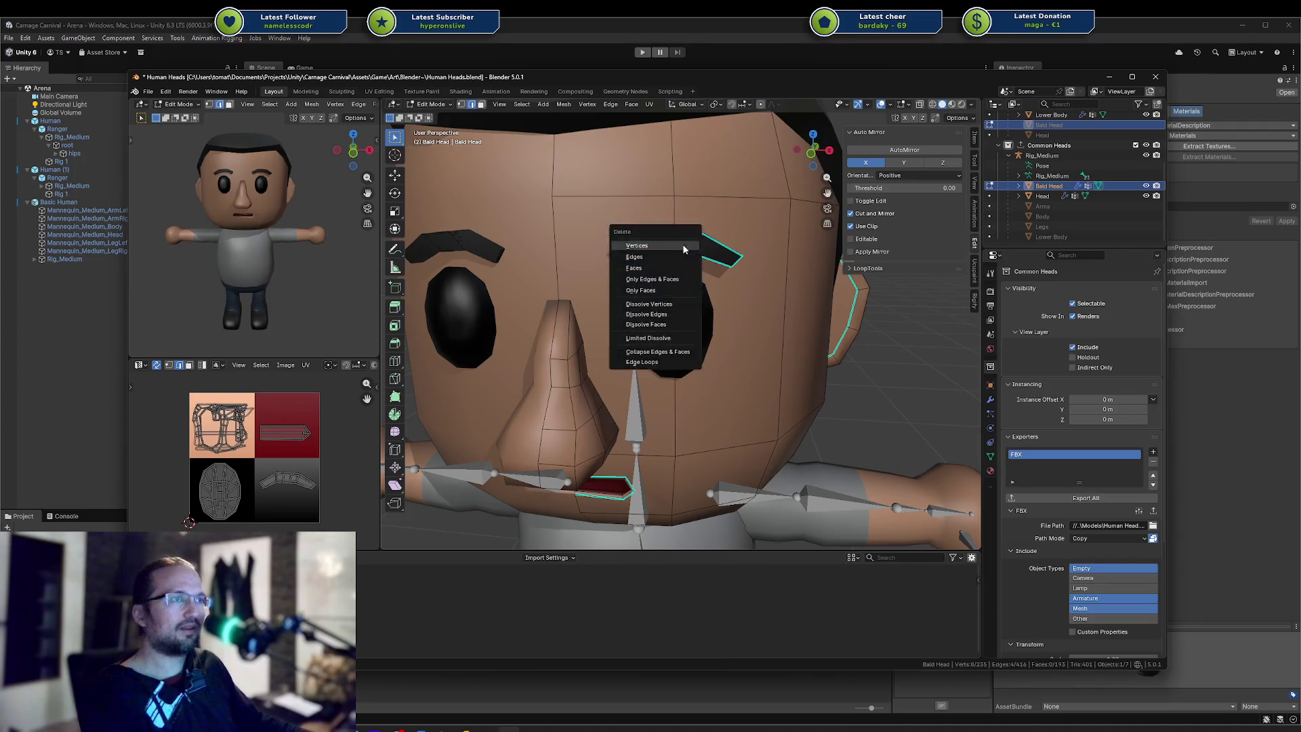
pyautogui.click(677, 248)
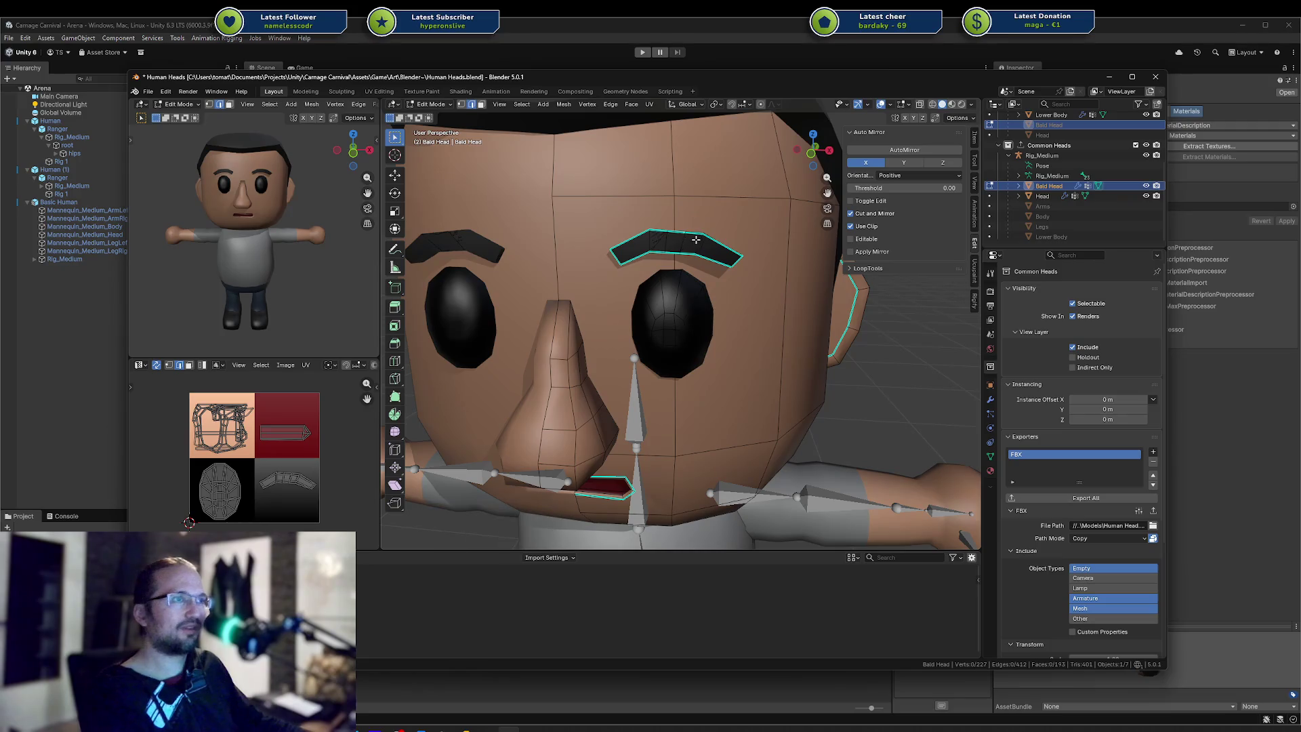
pyautogui.hotkey('ctrl', 'z')
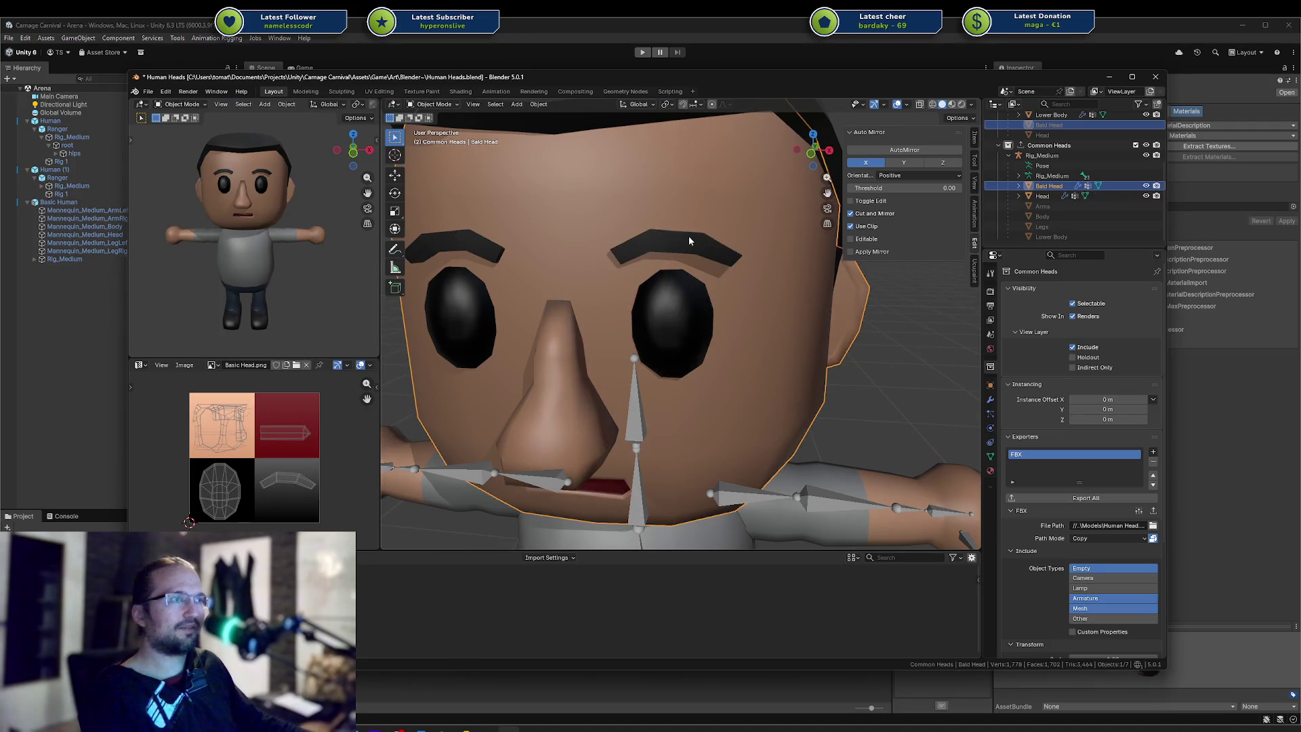
# Try two centred loop cuts across the eyebrow, inspect them, then undo the cuts
pyautogui.press('a')
pyautogui.hotkey('alt', 'a')
pyautogui.hotkey('ctrl', 'r')
pyautogui.scroll(1, 672, 224)
pyautogui.click(672, 225)
pyautogui.rightClick(672, 224)
pyautogui.hotkey('ctrl', 'z')
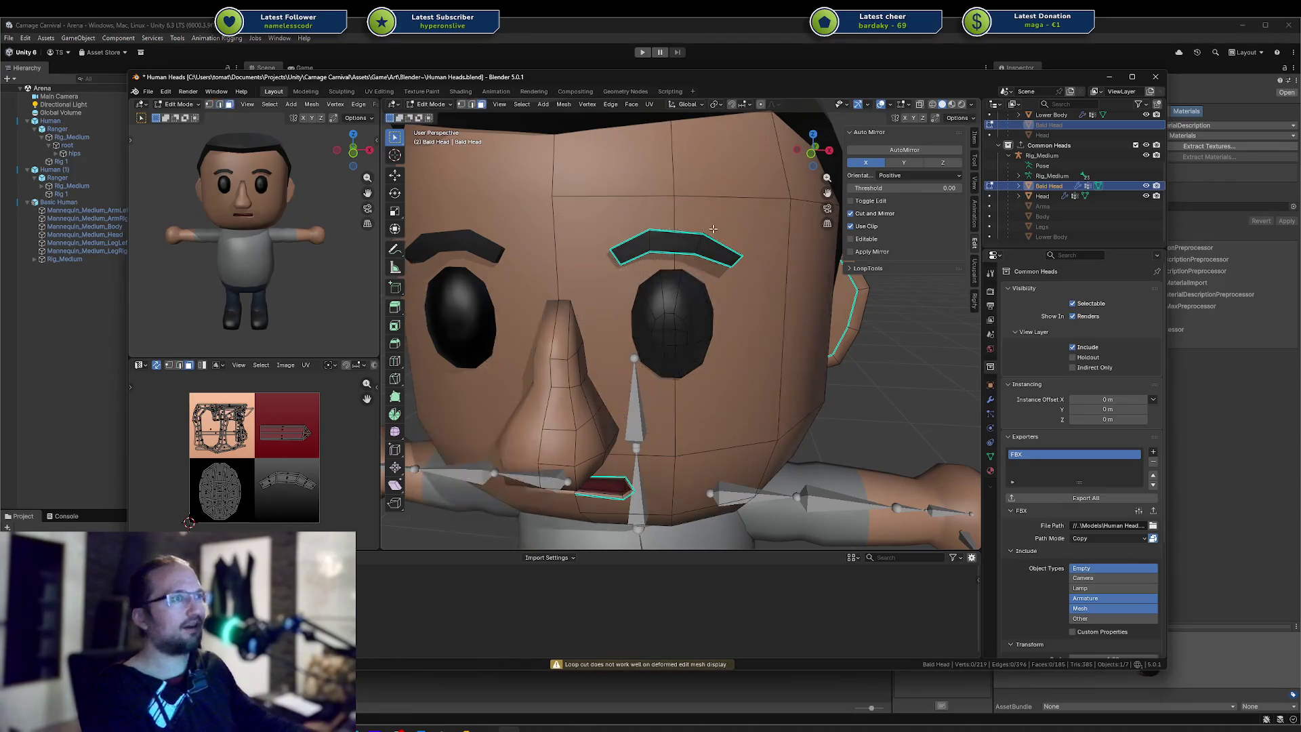
pyautogui.hotkey('ctrl', 'r')
pyautogui.click(672, 234)
pyautogui.rightClick(674, 235)
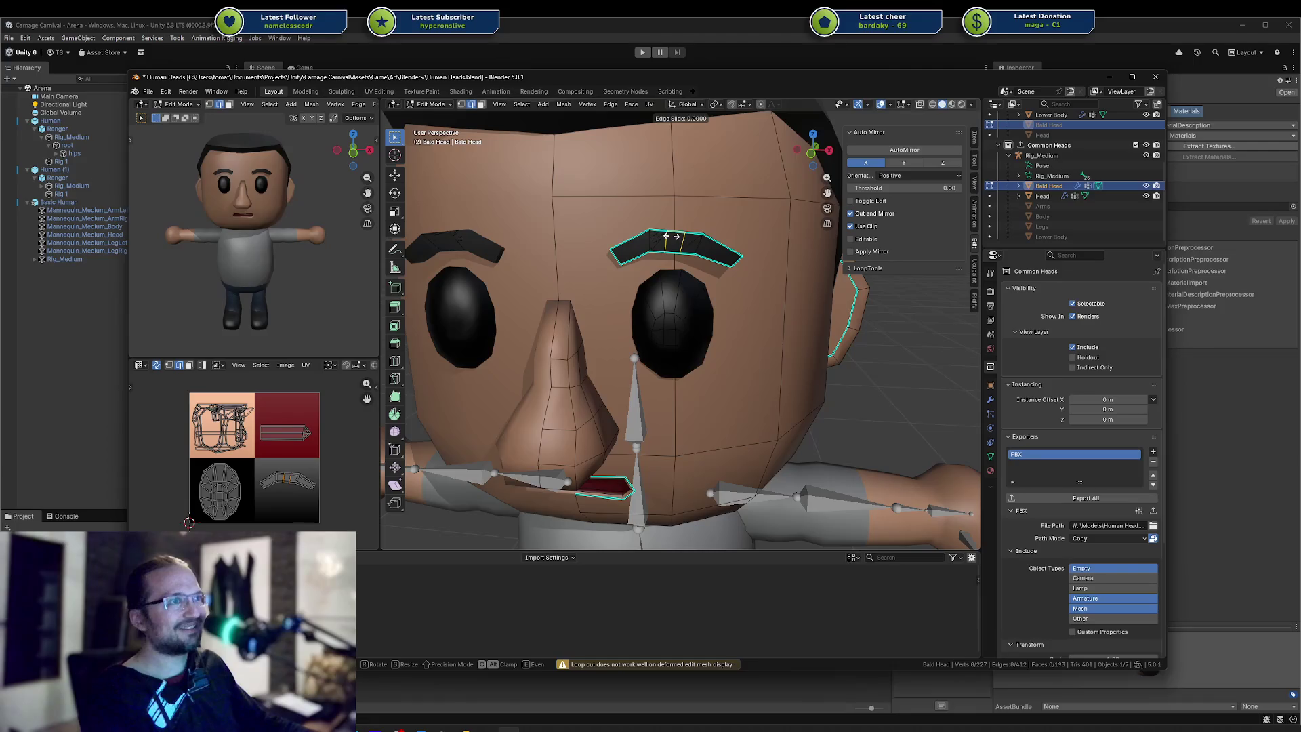
pyautogui.scroll(4, 675, 234)
pyautogui.scroll(-2, 675, 235)
pyautogui.moveTo(675, 235); pyautogui.dragTo(647, 305, button='middle')
pyautogui.hotkey('ctrl', 'z')
pyautogui.hotkey('ctrl', 'z')
# Delete the whole eyebrow piece from Bald Head and save the file
pyautogui.click(675, 373)
pyautogui.hotkey('ctrl', 'l')
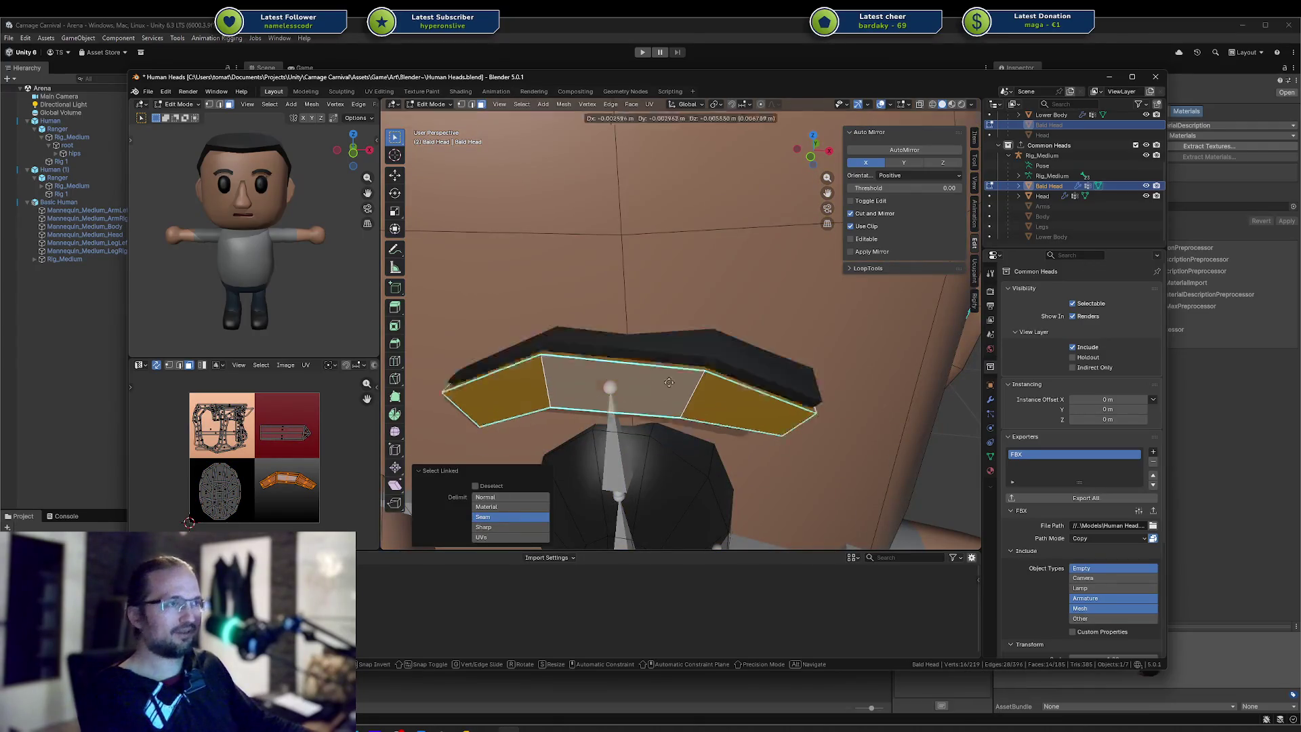
pyautogui.press('x')
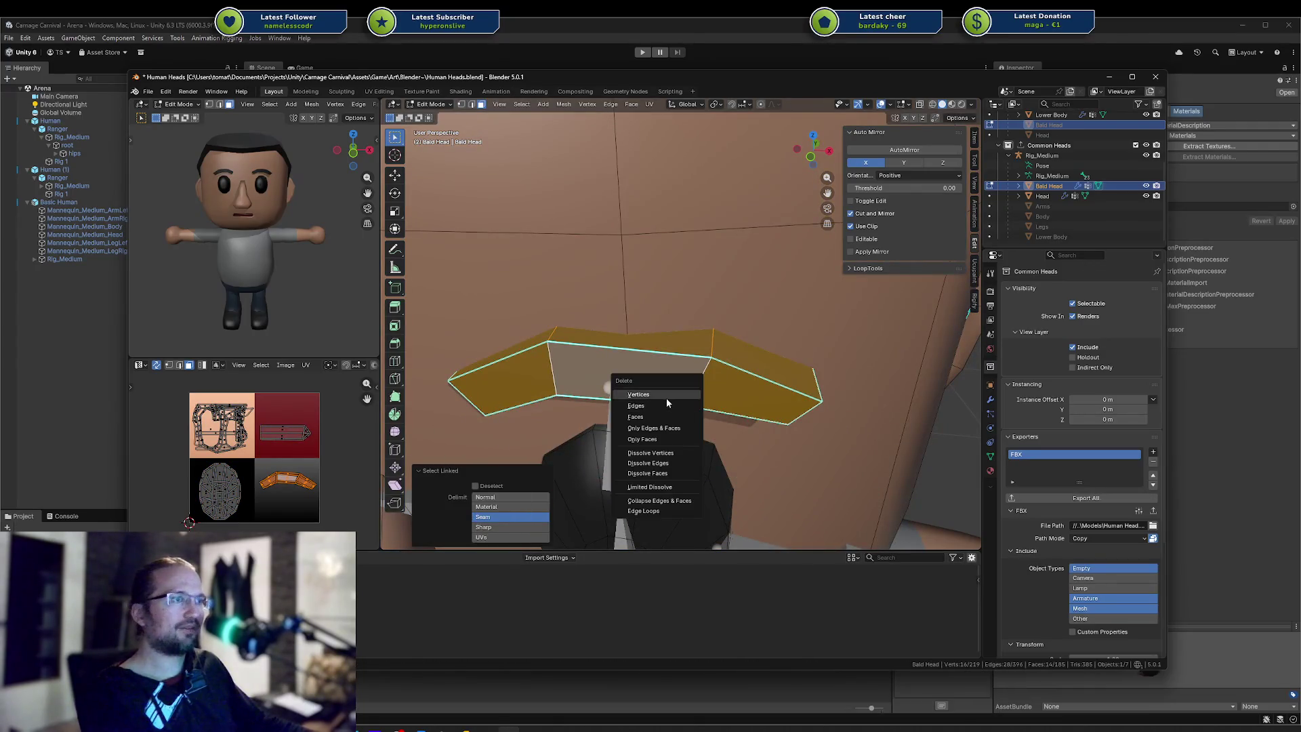
pyautogui.click(667, 399)
pyautogui.hotkey('ctrl', 's')
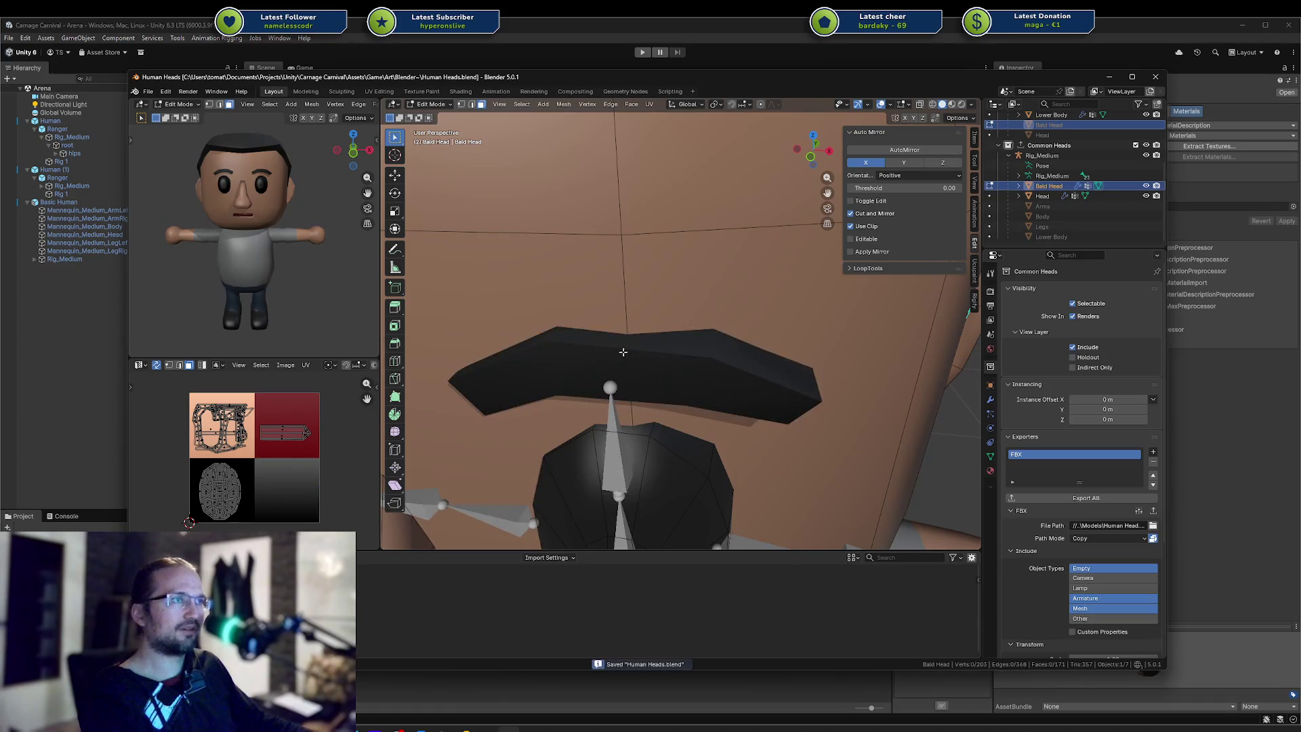
pyautogui.hotkey('ctrl', 'r')
pyautogui.press('Escape')
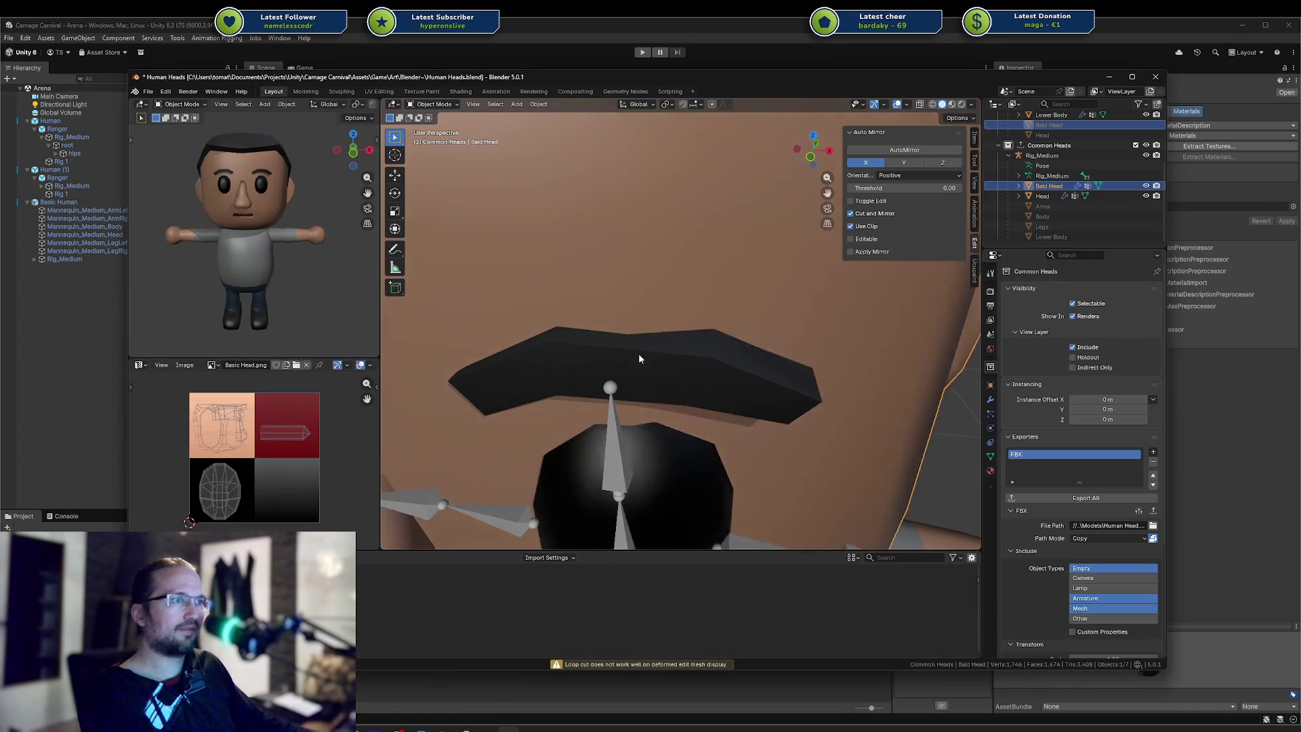
# Select the connected nose piece on the Head mesh and delete its vertices
pyautogui.press('l')
pyautogui.hotkey('ctrl', 'r')
pyautogui.press('Escape')
pyautogui.click(644, 458)
pyautogui.press('a')
pyautogui.hotkey('alt', 'a')
pyautogui.press('l')
pyautogui.press('g')
pyautogui.press('Escape')
pyautogui.press('x')
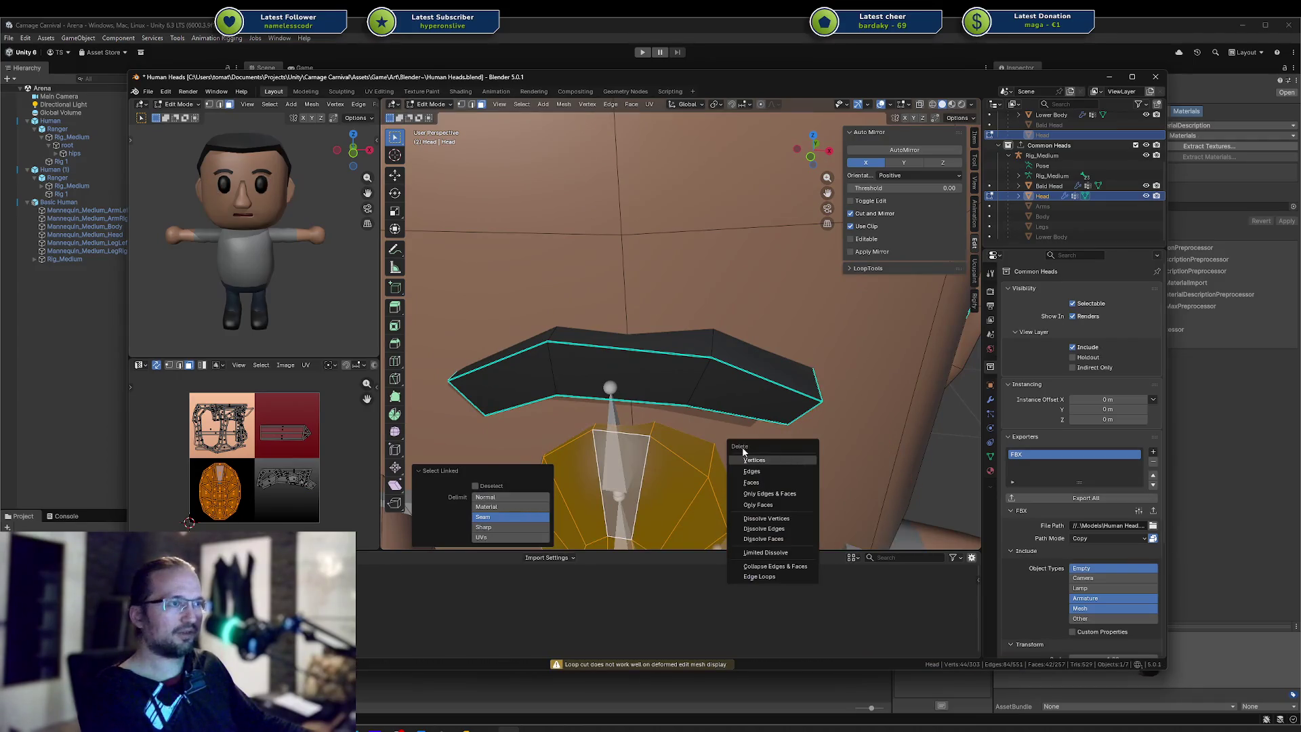
pyautogui.click(748, 458)
# Undo the stray eyebrow selection and delete the remaining nose geometry
pyautogui.click(655, 387)
pyautogui.scroll(-6, 656, 387)
pyautogui.scroll(3, 607, 398)
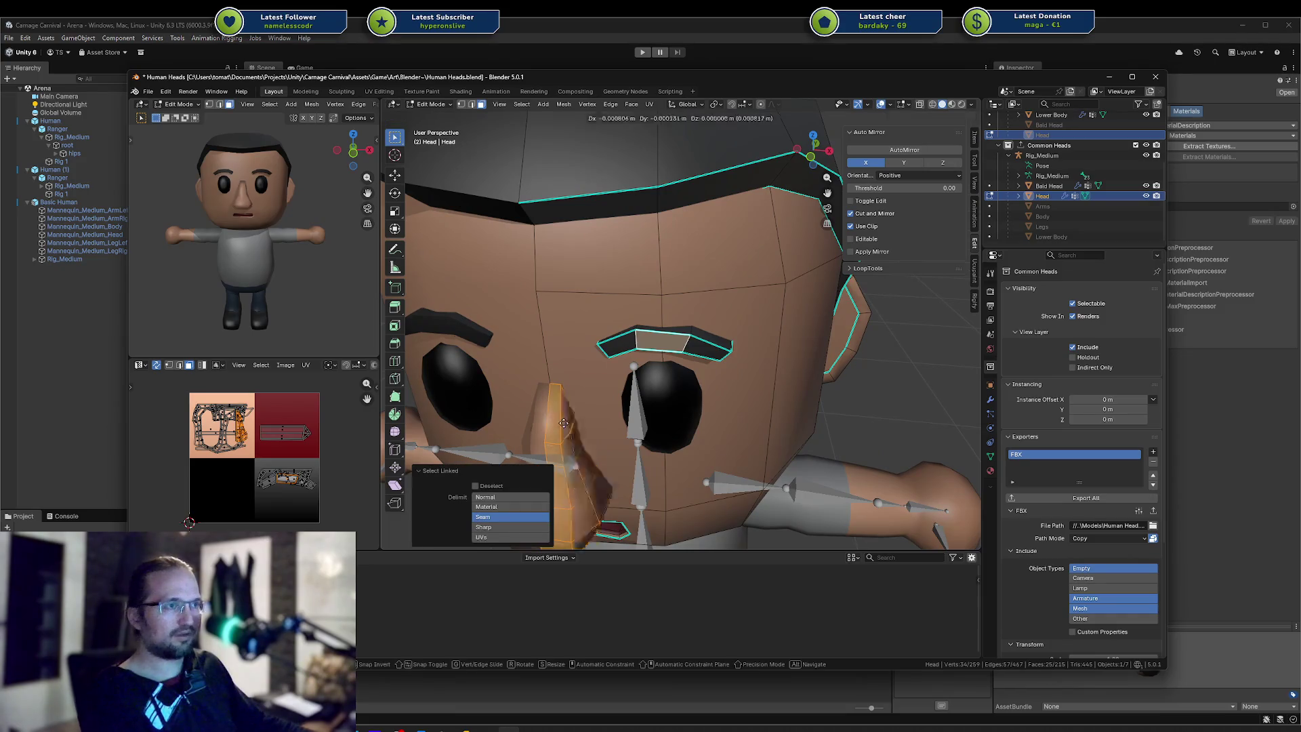
pyautogui.hotkey('ctrl', 'z')
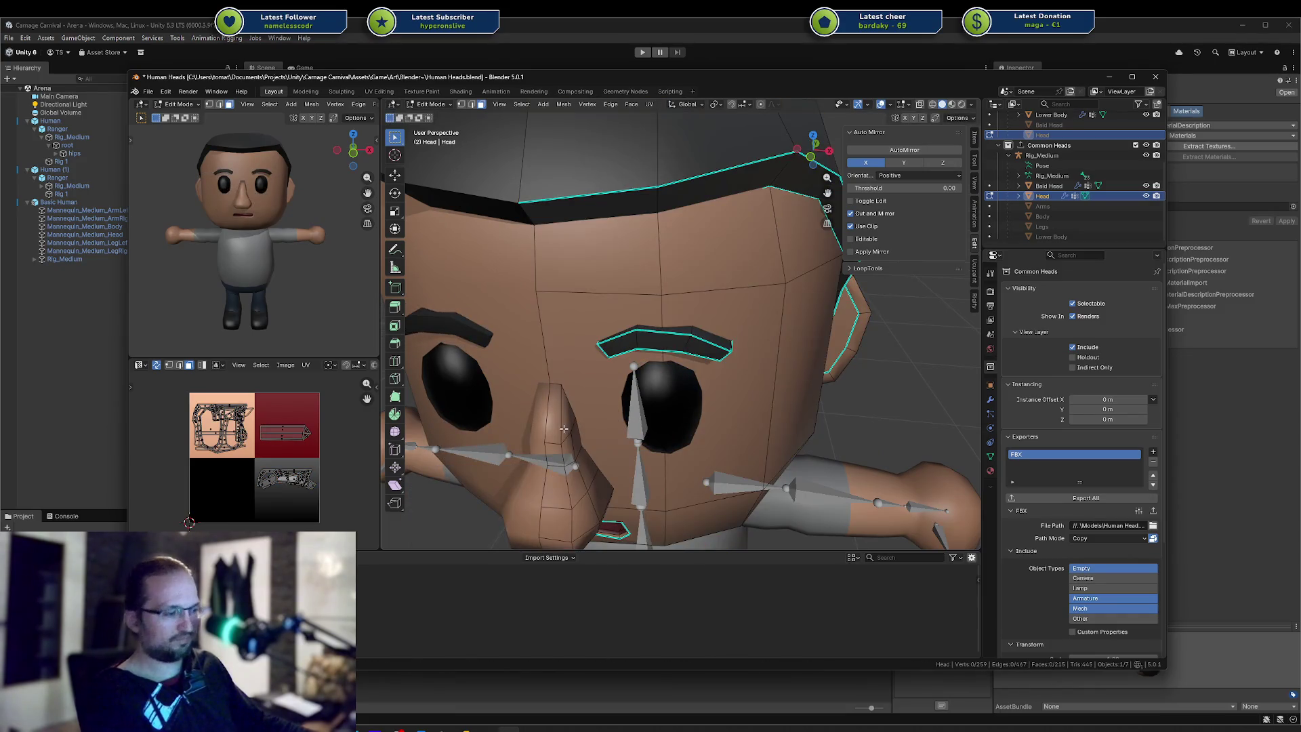
pyautogui.press('l')
pyautogui.press('x')
pyautogui.click(564, 429)
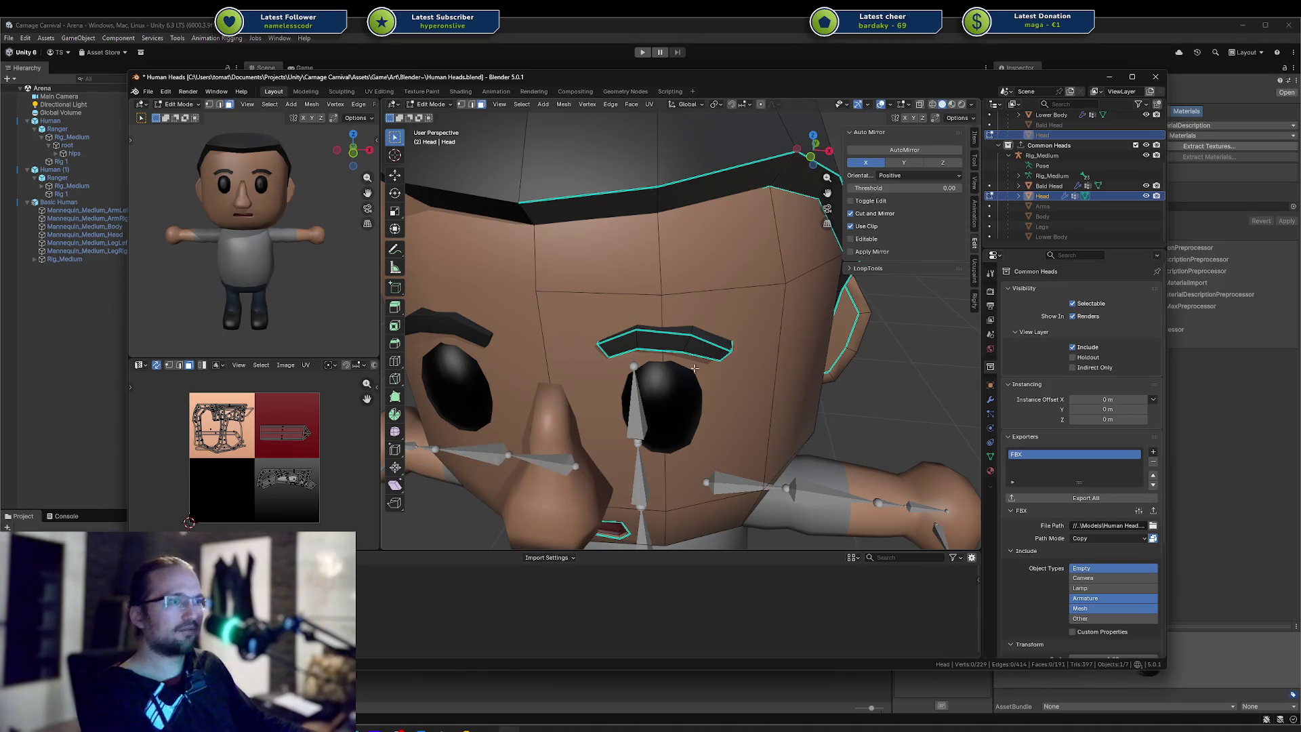
# Select the ear piece and cancel a trial scale, leaving the ear unchanged
pyautogui.scroll(5, 697, 372)
pyautogui.scroll(-3, 848, 335)
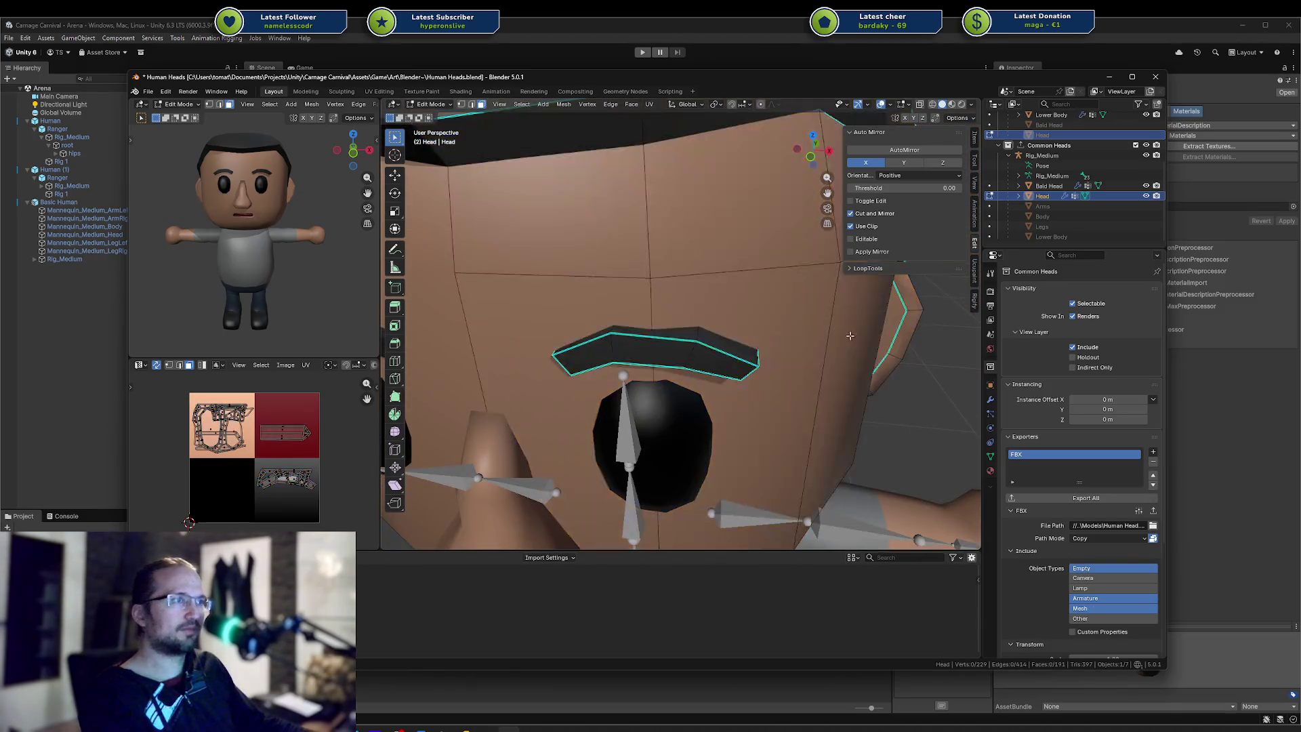
pyautogui.scroll(-2, 913, 328)
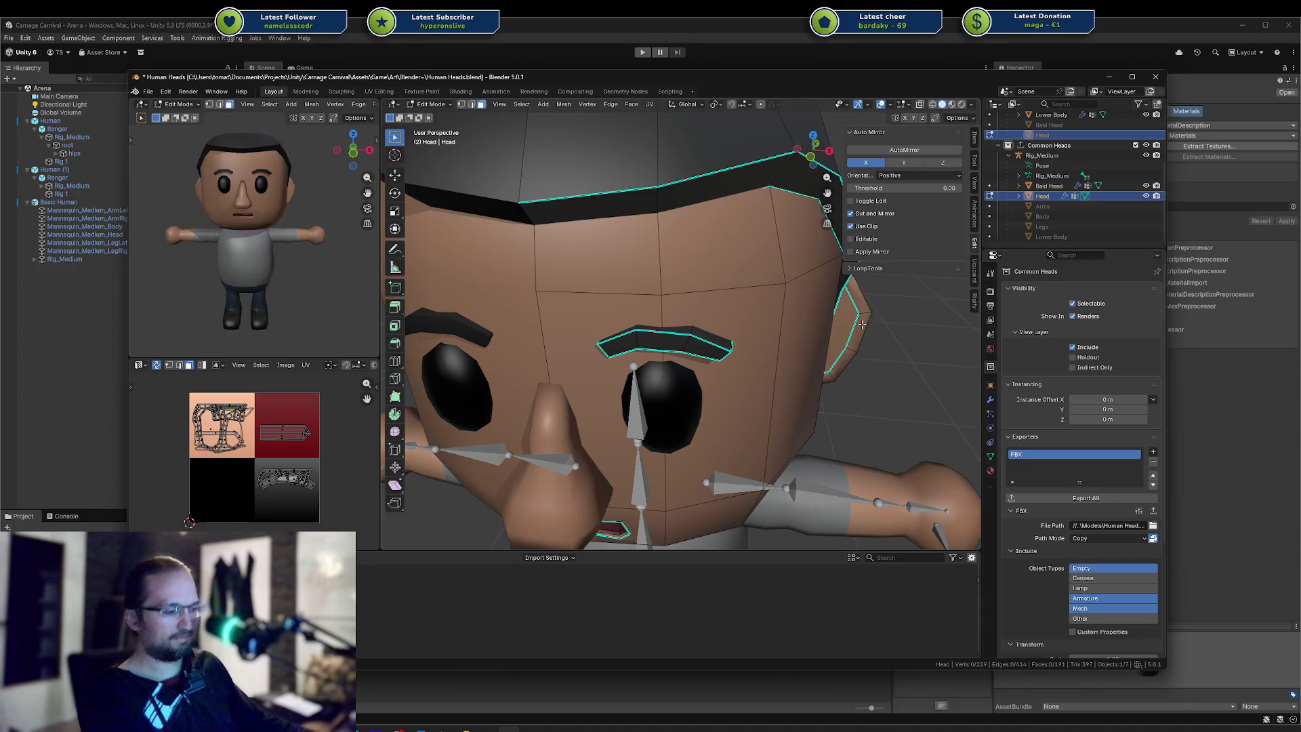
pyautogui.press('l')
pyautogui.press('s')
pyautogui.press('Escape')
pyautogui.rightClick(917, 344)
pyautogui.click(918, 344)
# Check the hair piece with a cancelled scale, then save the file
pyautogui.scroll(-3, 736, 236)
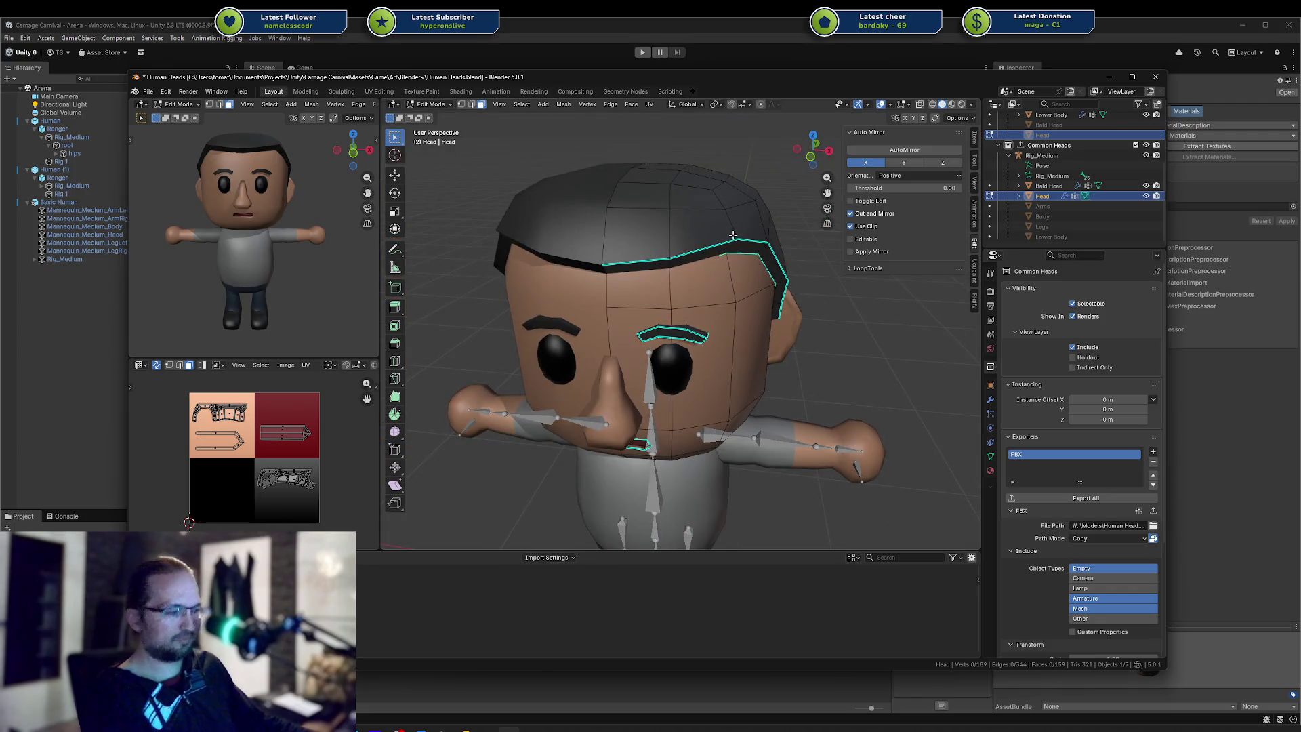
pyautogui.press('l')
pyautogui.press('s')
pyautogui.press('Escape')
pyautogui.scroll(3, 687, 313)
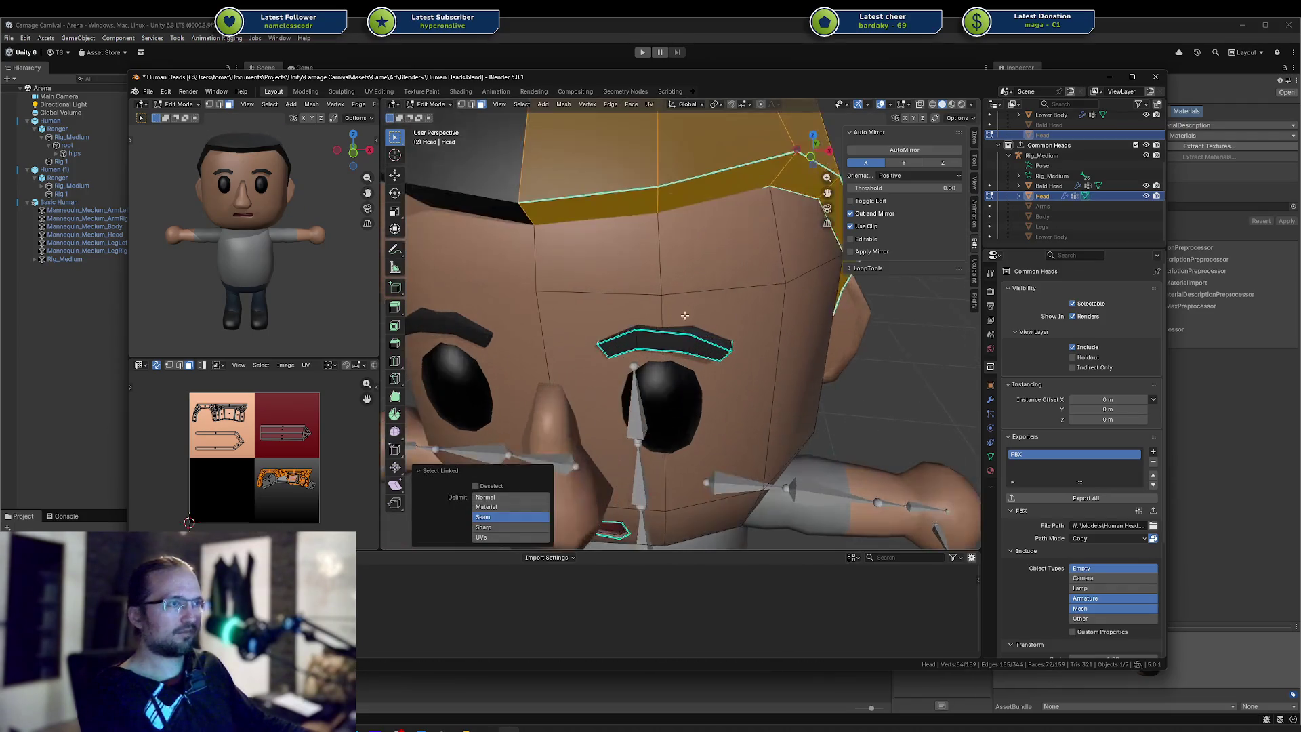
pyautogui.hotkey('ctrl', 's')
# From a frontal view, add two centred loop cuts across the eyebrow
pyautogui.scroll(-2, 686, 314)
pyautogui.moveTo(687, 313); pyautogui.dragTo(680, 247, button='middle')
pyautogui.hotkey('ctrl', 'e')
pyautogui.press('Escape')
pyautogui.press('a')
pyautogui.hotkey('alt', 'a')
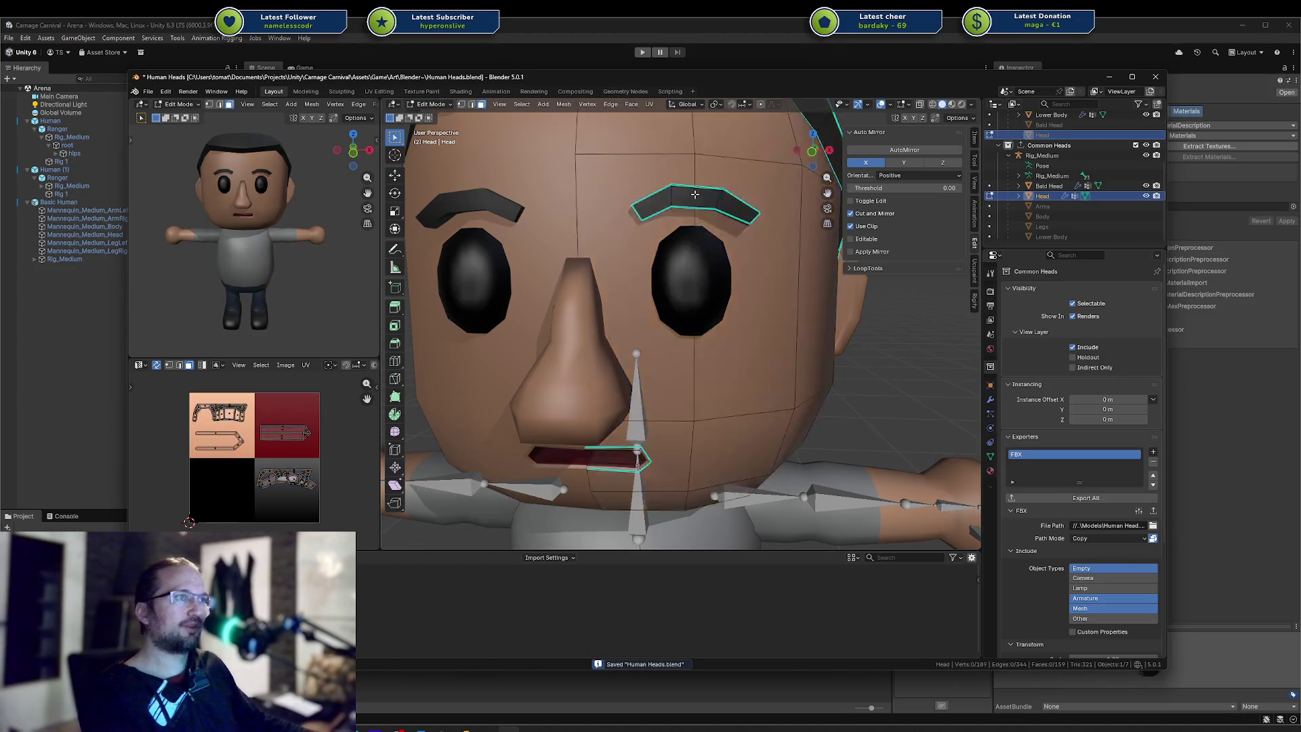
pyautogui.hotkey('ctrl', 'r')
pyautogui.scroll(1, 695, 195)
pyautogui.click(695, 195)
pyautogui.rightClick(694, 195)
# Select one of the new eyebrow loops and delete its edges
pyautogui.keyDown('shift'); pyautogui.moveTo(712, 204); pyautogui.dragTo(701, 238, button='middle'); pyautogui.keyUp('shift')
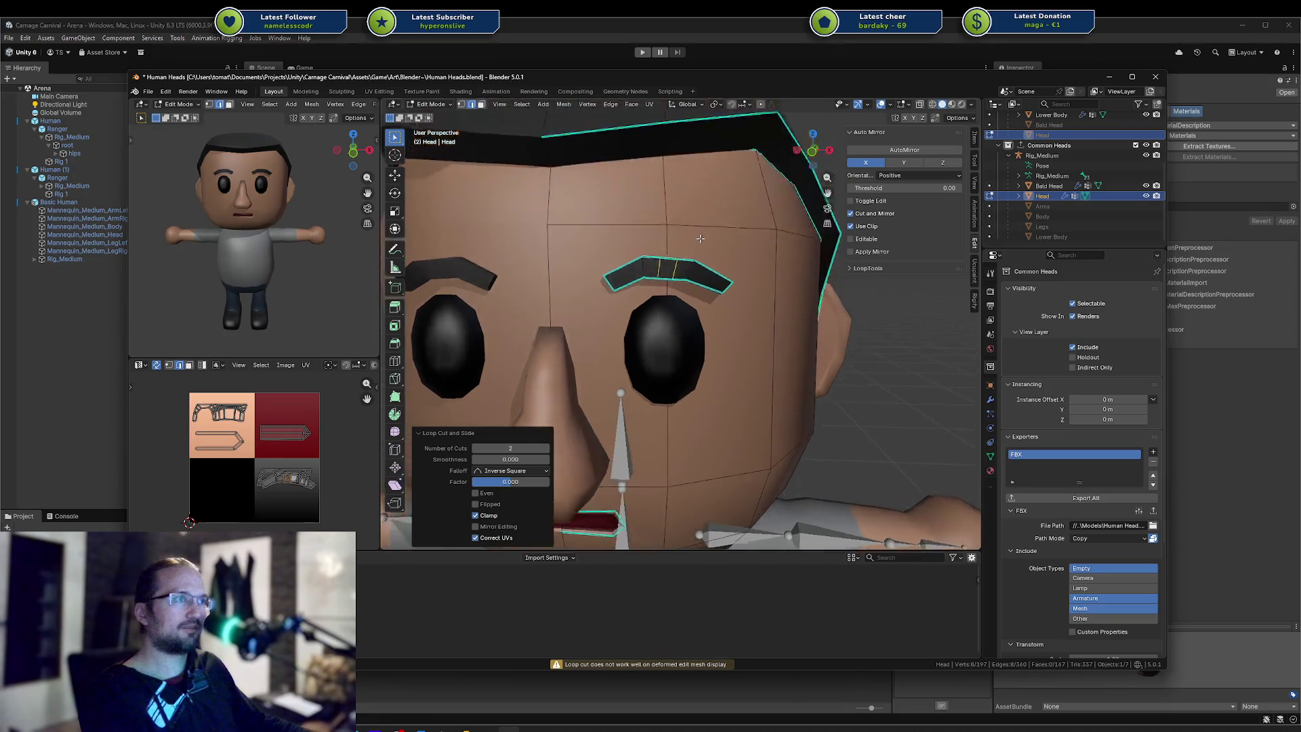
pyautogui.scroll(5, 701, 237)
pyautogui.keyDown('alt'); pyautogui.click(658, 162); pyautogui.keyUp('alt')
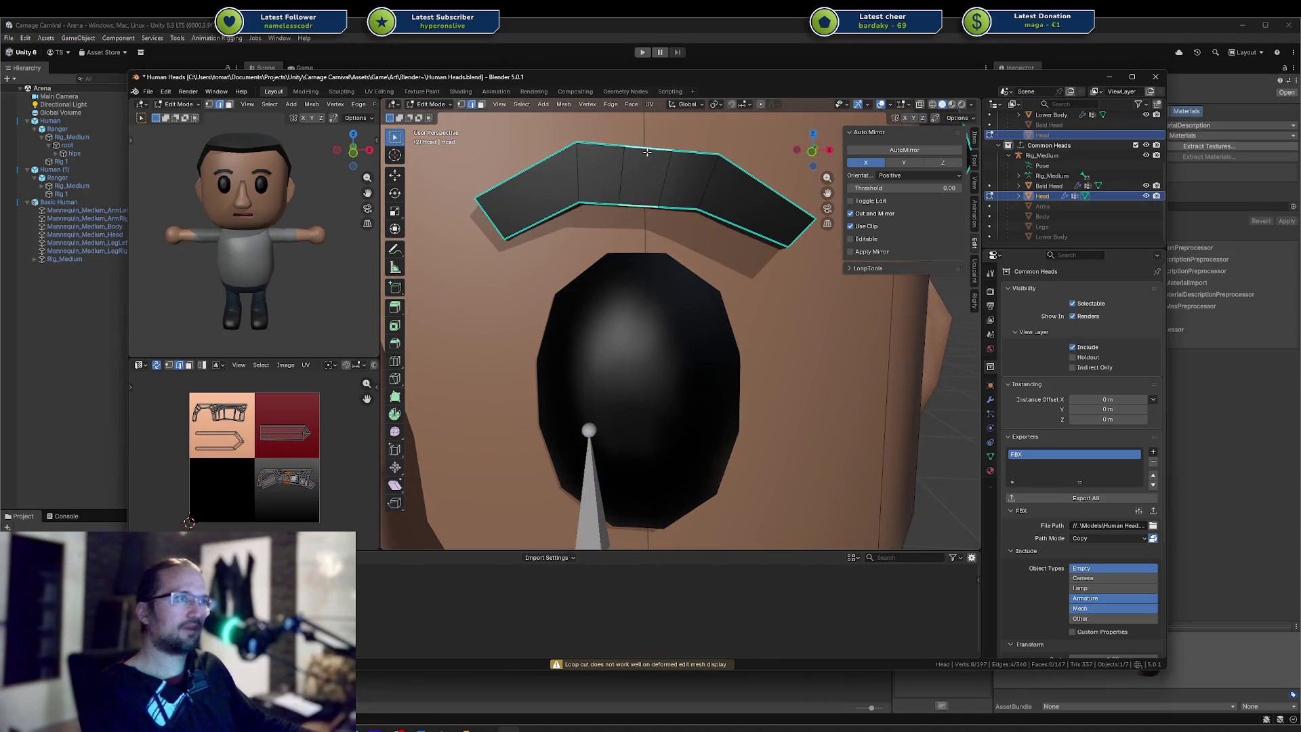
pyautogui.press('x')
pyautogui.click(632, 164)
pyautogui.scroll(-4, 670, 192)
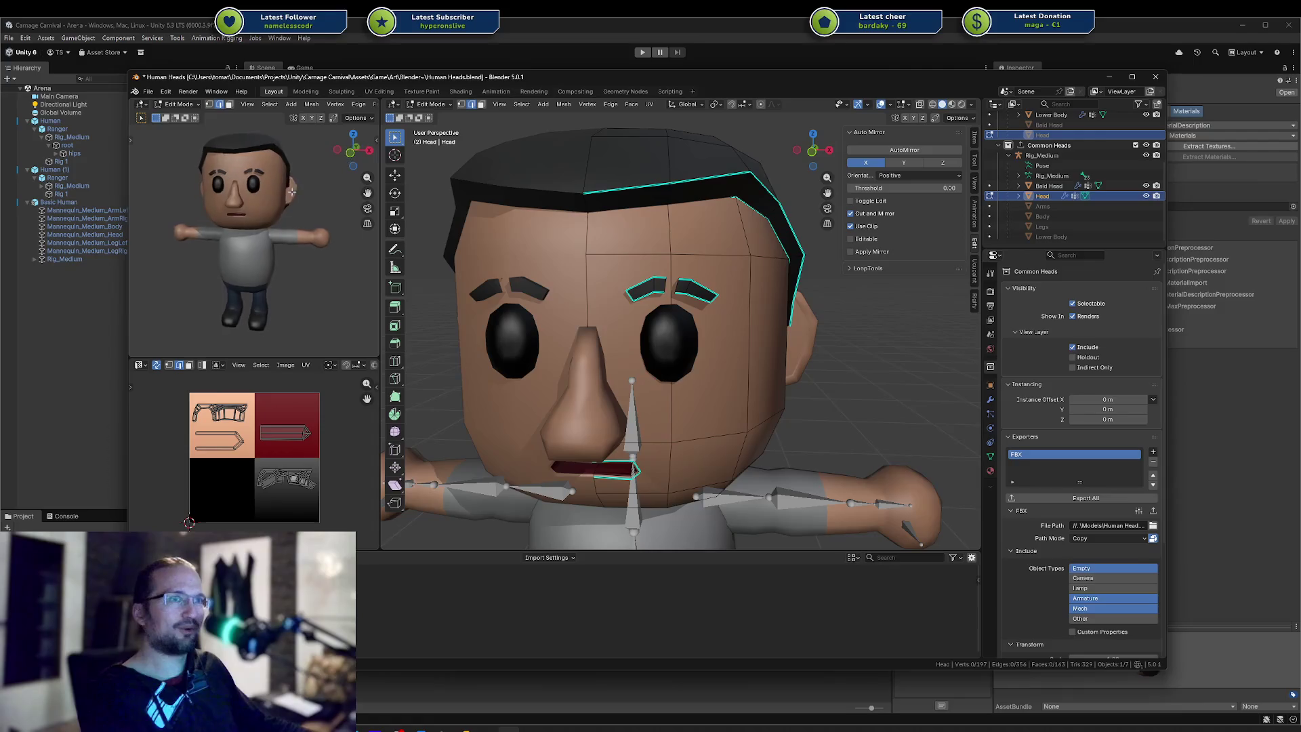
# Merge the overlapping eyebrow vertices by distance and return to Object Mode
pyautogui.moveTo(305, 193); pyautogui.dragTo(217, 200, button='middle')
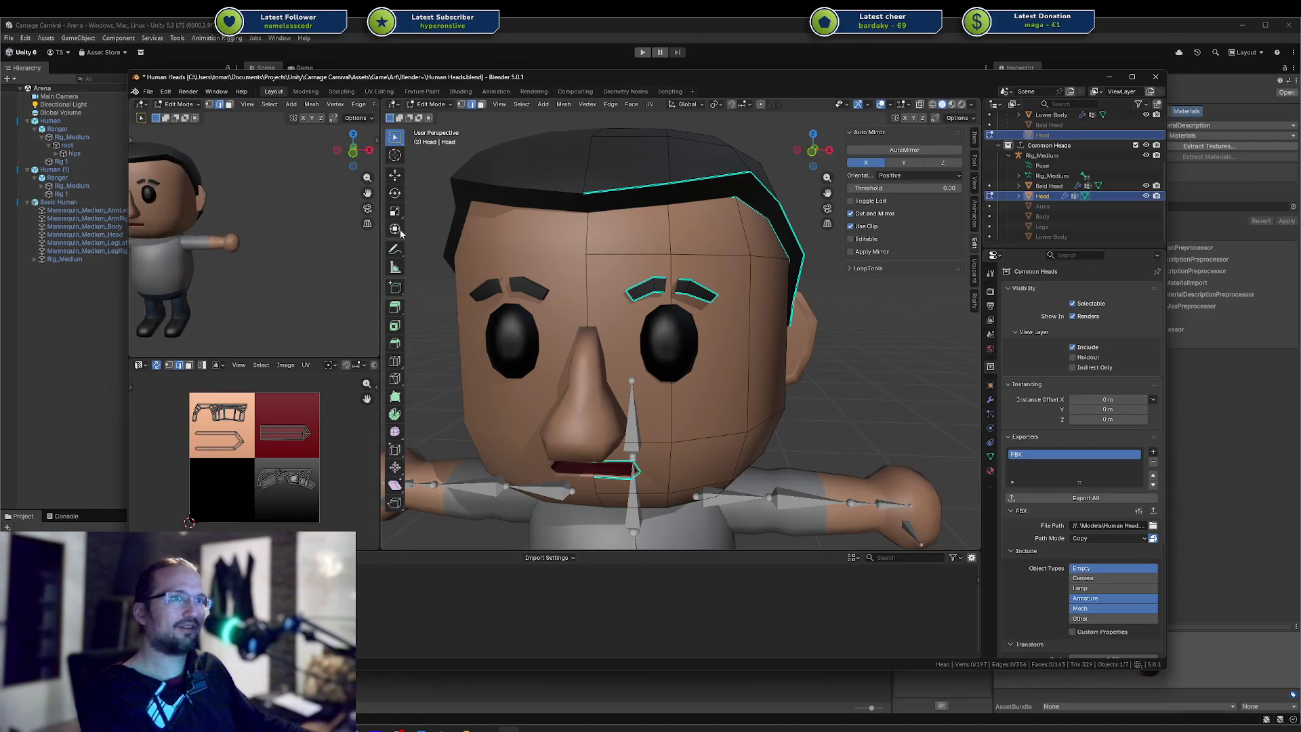
pyautogui.press('m')
pyautogui.click(707, 269)
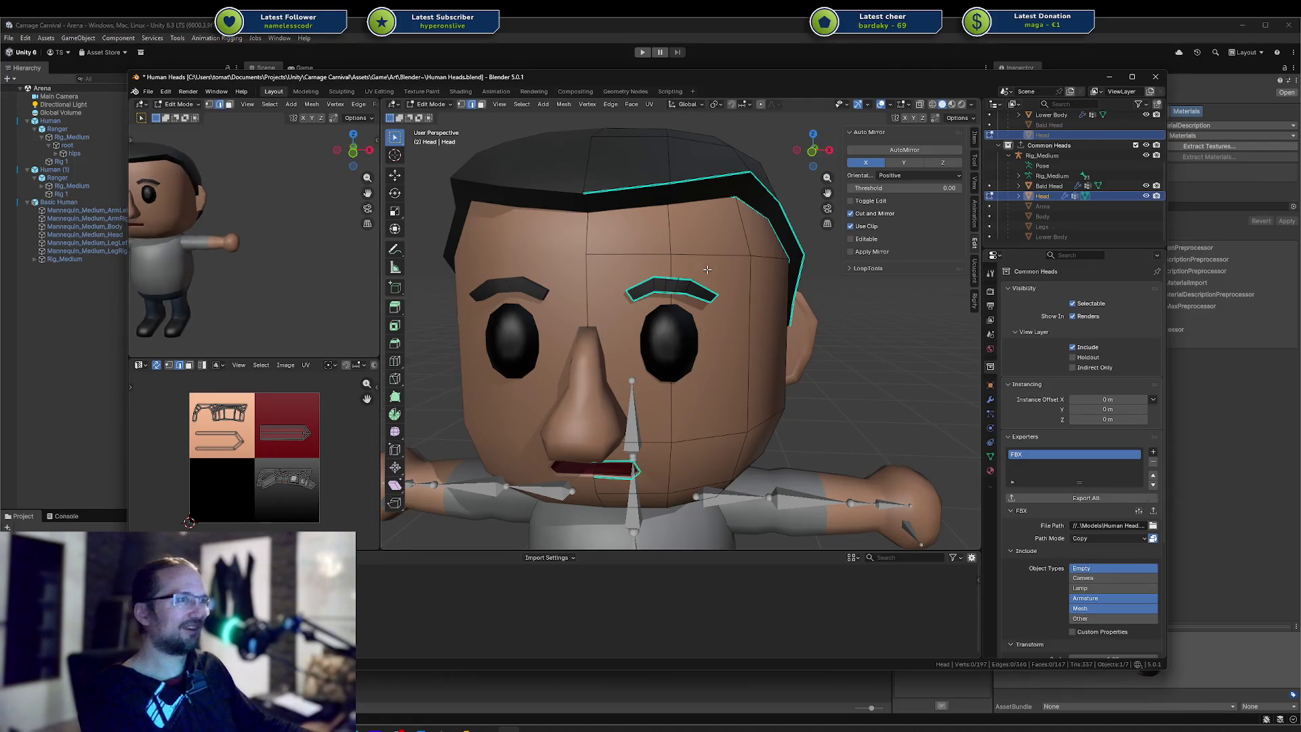
pyautogui.press('Tab')
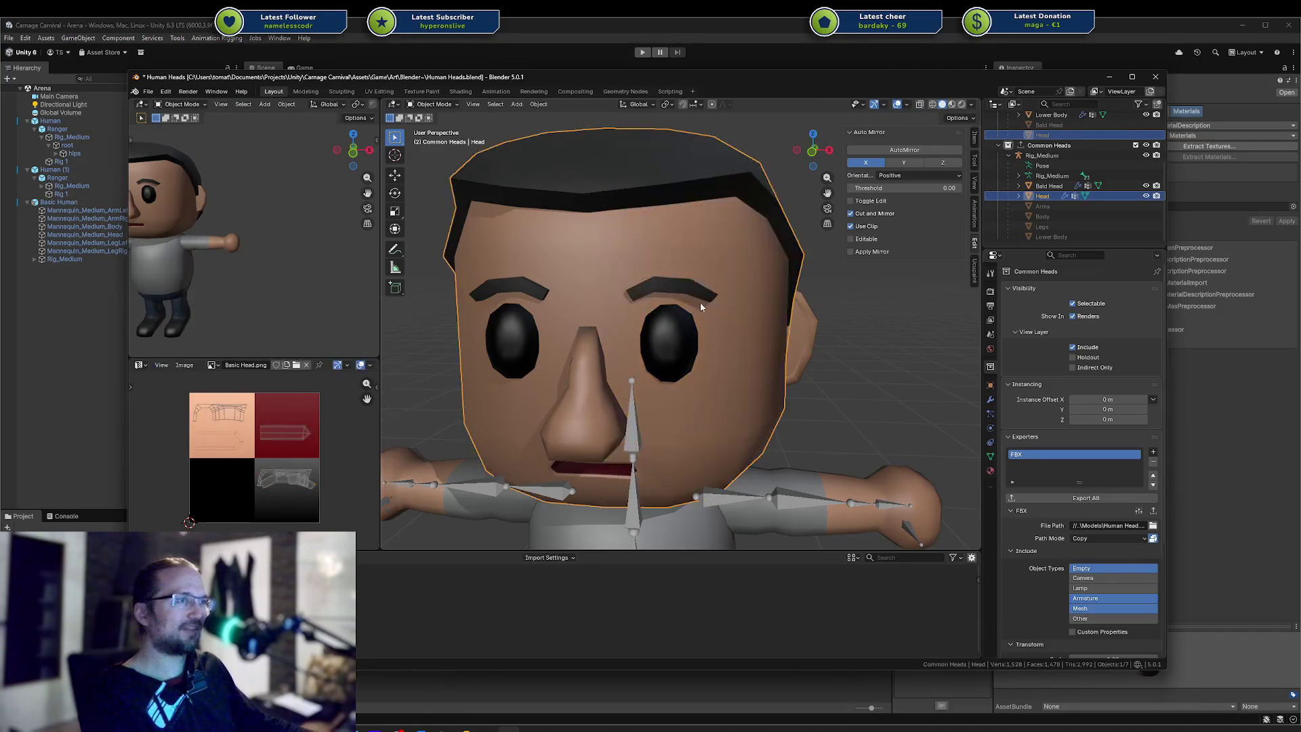
pyautogui.hotkey('ctrl', 's')
pyautogui.scroll(-4, 681, 331)
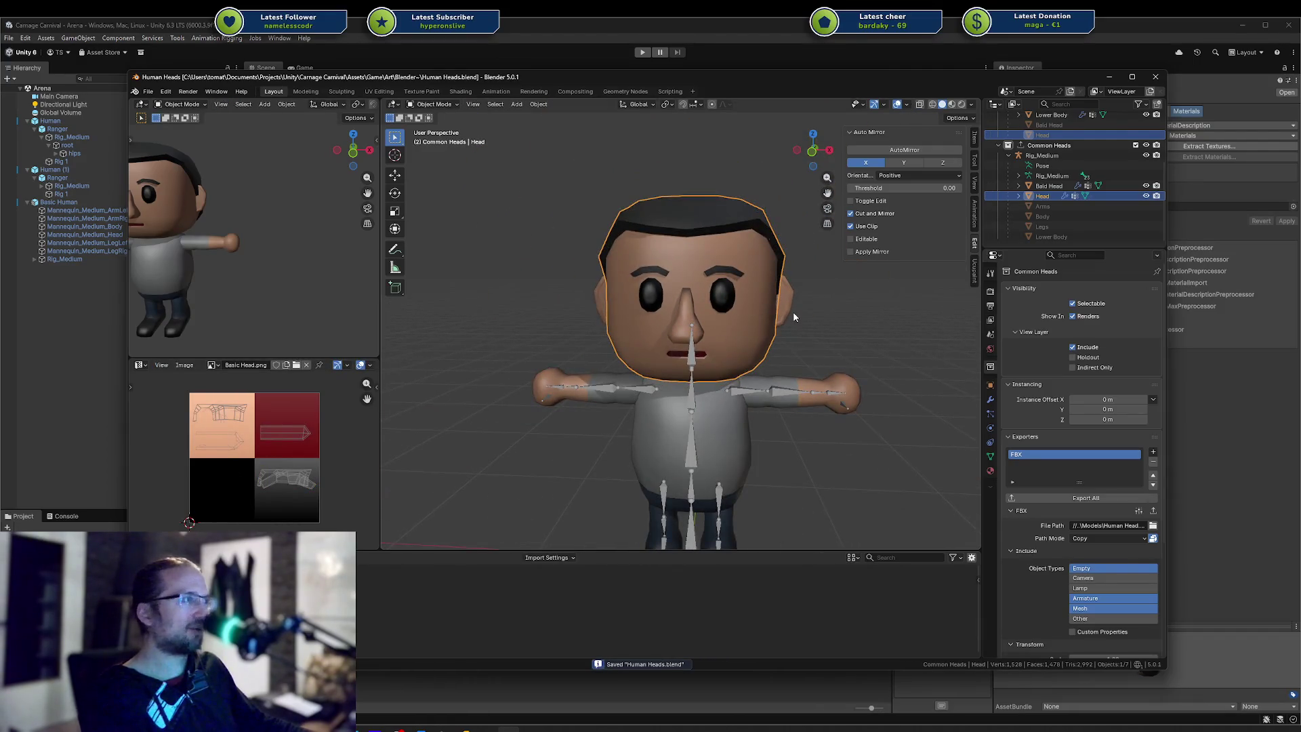
pyautogui.click(794, 313)
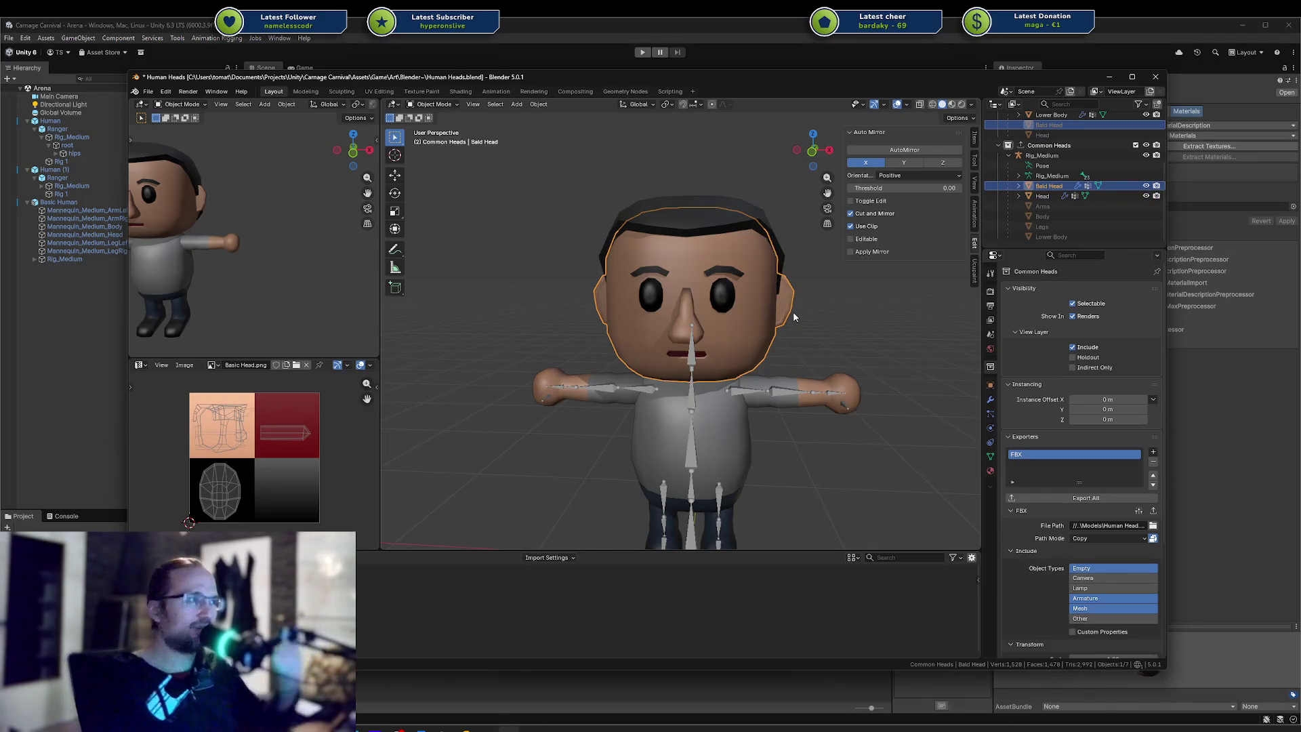
pyautogui.click(827, 309)
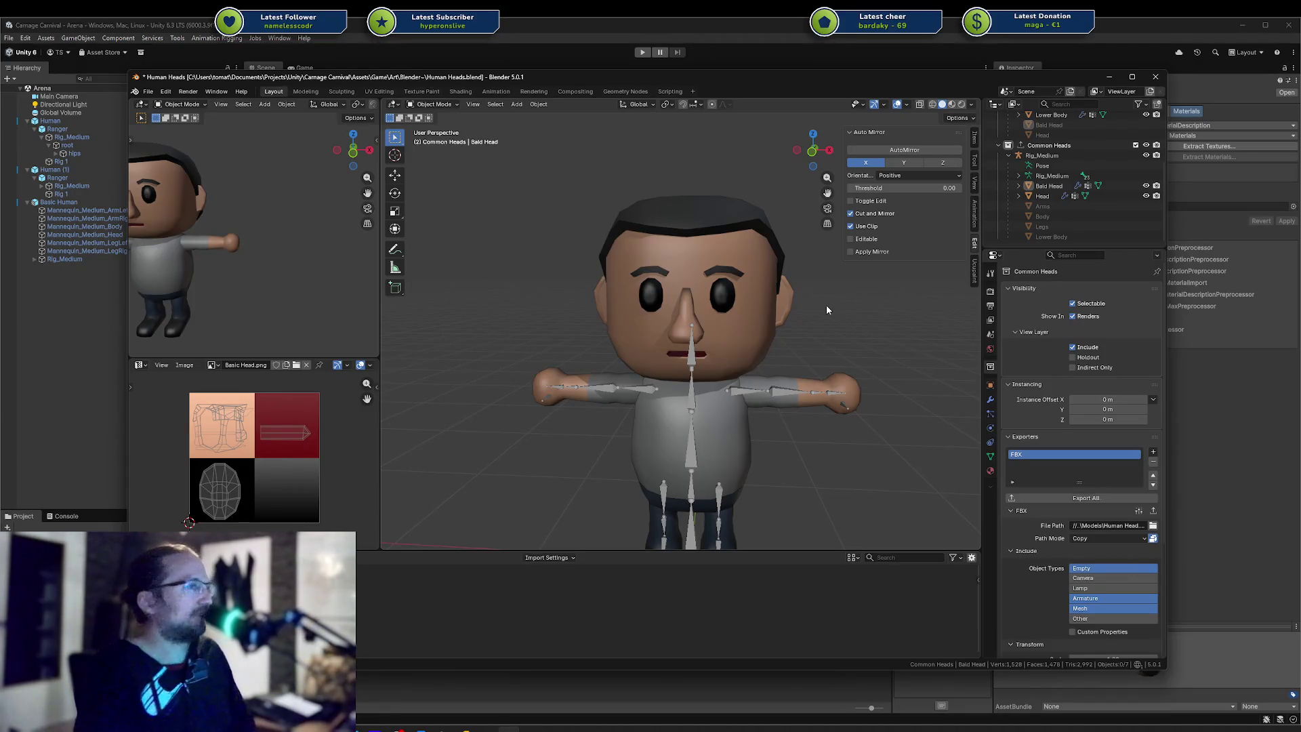
pyautogui.moveTo(827, 305)
pyautogui.mouseDown(button='middle')
pyautogui.moveTo(730, 266)
pyautogui.moveTo(636, 291)
pyautogui.moveTo(605, 337)
pyautogui.moveTo(825, 321)
pyautogui.mouseUp(button='middle')
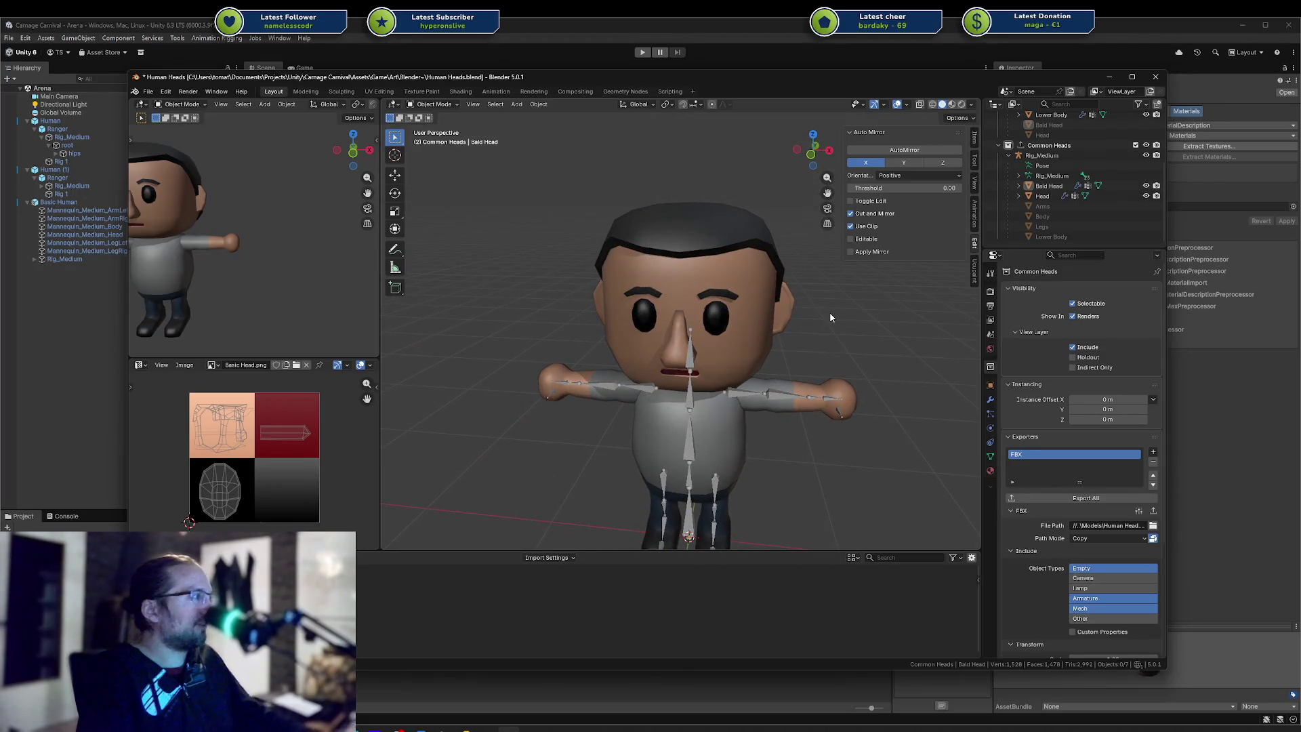
# In Unity, frame the Basic Human object and orbit to show both skeletons
pyautogui.click(87, 328)
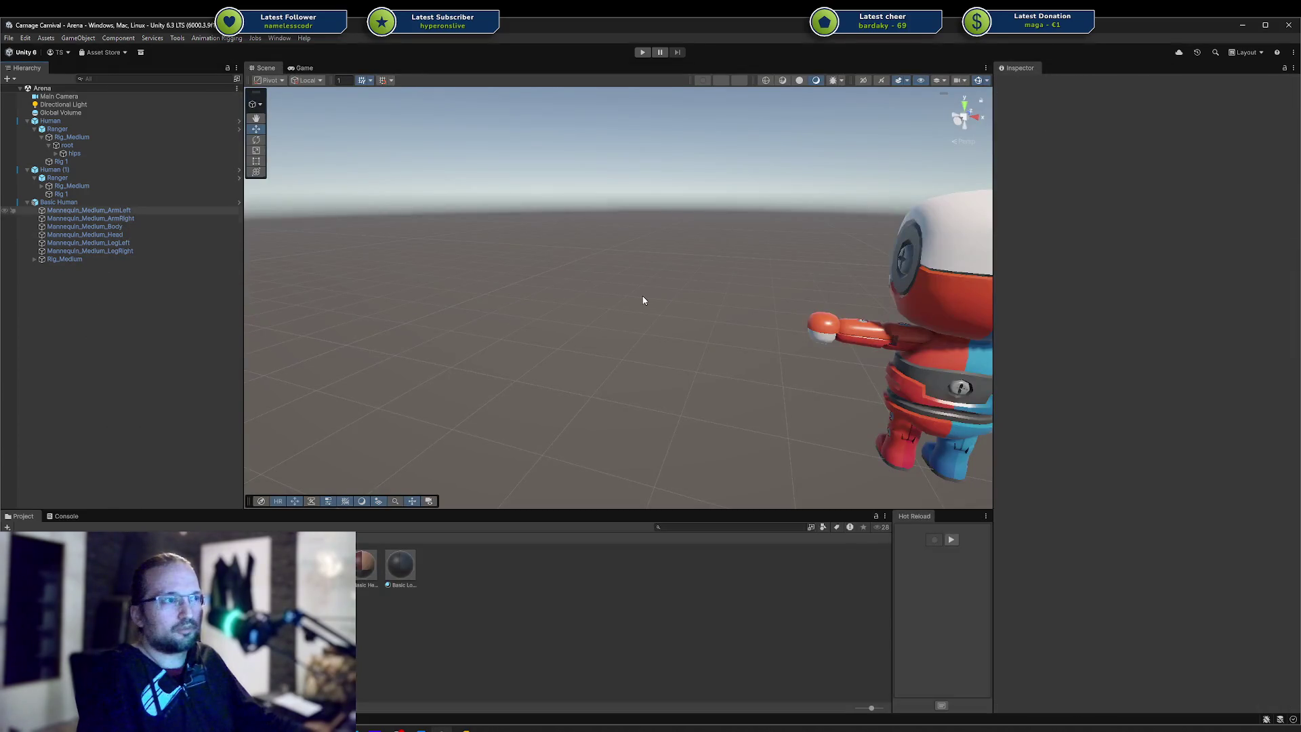
pyautogui.moveTo(520, 189)
pyautogui.mouseDown(button='right')
pyautogui.moveTo(561, 256)
pyautogui.moveTo(796, 302)
pyautogui.moveTo(929, 308)
pyautogui.mouseUp(button='right')
pyautogui.click(929, 307)
pyautogui.press('f')
pyautogui.keyDown('alt'); pyautogui.moveTo(848, 291); pyautogui.dragTo(755, 226); pyautogui.keyUp('alt')
pyautogui.moveTo(756, 225)
pyautogui.mouseDown(button='right')
pyautogui.moveTo(651, 282)
pyautogui.moveTo(610, 282)
pyautogui.moveTo(751, 259)
pyautogui.moveTo(698, 274)
pyautogui.mouseUp(button='right')
# Select the chest bones of both skeletons, then clear the selection
pyautogui.press('w')
pyautogui.click(698, 275)
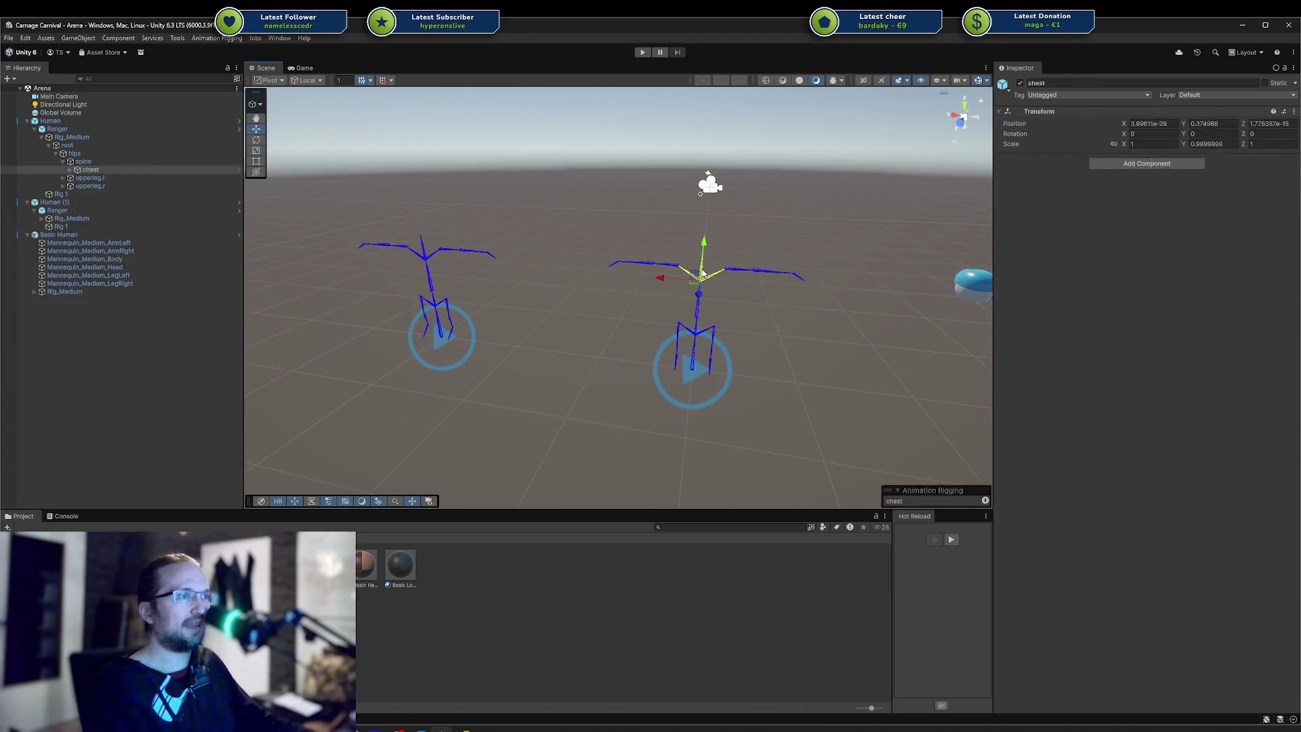
pyautogui.click(431, 262)
pyautogui.click(453, 410)
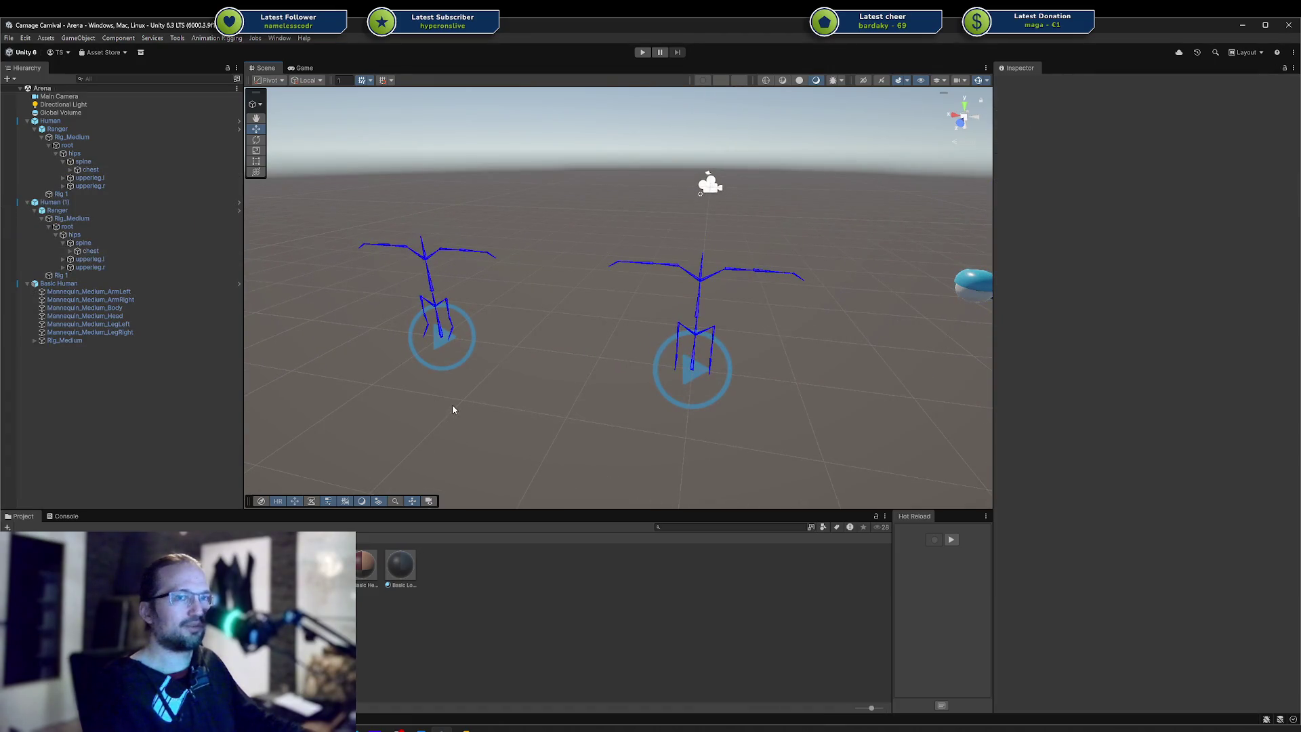
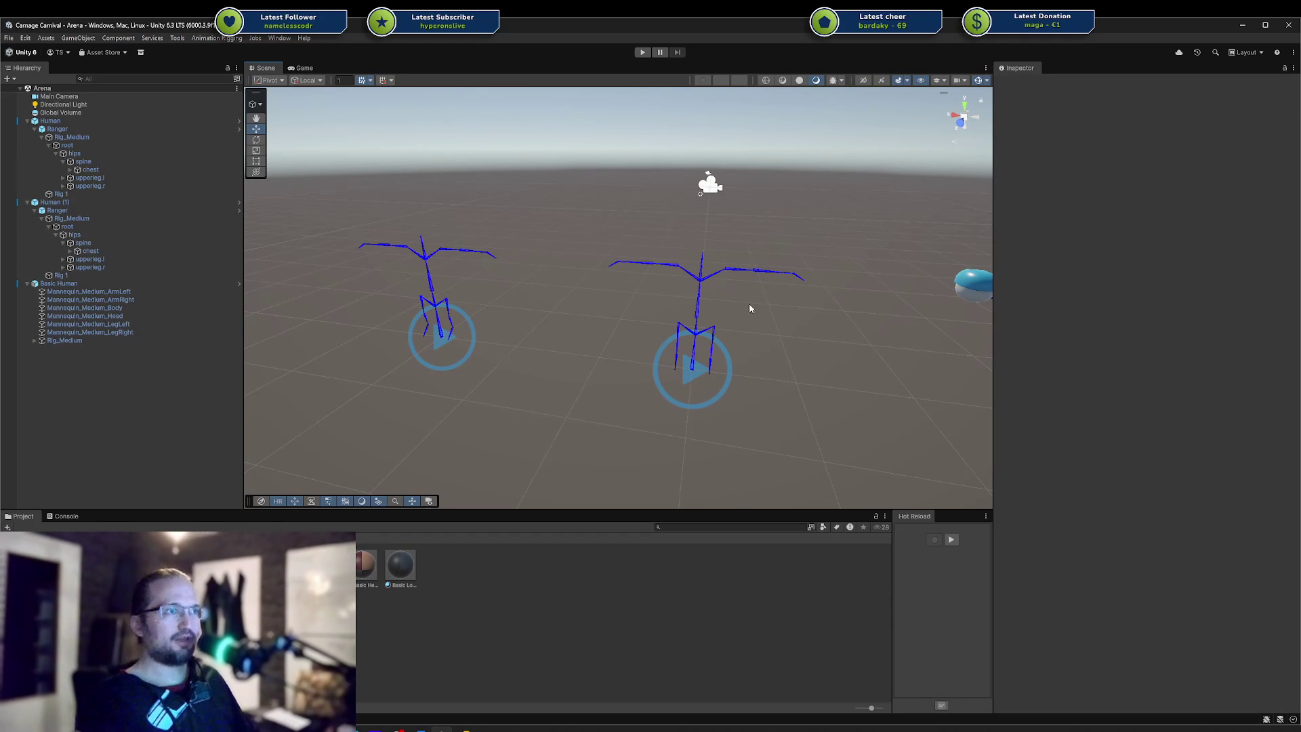
# Switch from Unity to Blender's Human Heads.blend and orbit around the character
pyautogui.moveTo(731, 313); pyautogui.dragTo(799, 386)
pyautogui.hotkey('alt', 'Tab')
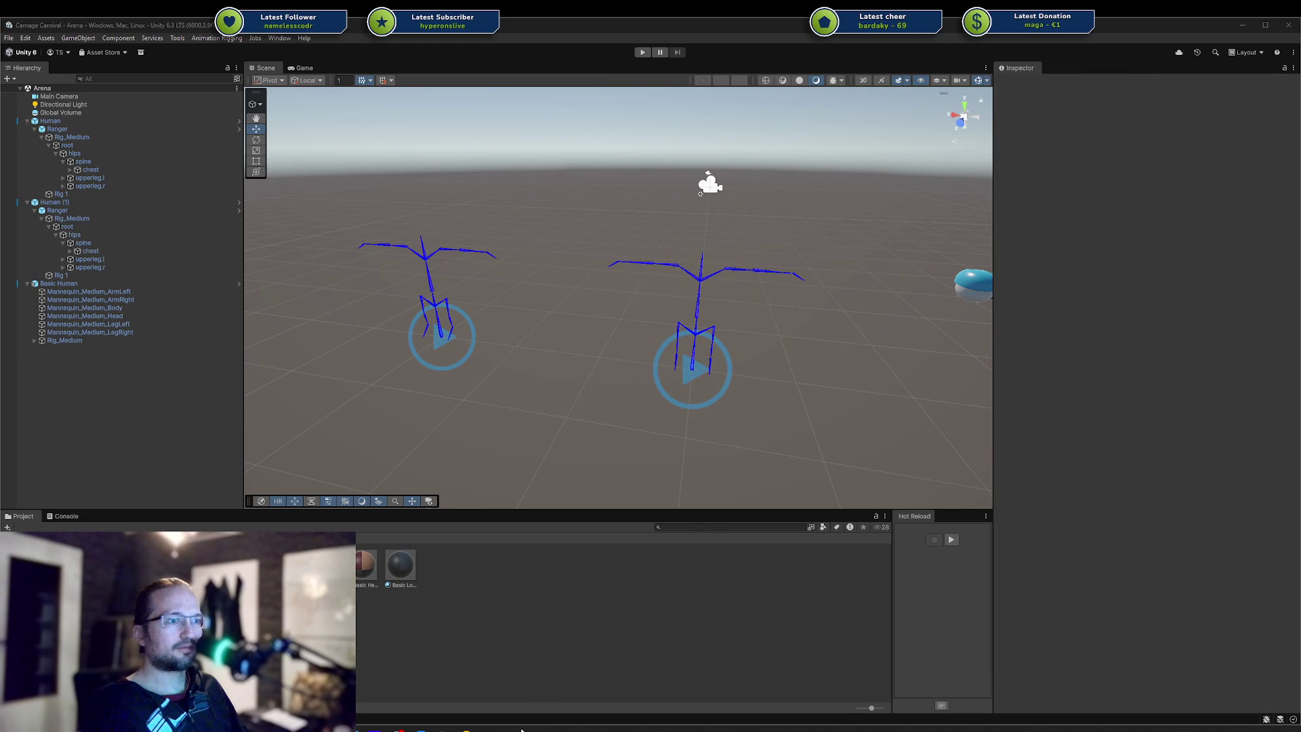
pyautogui.moveTo(631, 406); pyautogui.dragTo(678, 301, button='middle')
pyautogui.scroll(-1, 678, 300)
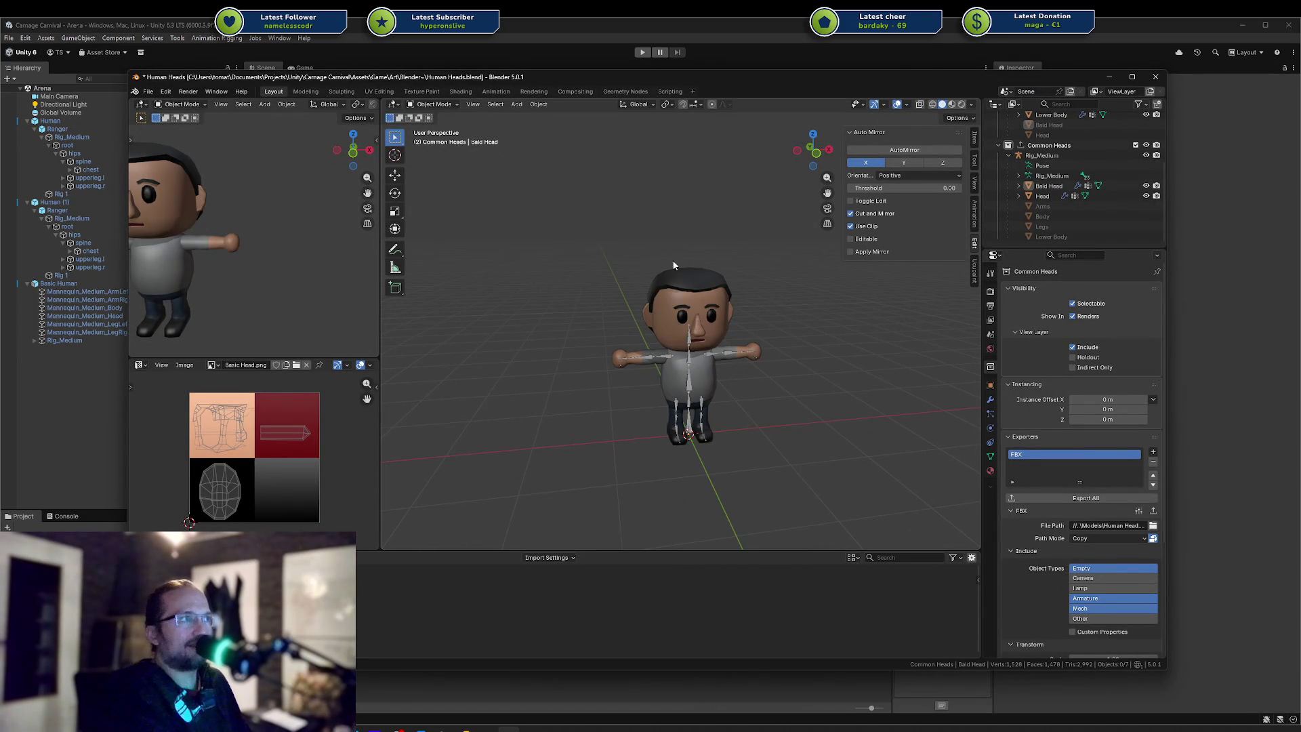
pyautogui.moveTo(602, 250); pyautogui.dragTo(791, 453)
pyautogui.click(790, 453)
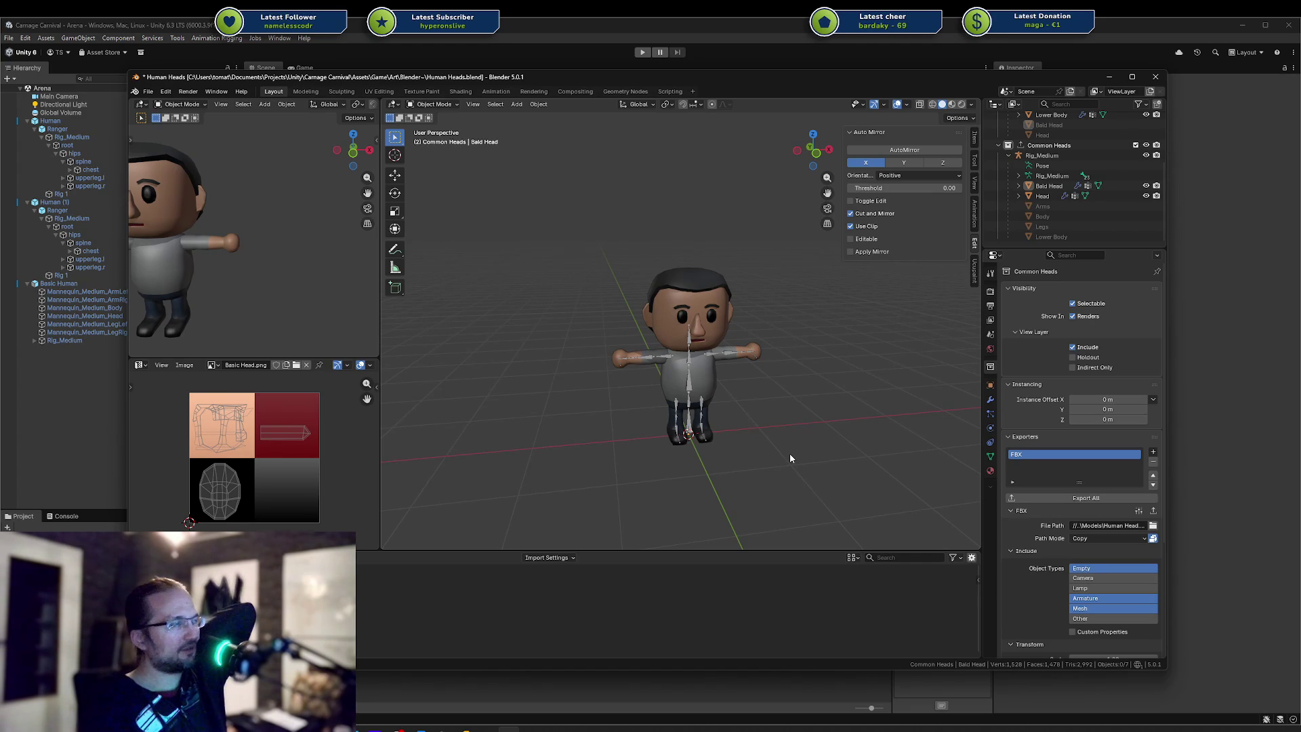
pyautogui.scroll(3, 1099, 166)
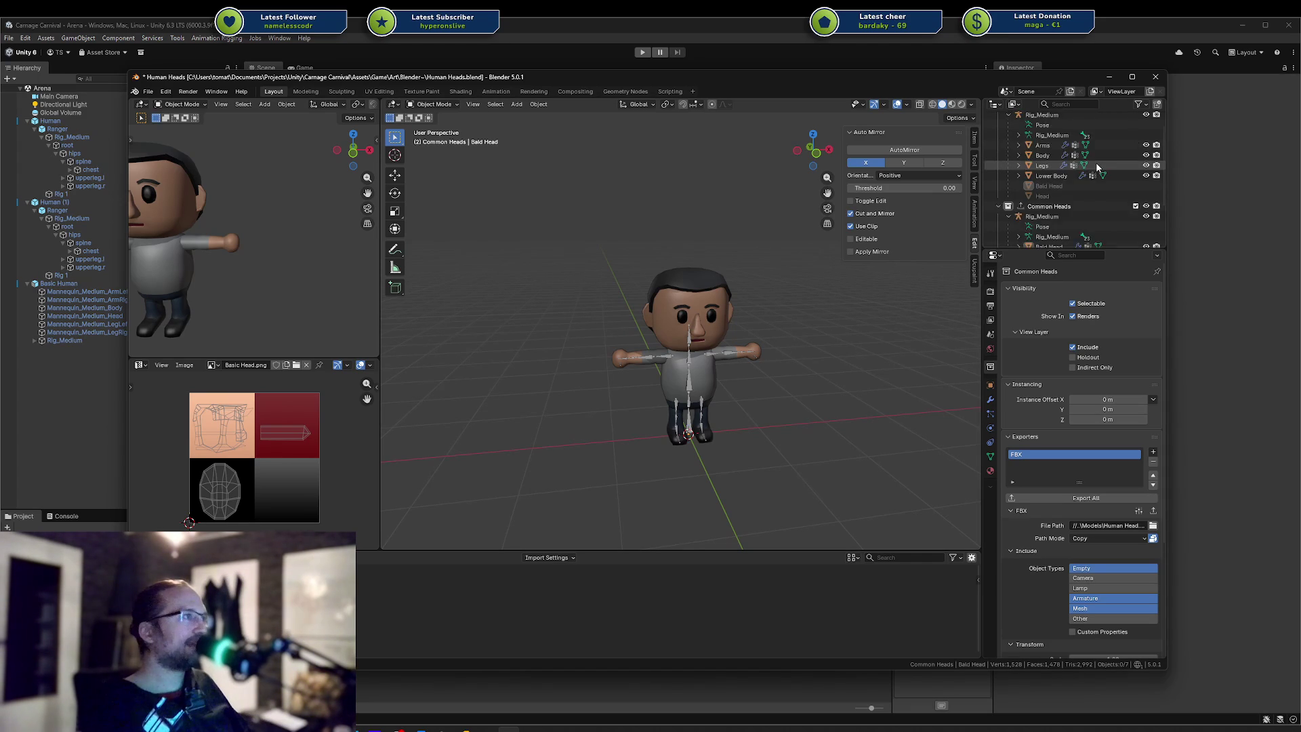
pyautogui.scroll(-2, 1099, 166)
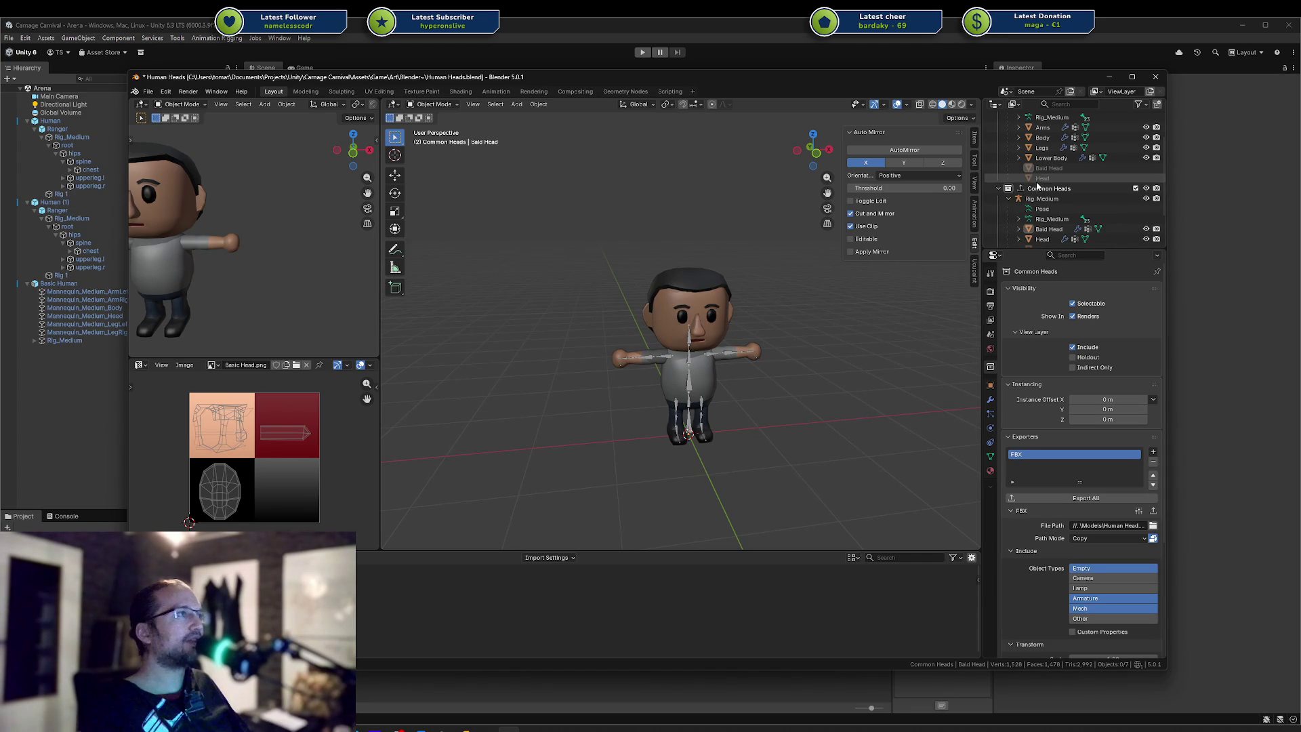
pyautogui.click(1041, 189)
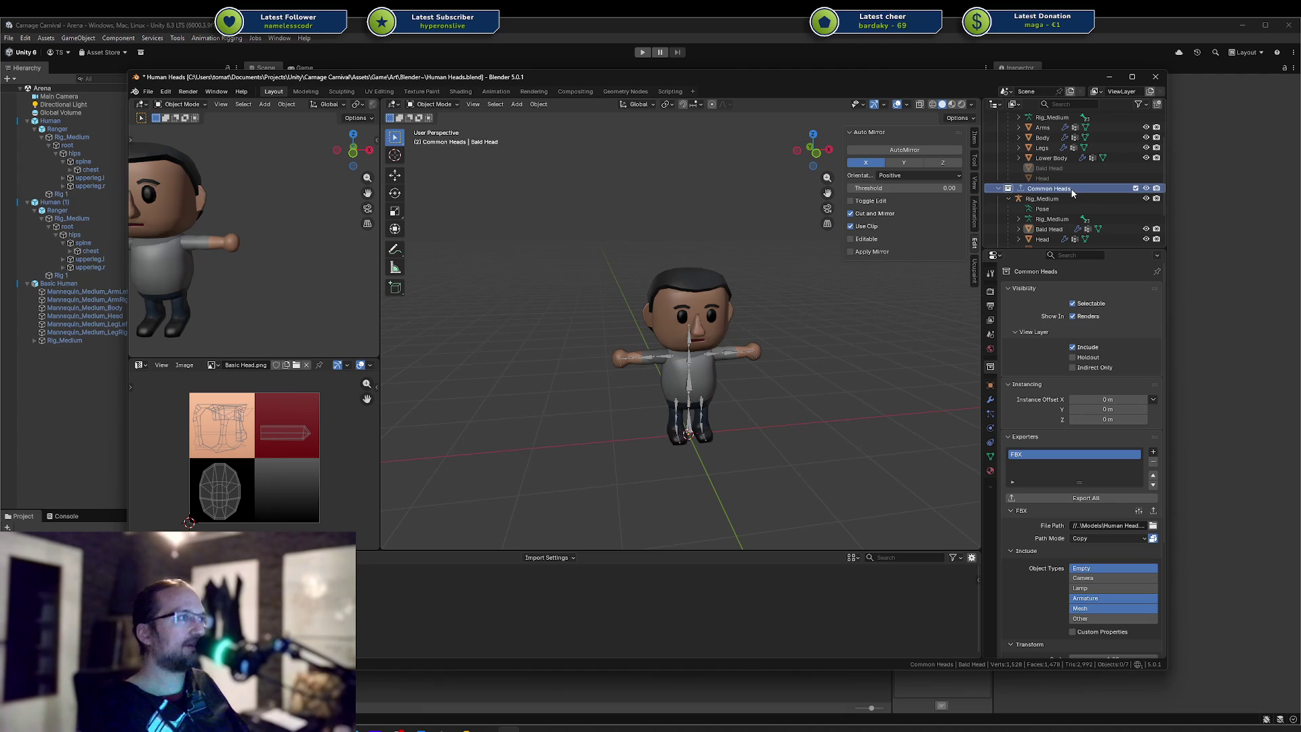
pyautogui.click(1059, 197)
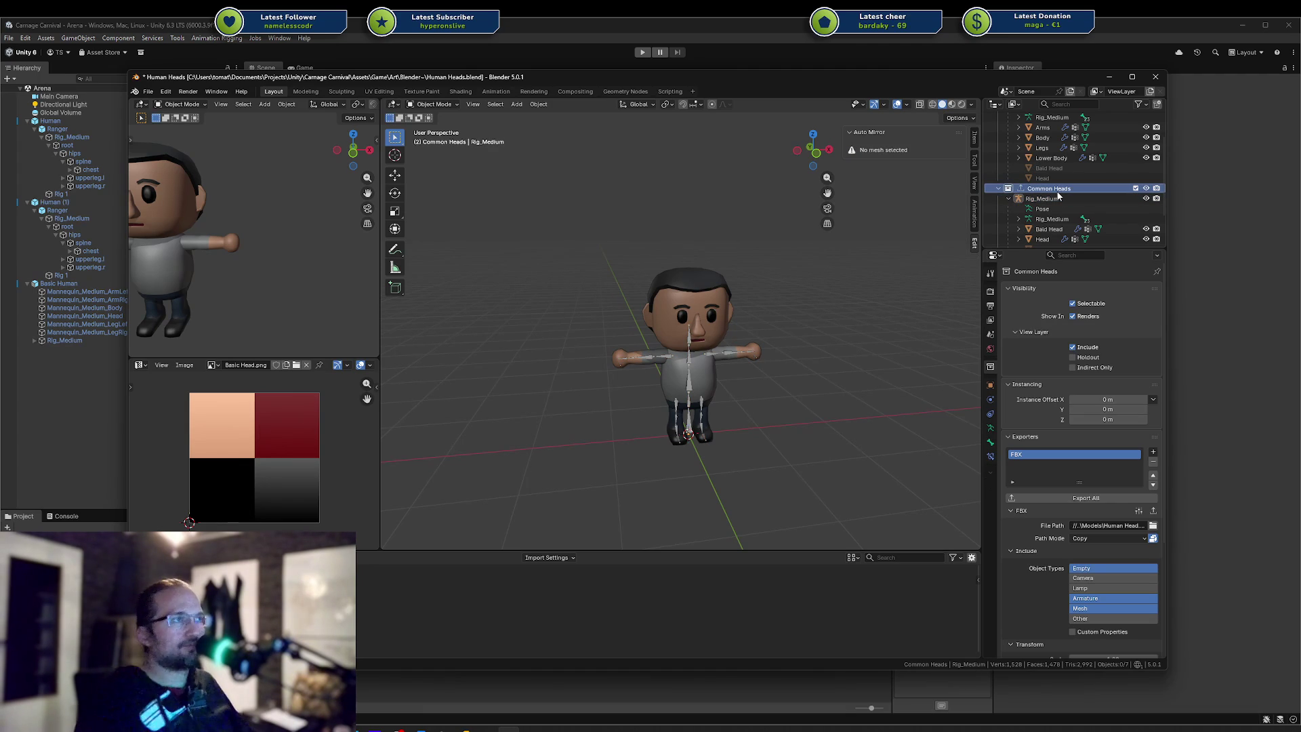
pyautogui.scroll(3, 1059, 196)
pyautogui.click(1028, 117)
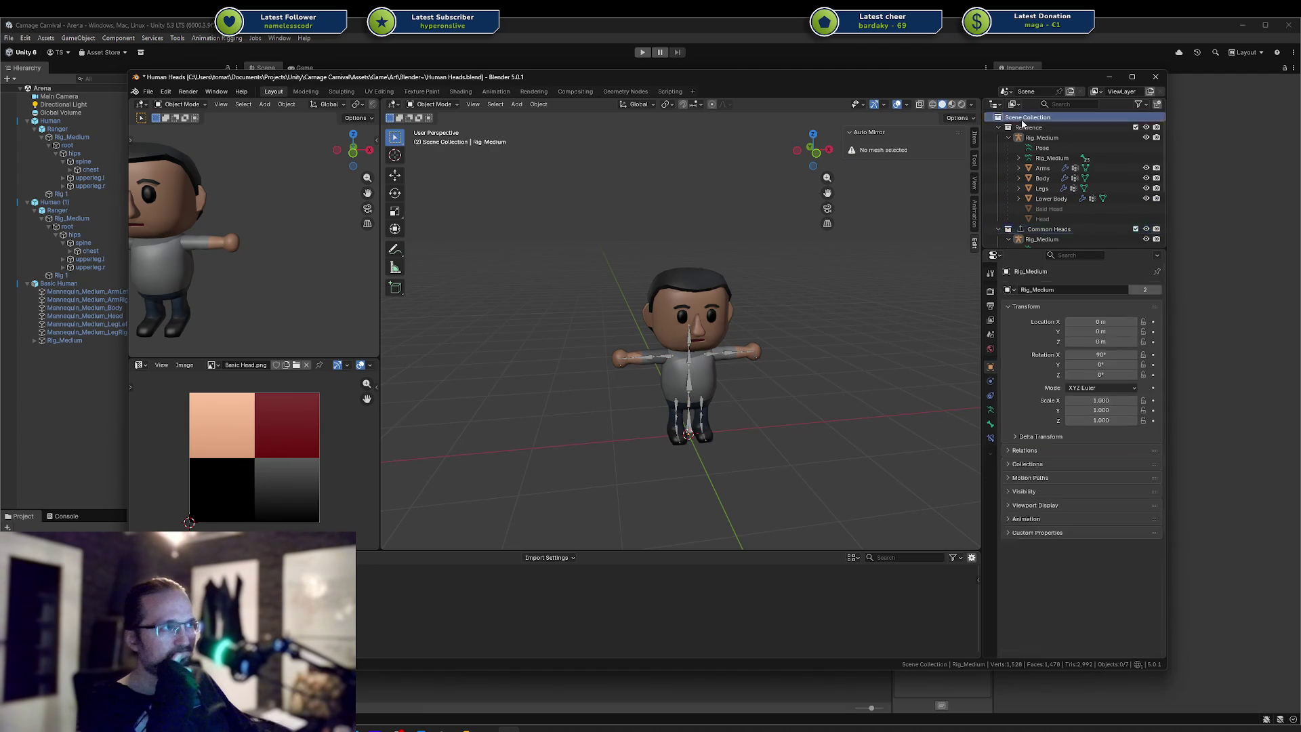
pyautogui.click(1040, 230)
pyautogui.scroll(-2, 1040, 225)
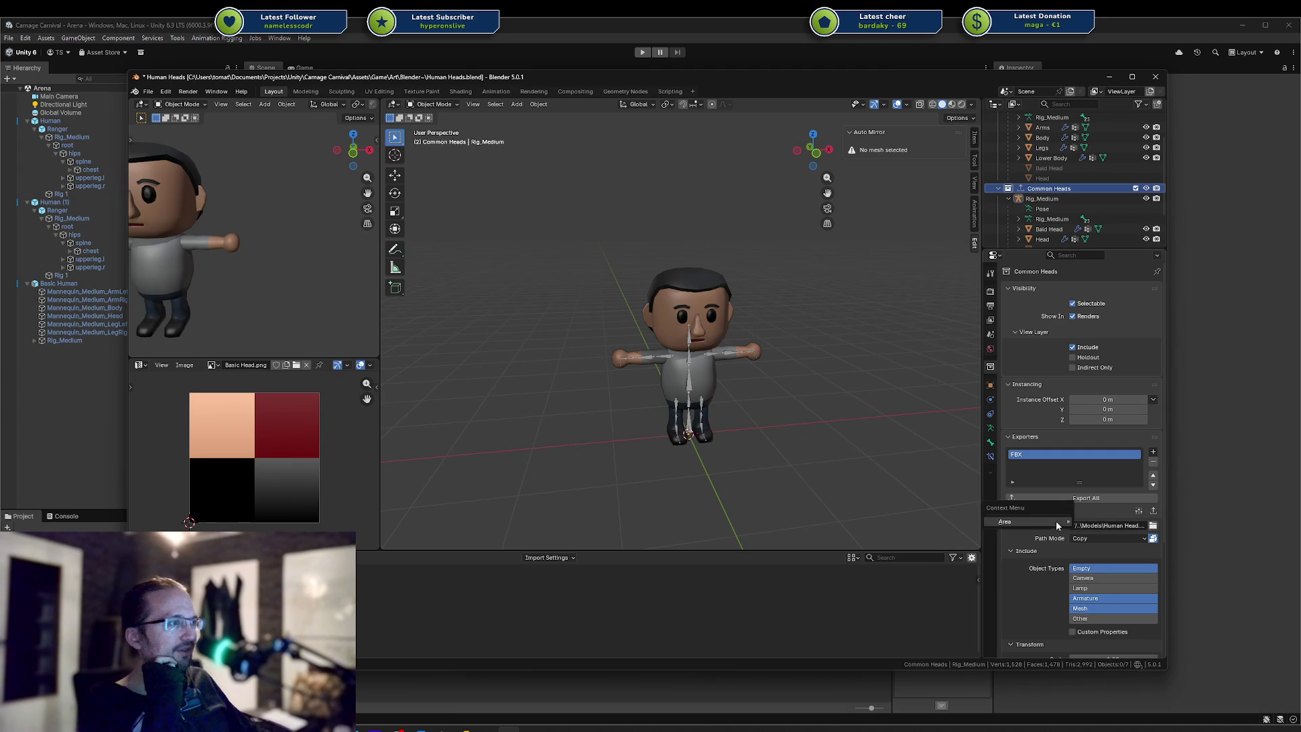
pyautogui.press('BackSpace')
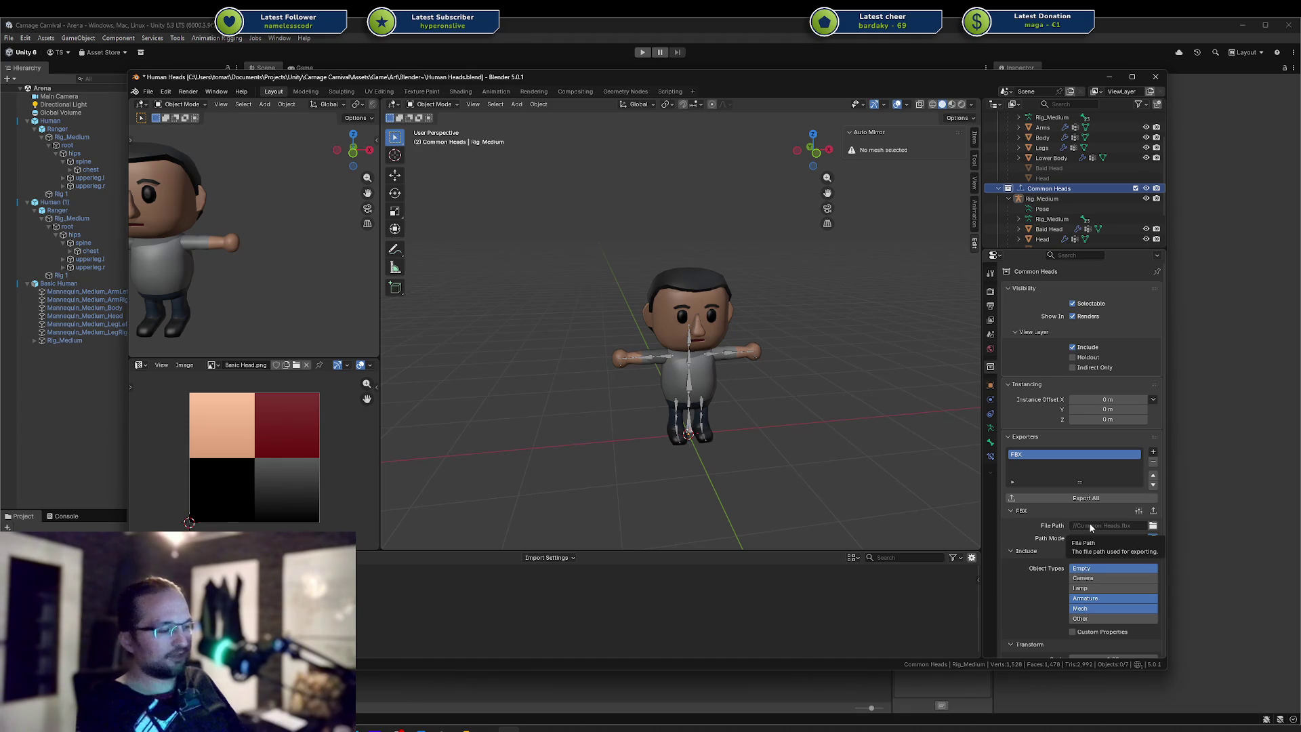
pyautogui.hotkey('ctrl', 'v')
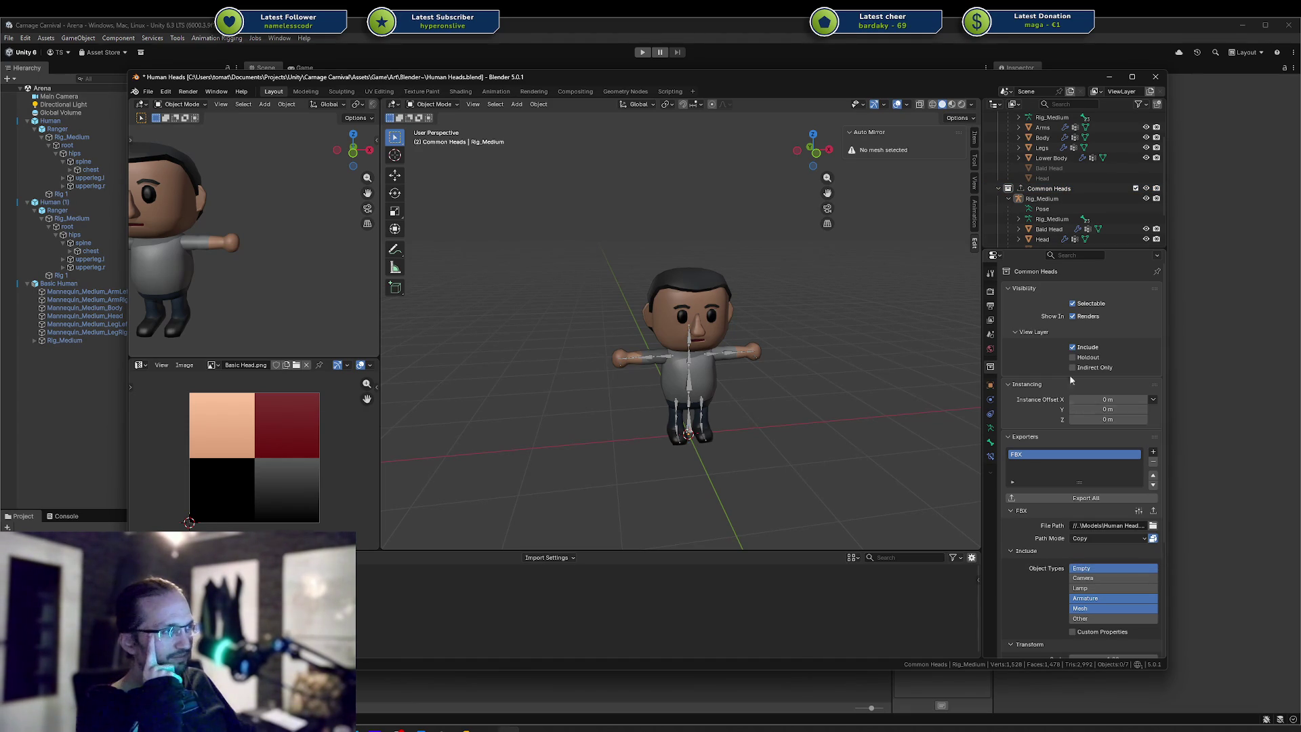
pyautogui.scroll(3, 1055, 191)
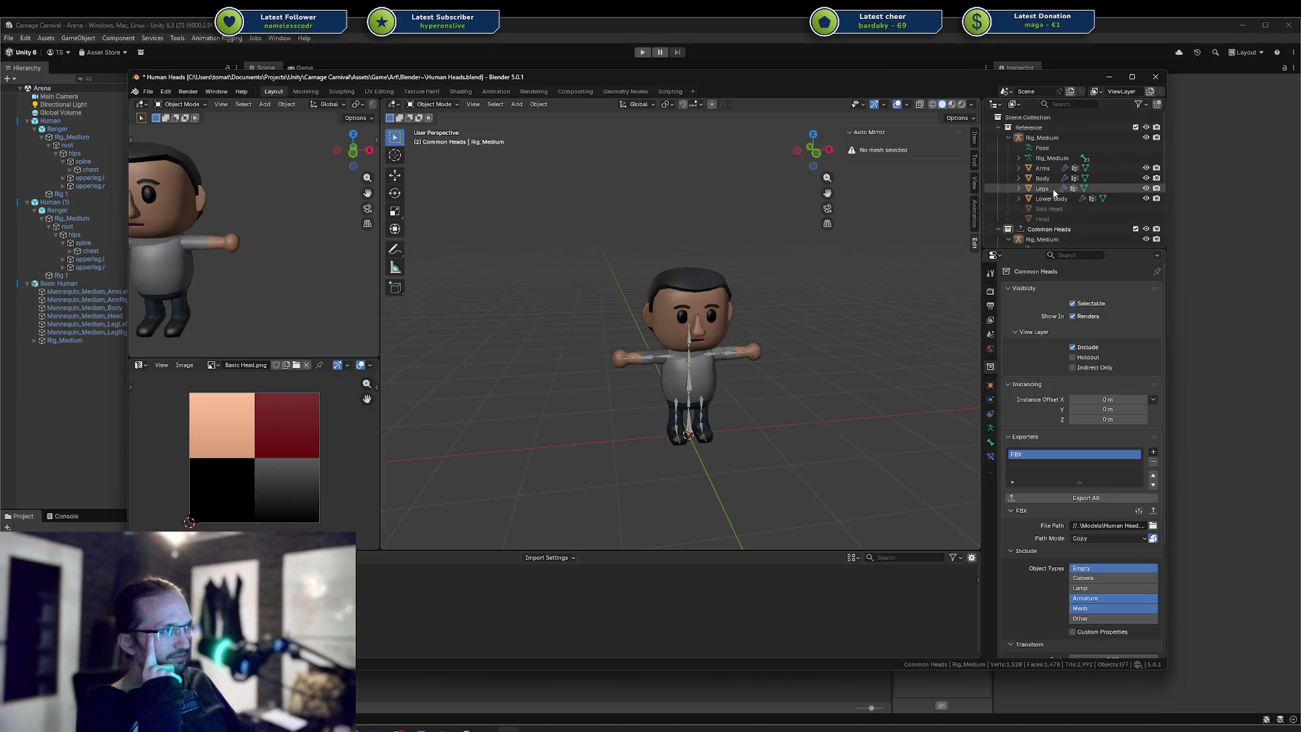
# Select the Bald Head object, deselect everything, and bring up the Open Recent file list
pyautogui.click(148, 91)
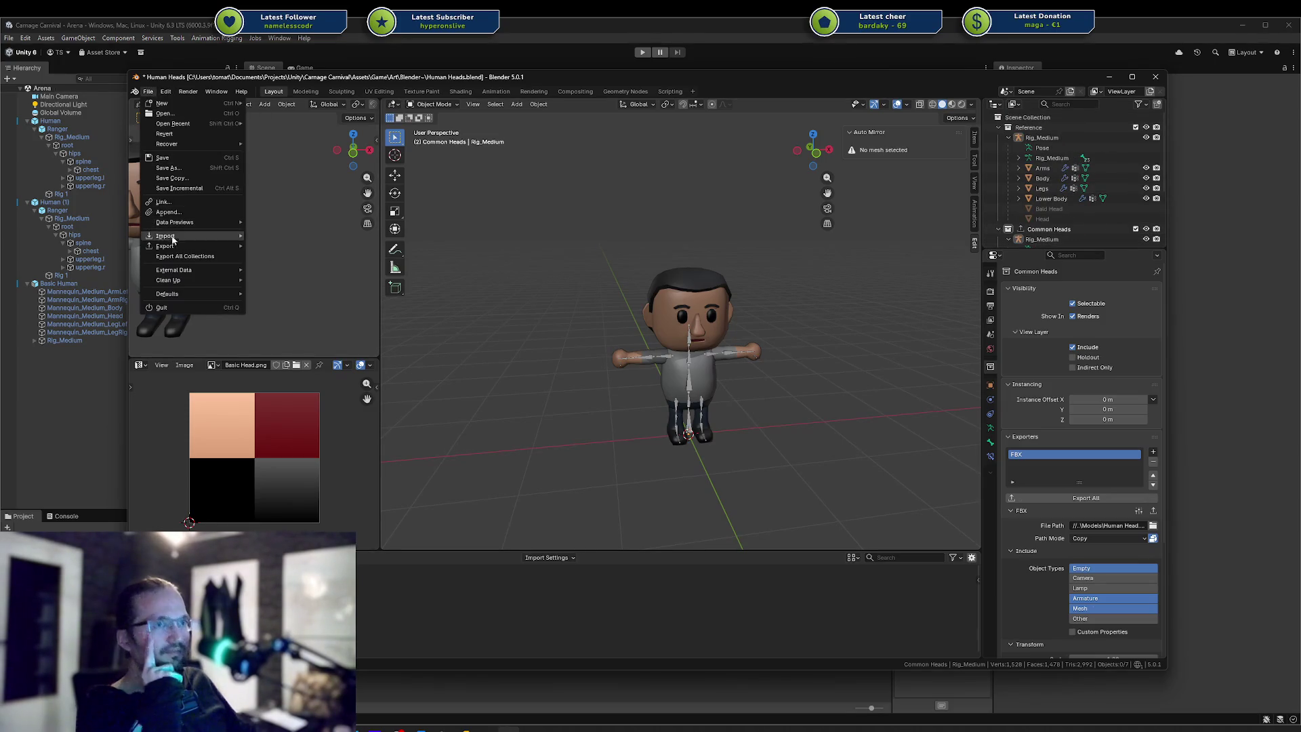
pyautogui.moveTo(177, 250)
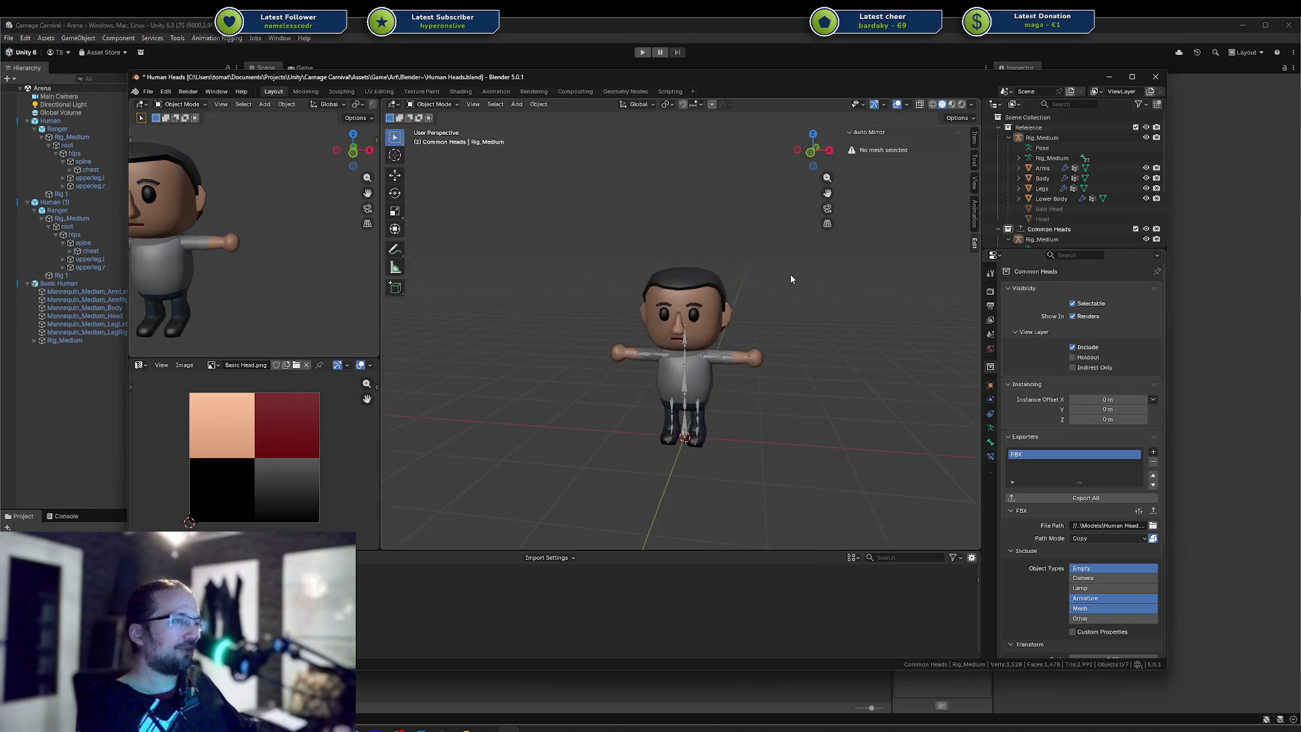
pyautogui.scroll(5, 791, 274)
pyautogui.keyDown('shift'); pyautogui.moveTo(794, 317); pyautogui.dragTo(795, 280, button='middle'); pyautogui.keyUp('shift')
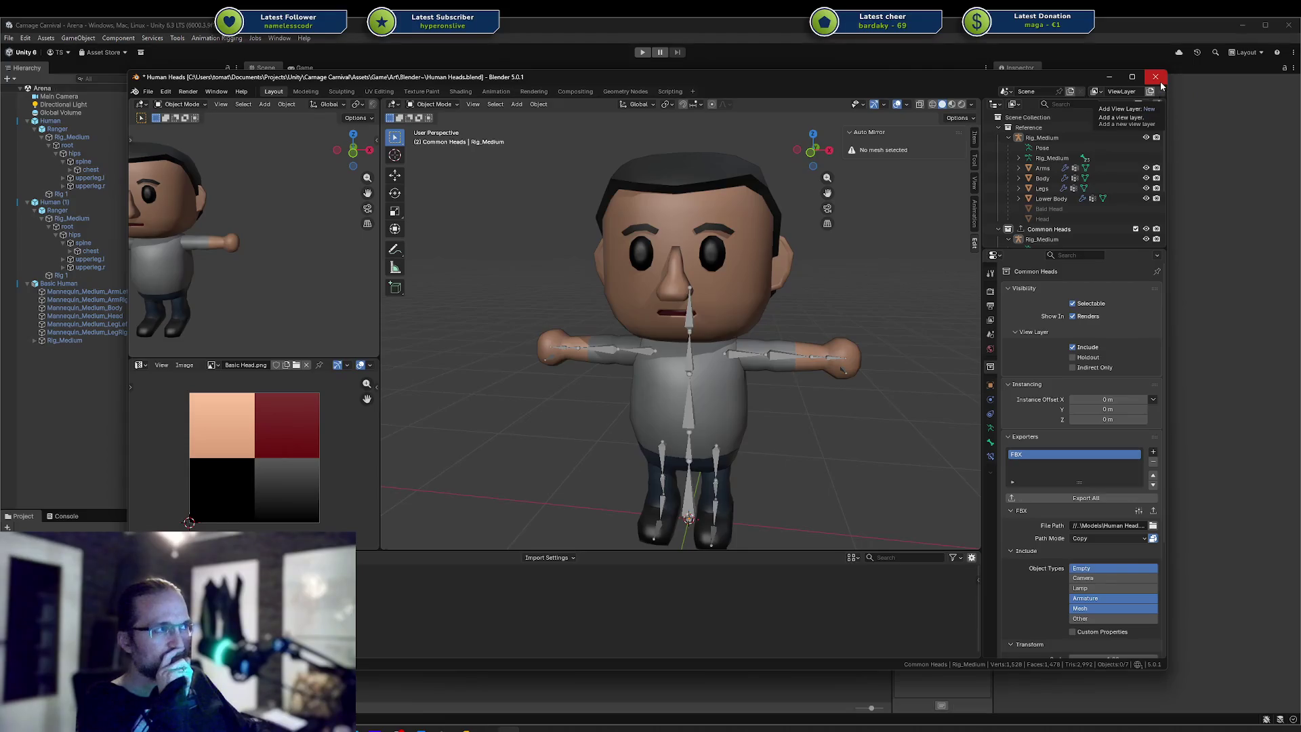
pyautogui.click(789, 251)
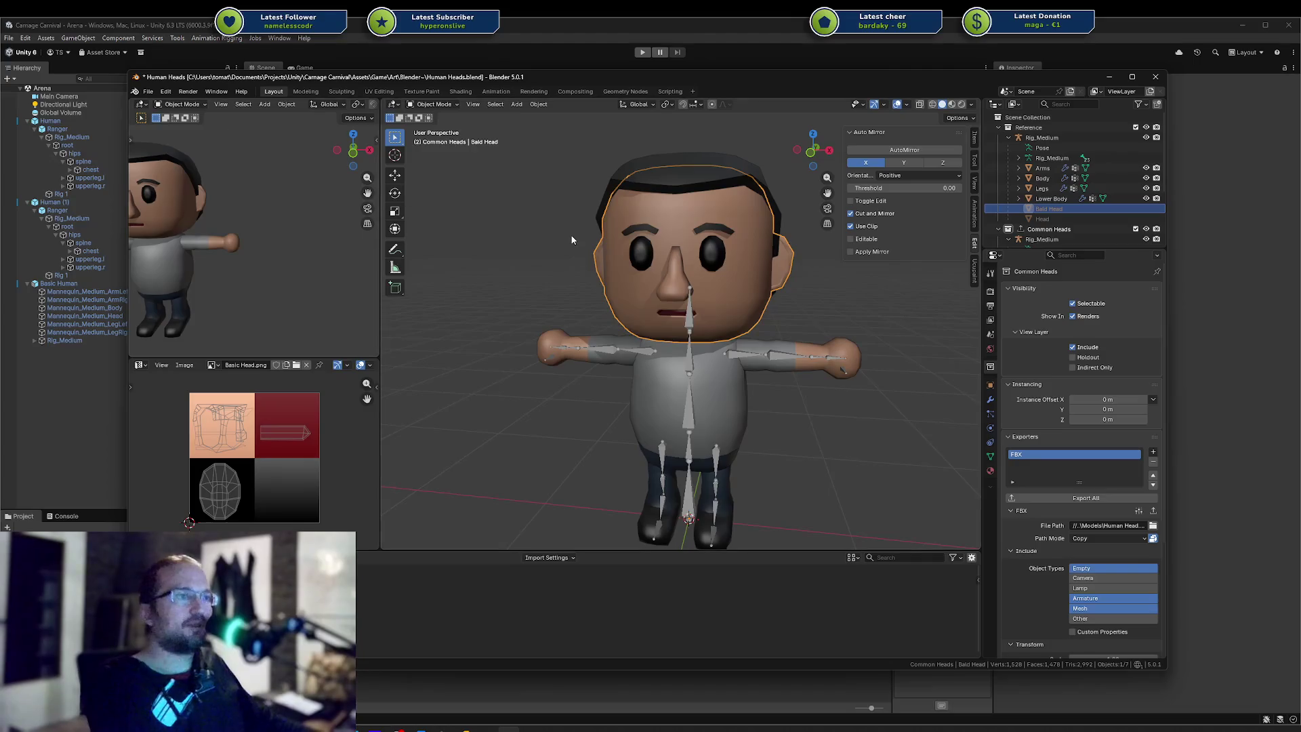
pyautogui.hotkey('alt', 'a')
pyautogui.hotkey('ctrl', 'shift', 'o')
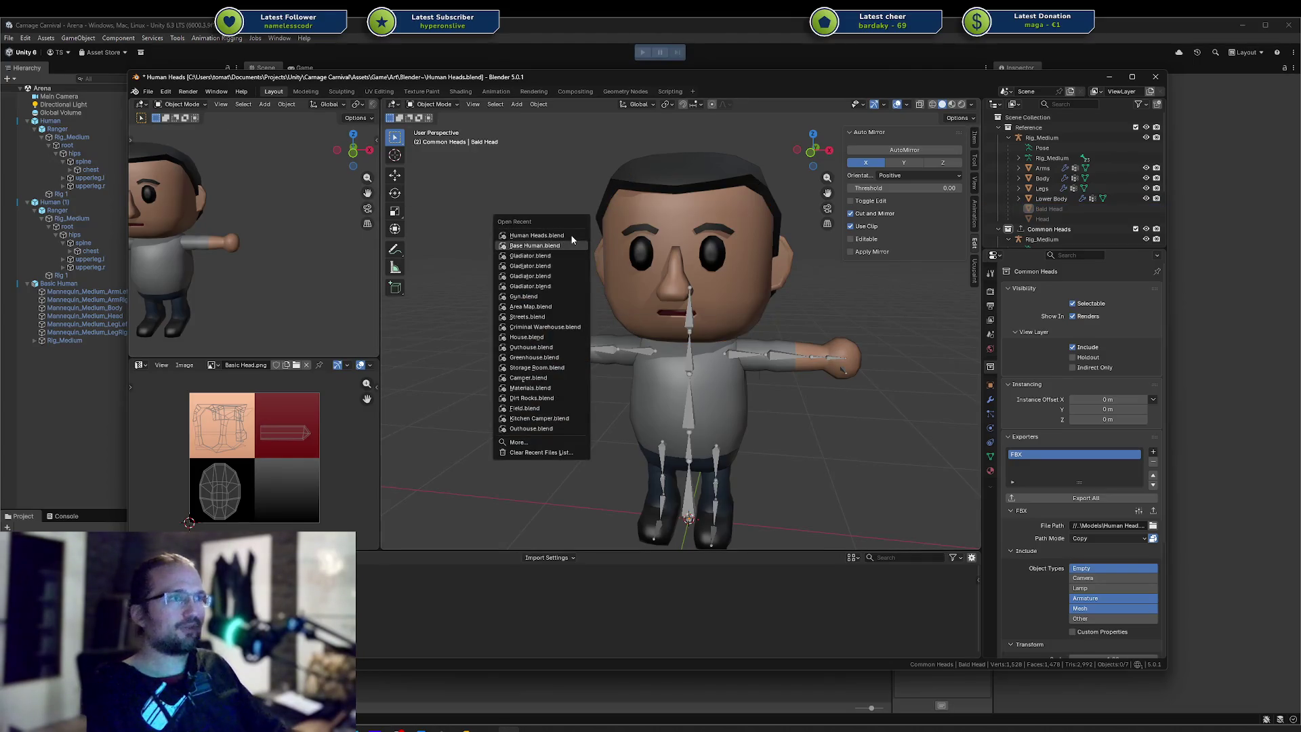
# Open Base Human.blend, put the Head into Edit Mode, and select the linked nose piece
pyautogui.click(571, 237)
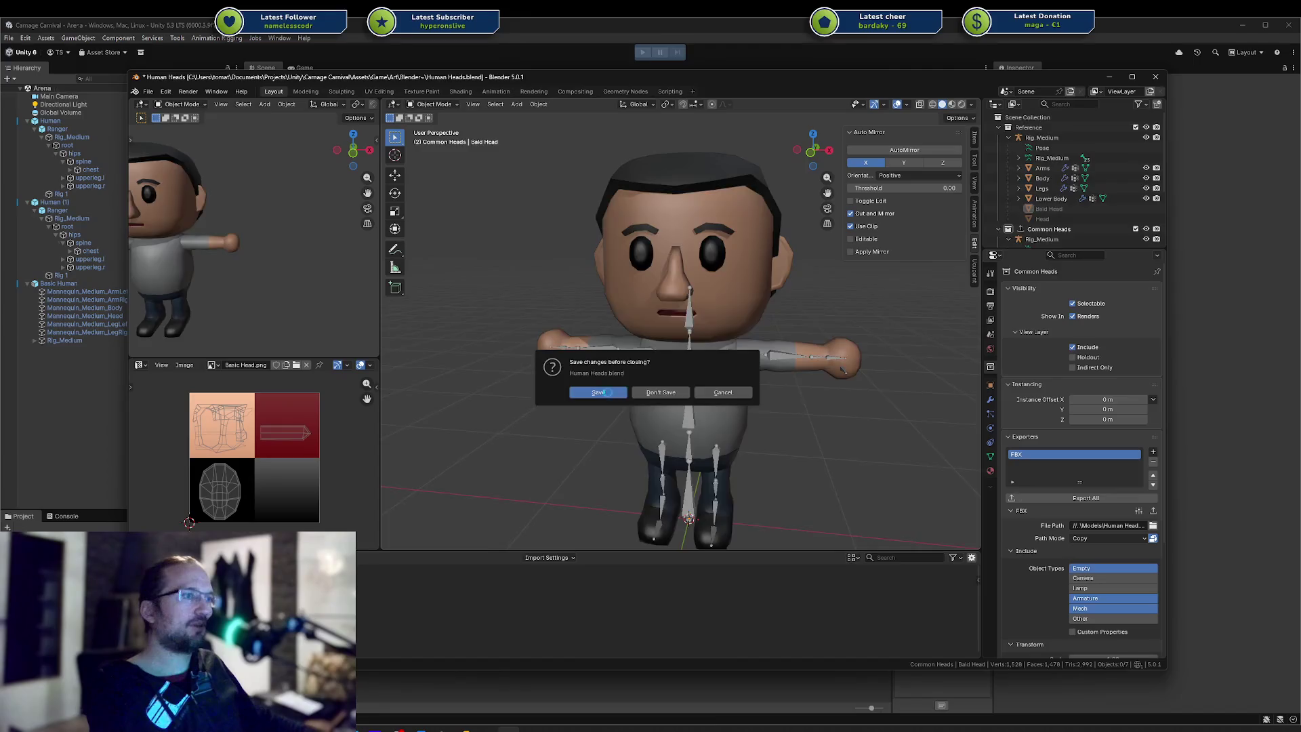
pyautogui.press('Tab')
pyautogui.scroll(4, 749, 234)
pyautogui.keyDown('shift'); pyautogui.moveTo(698, 197); pyautogui.dragTo(660, 236, button='middle'); pyautogui.keyUp('shift')
pyautogui.press('l')
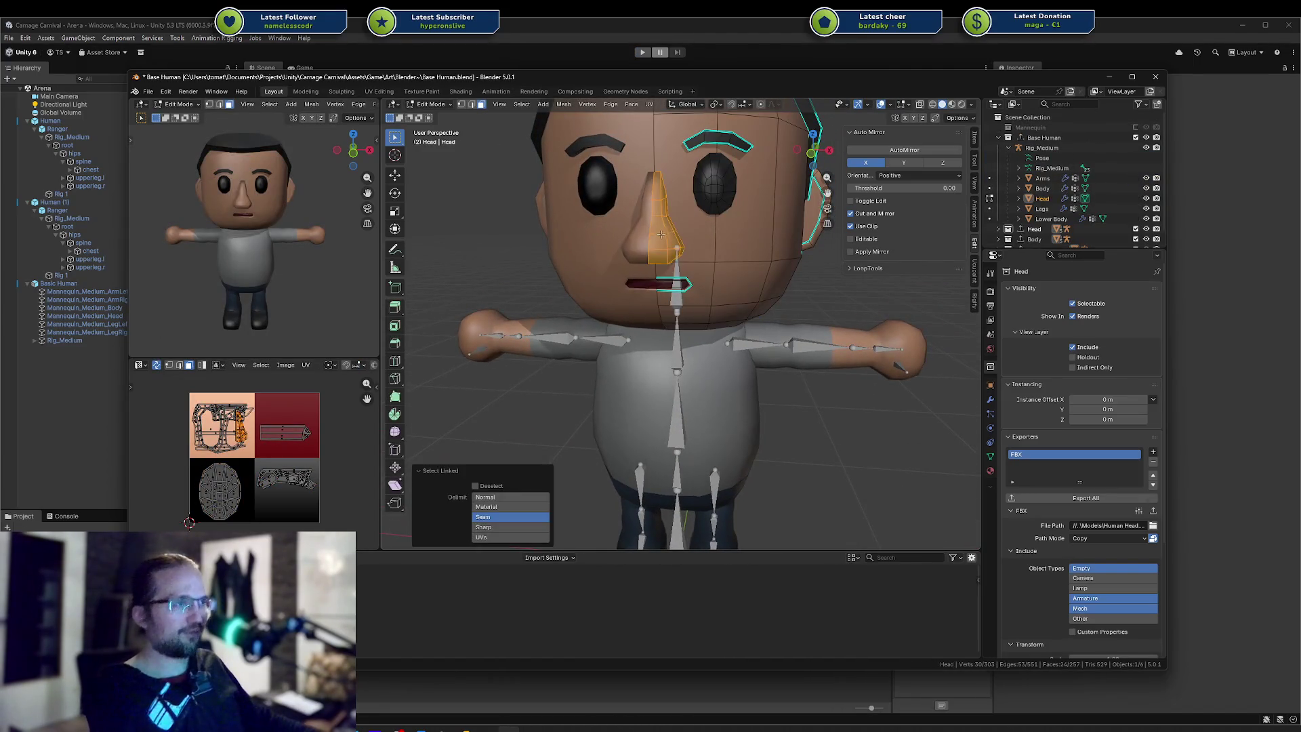
# Select the Head's linked eye and then eyebrow pieces
pyautogui.click(728, 187)
pyautogui.press('l')
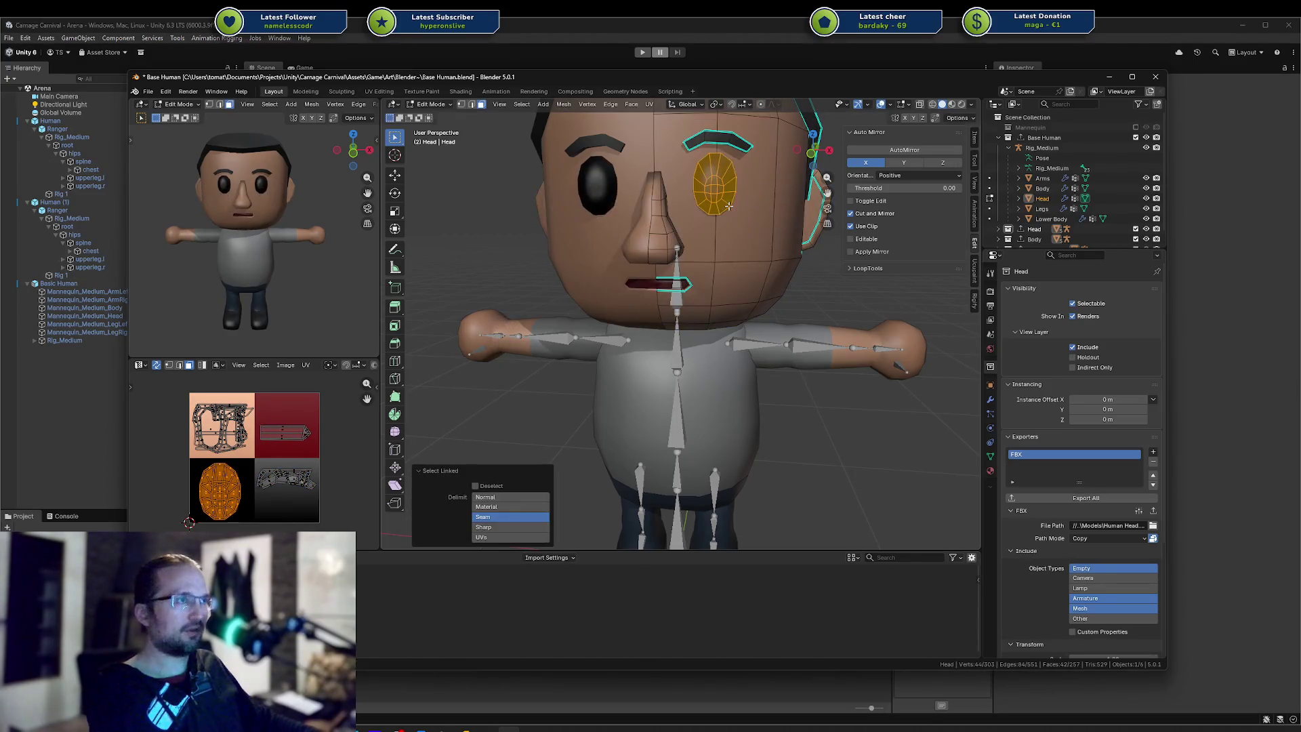
pyautogui.press('a')
pyautogui.hotkey('alt', 'a')
pyautogui.press('l')
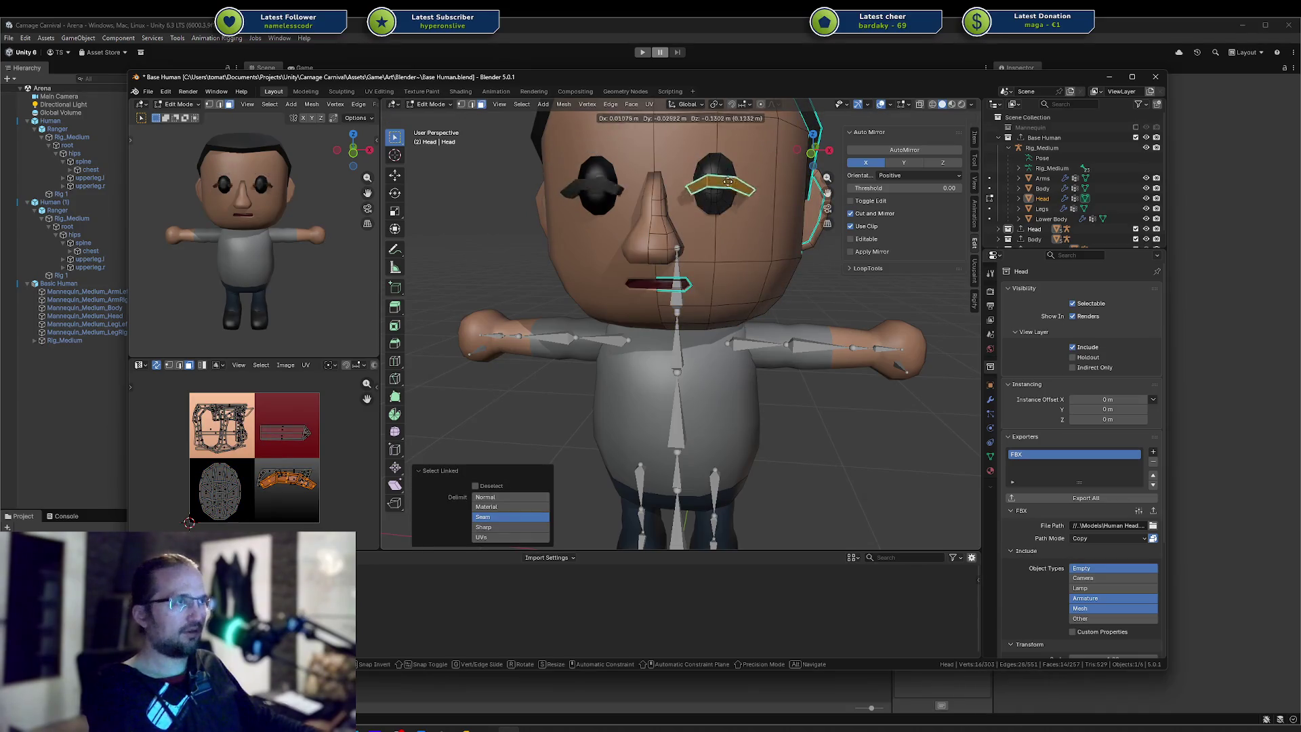
# Rotate the selected eyebrow around the Y axis
pyautogui.press('g')
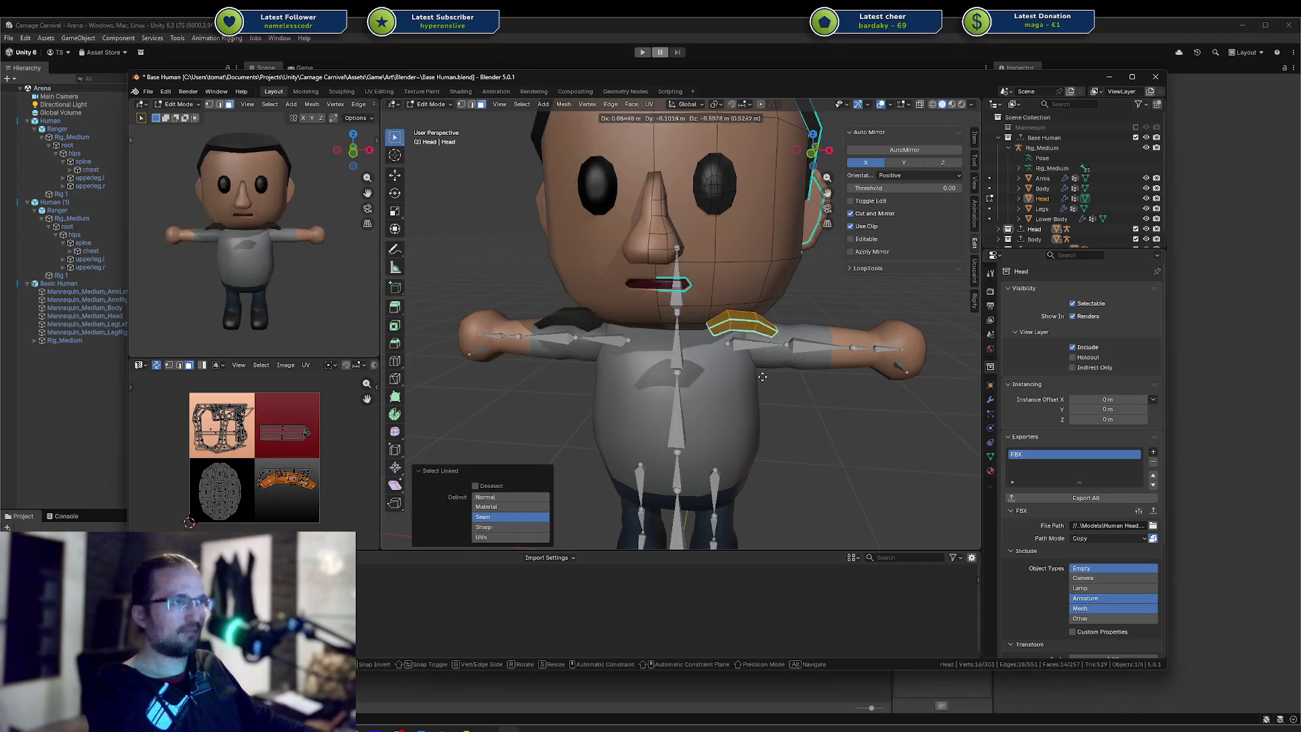
pyautogui.press('Escape')
pyautogui.press('r')
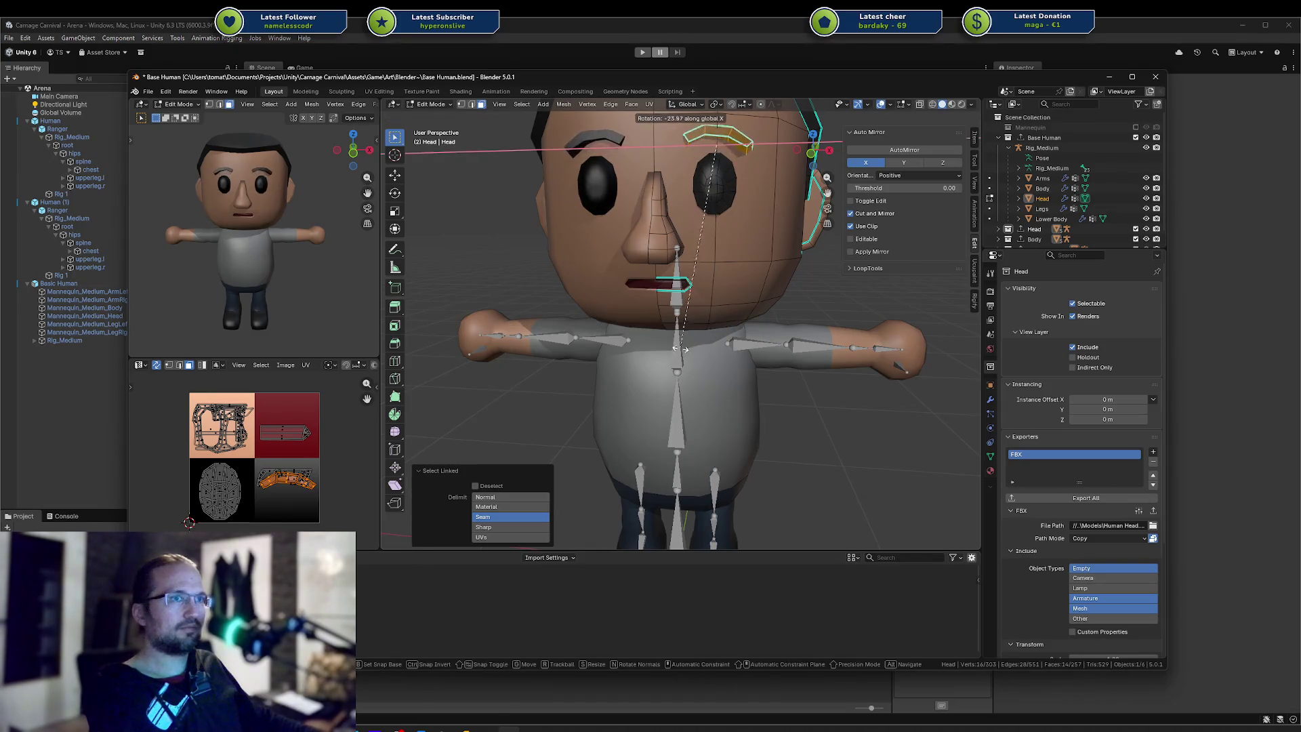
pyautogui.press('y')
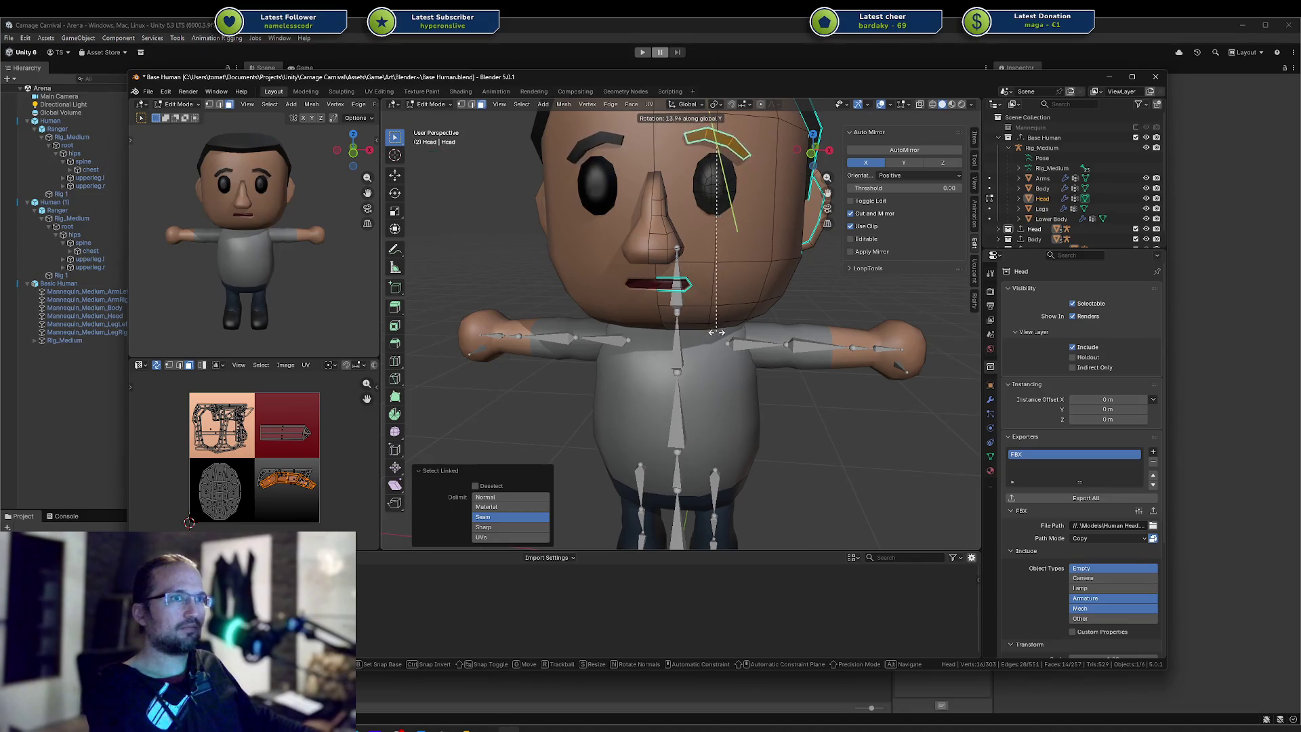
pyautogui.click(786, 258)
# Select the seam-bounded head half, then the ear's linked faces, and return to Object Mode
pyautogui.moveTo(785, 258); pyautogui.dragTo(771, 238, button='middle')
pyautogui.press('l')
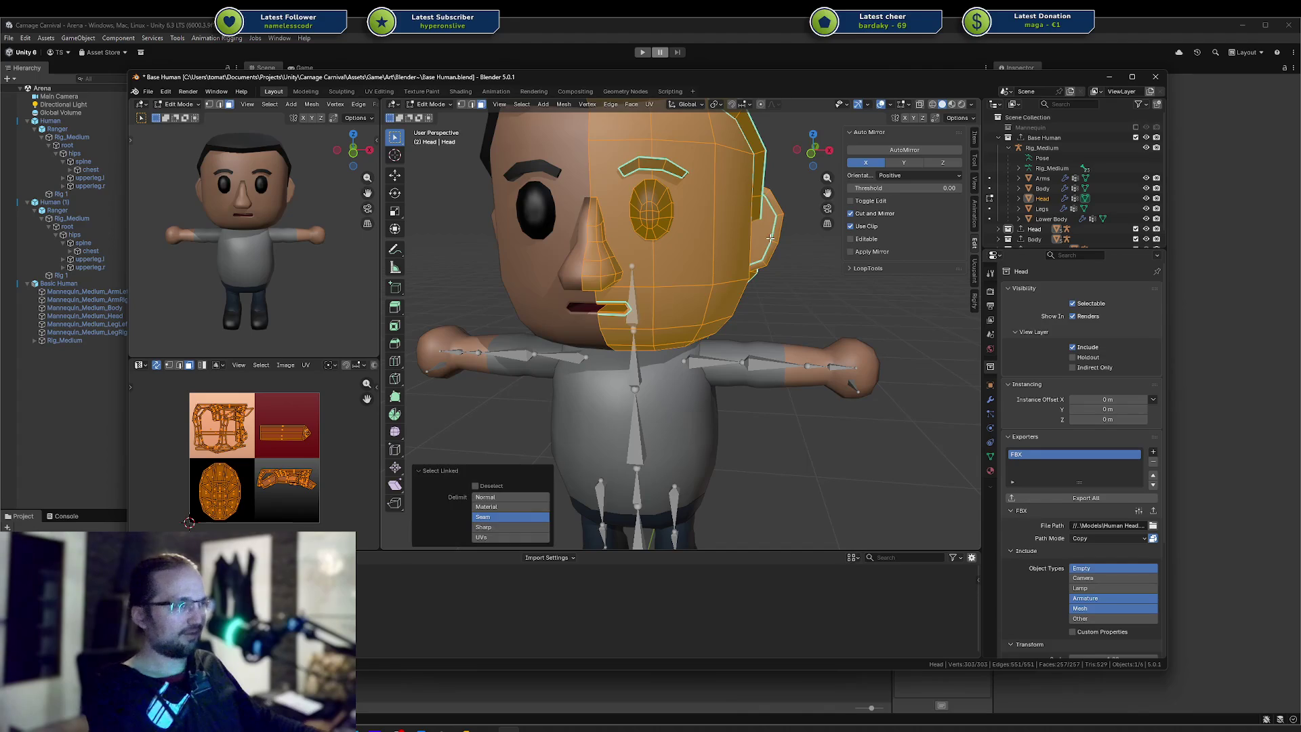
pyautogui.hotkey('alt', 'a')
pyautogui.press('l')
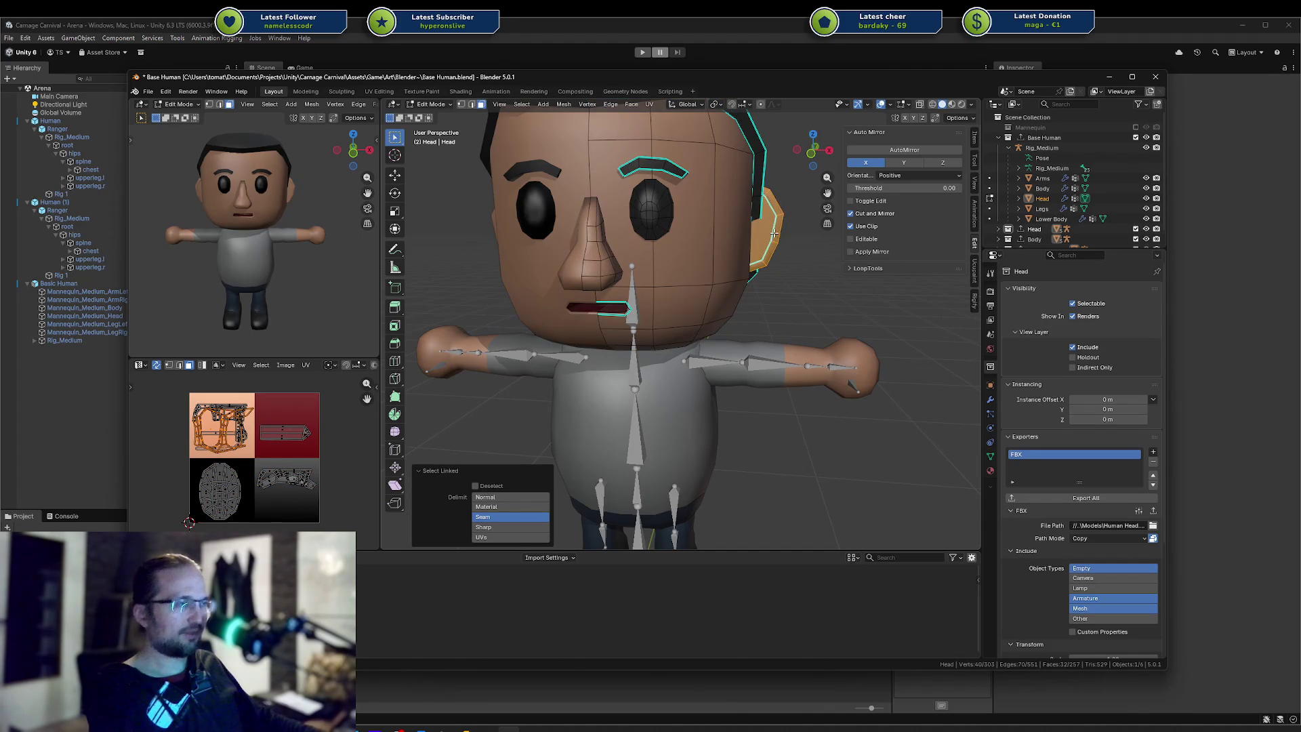
pyautogui.press('Tab')
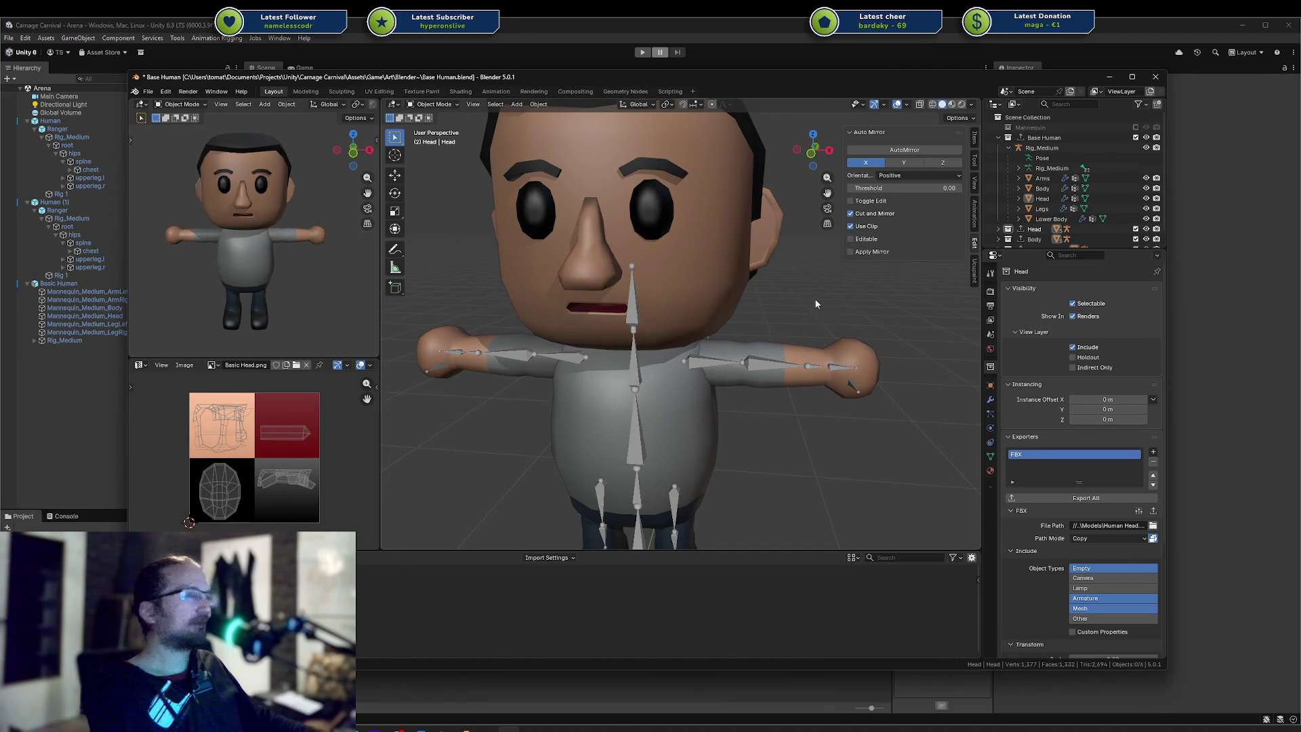
# Save the file, then delete the Head collection and undo the deletion
pyautogui.hotkey('ctrl', 's')
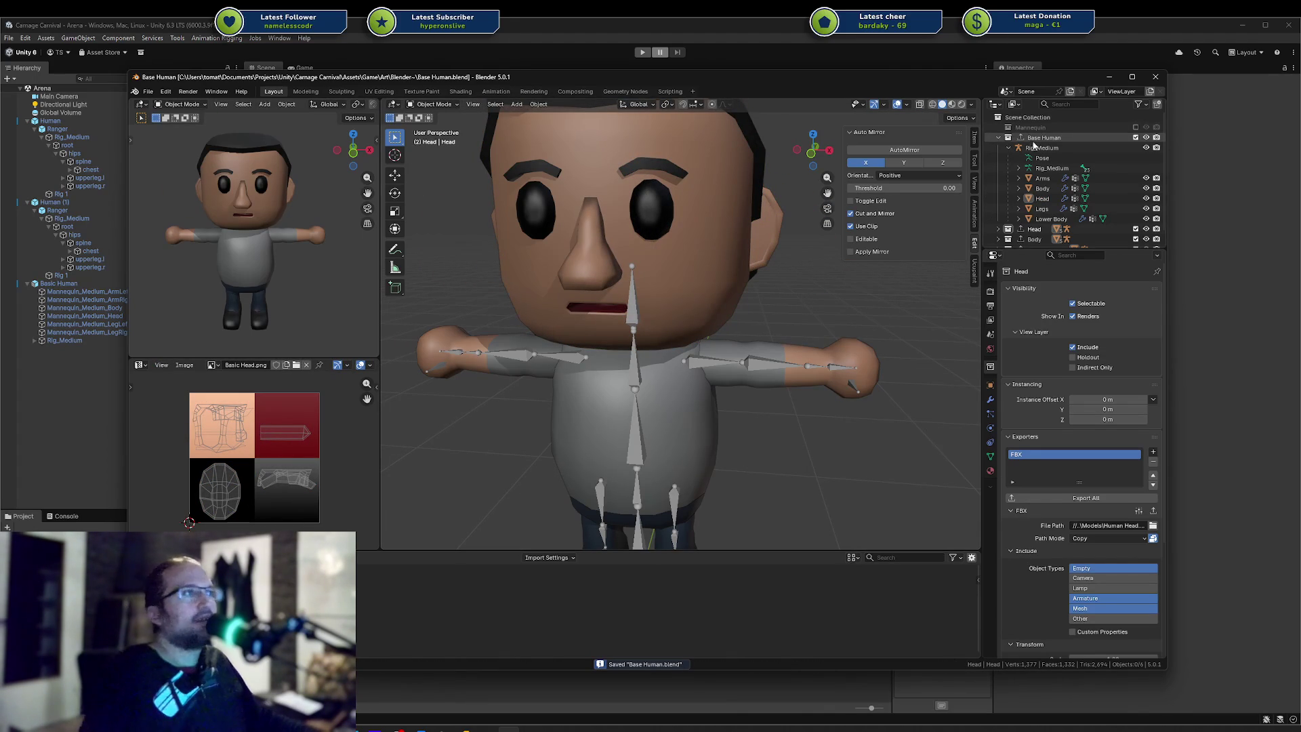
pyautogui.click(999, 138)
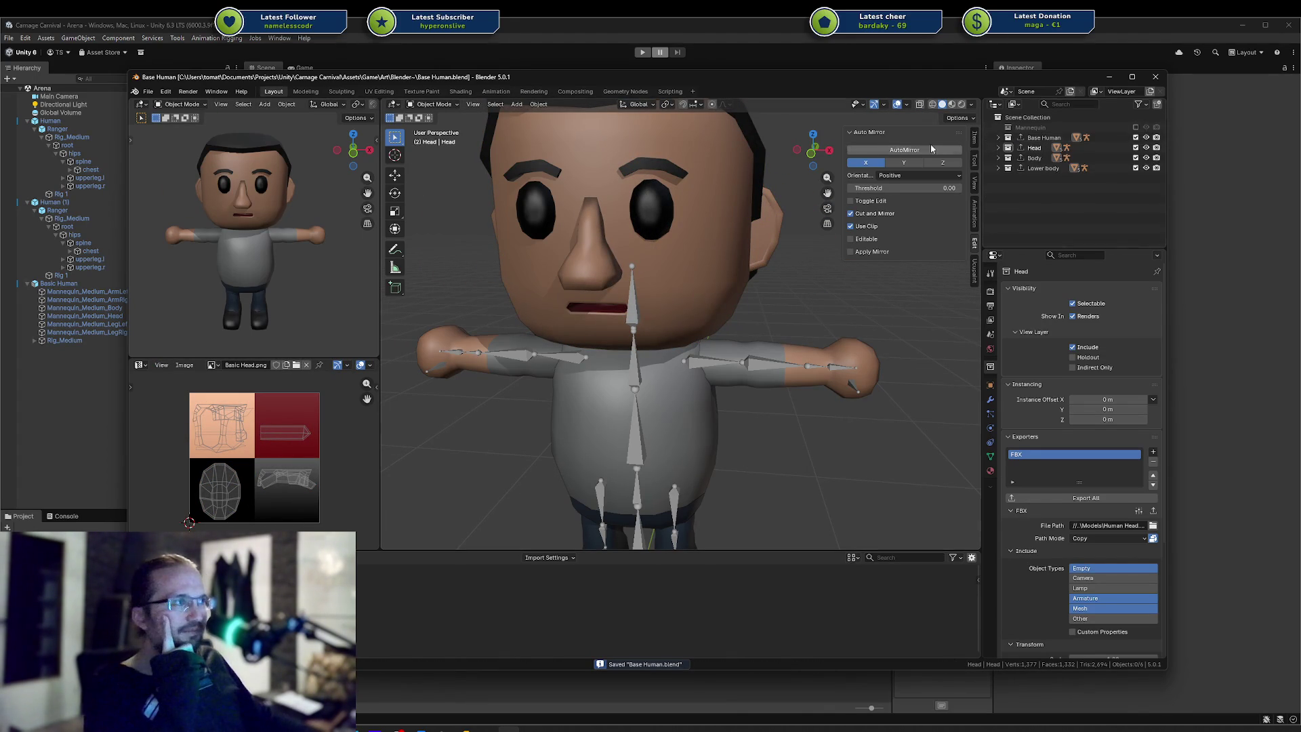
pyautogui.click(1041, 148)
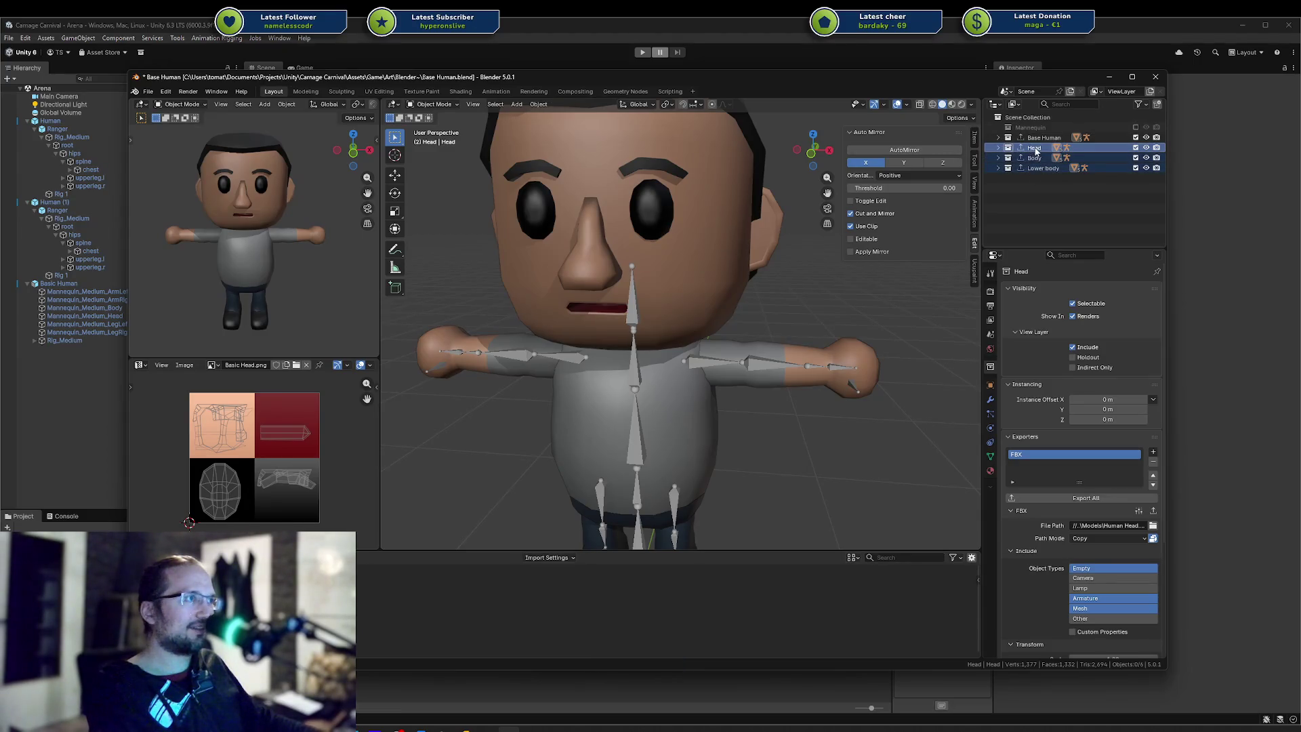
pyautogui.press('Delete')
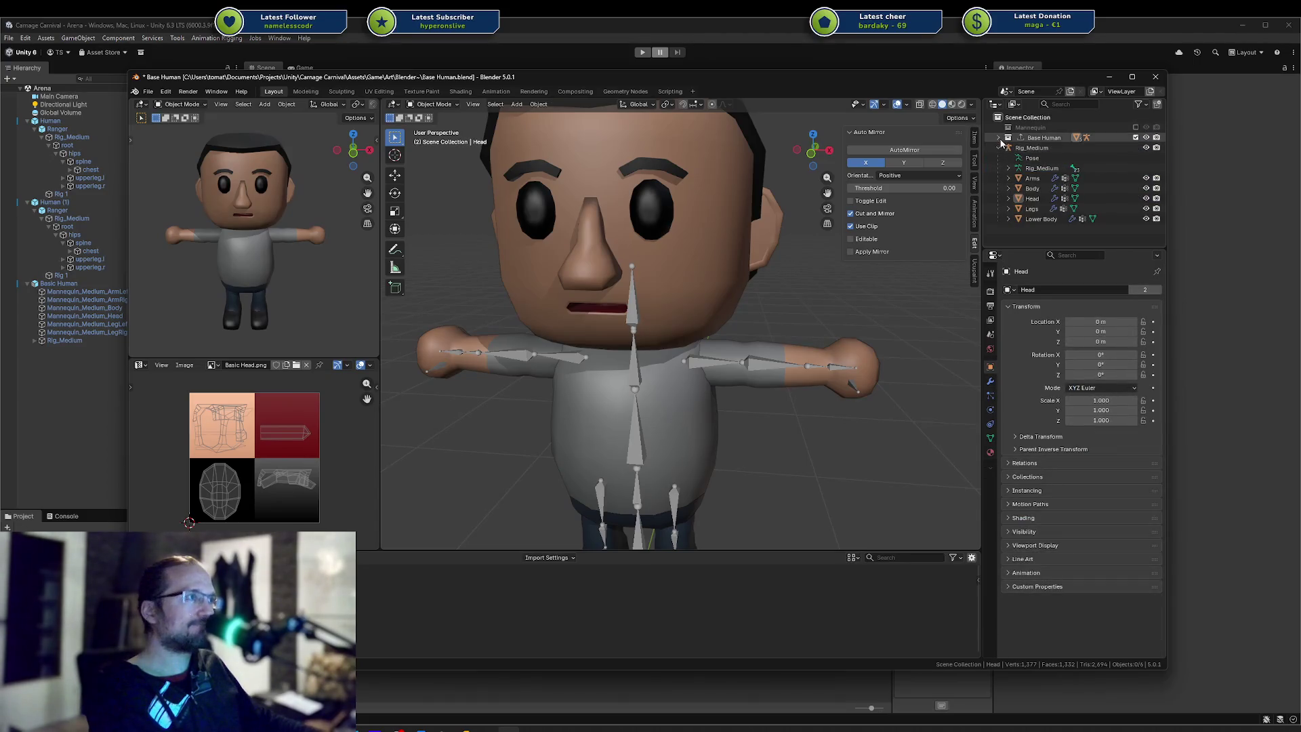
pyautogui.hotkey('ctrl', 'z')
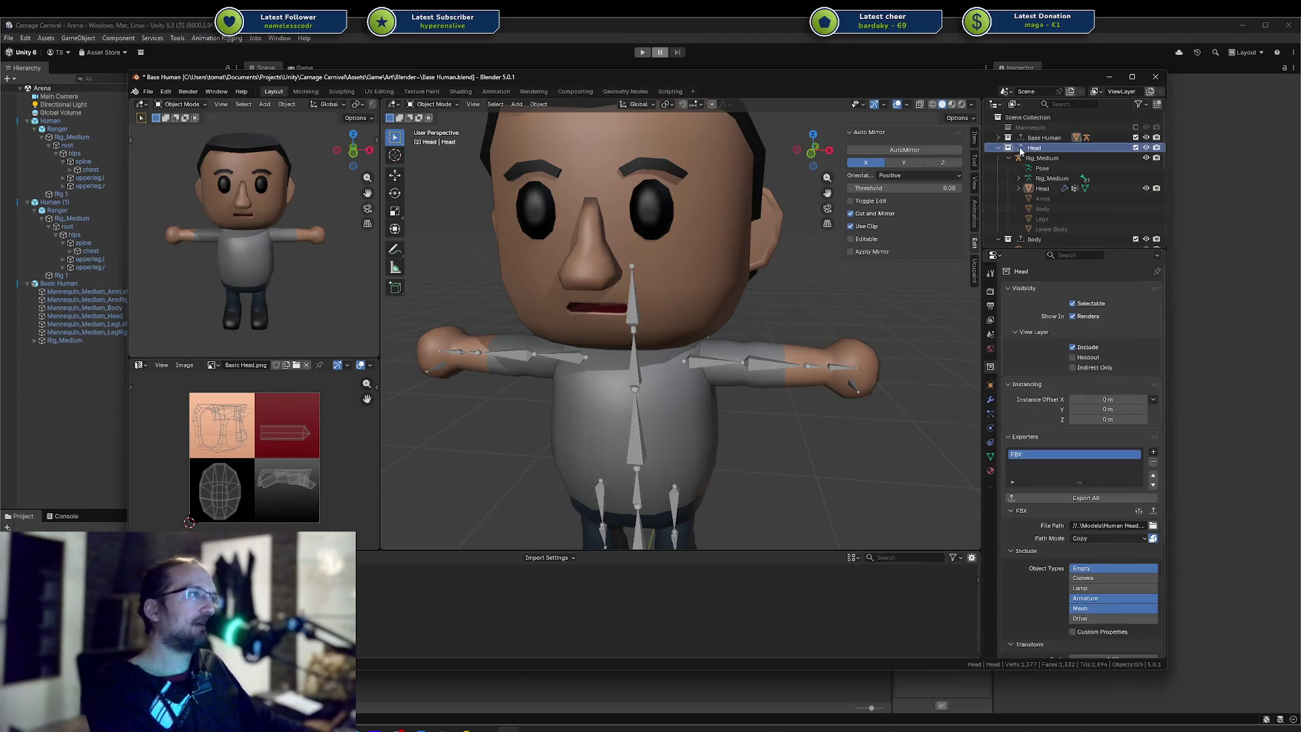
# Move Rig_Medium, Head and Arms into the Base Human collection
pyautogui.click(1036, 158)
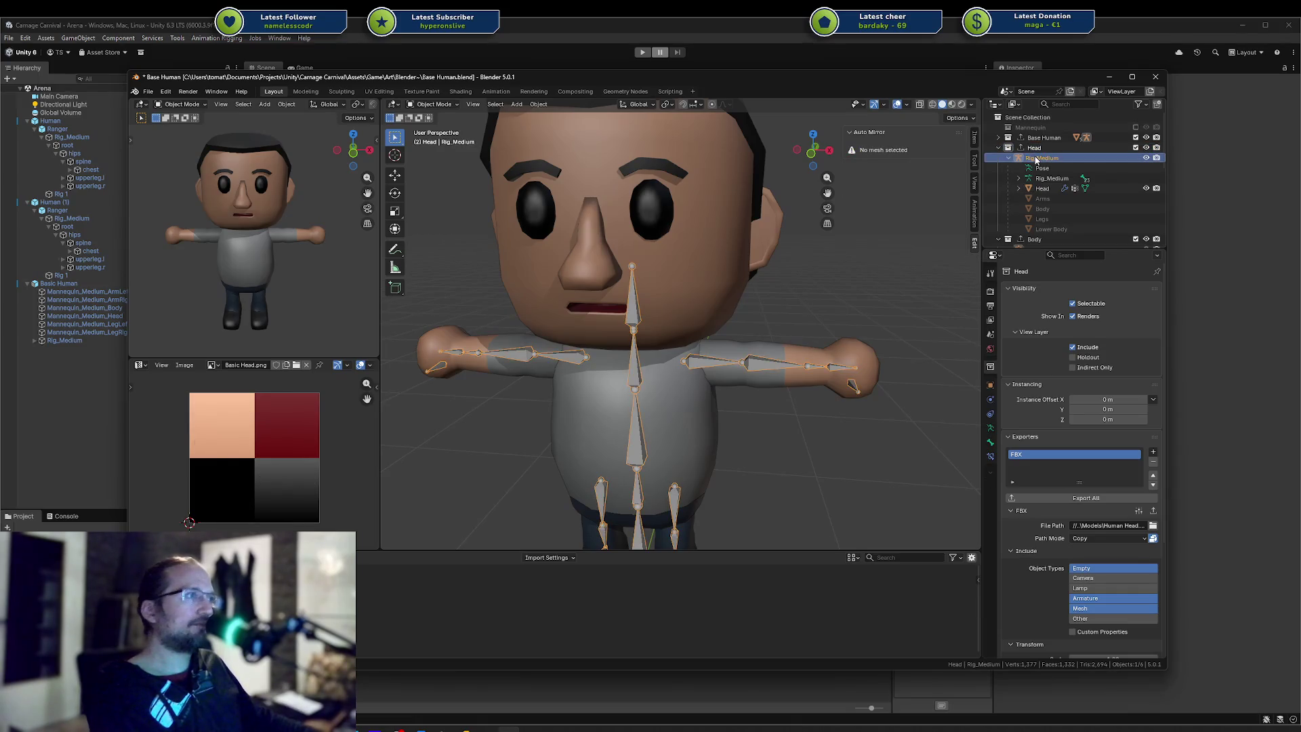
pyautogui.press('m')
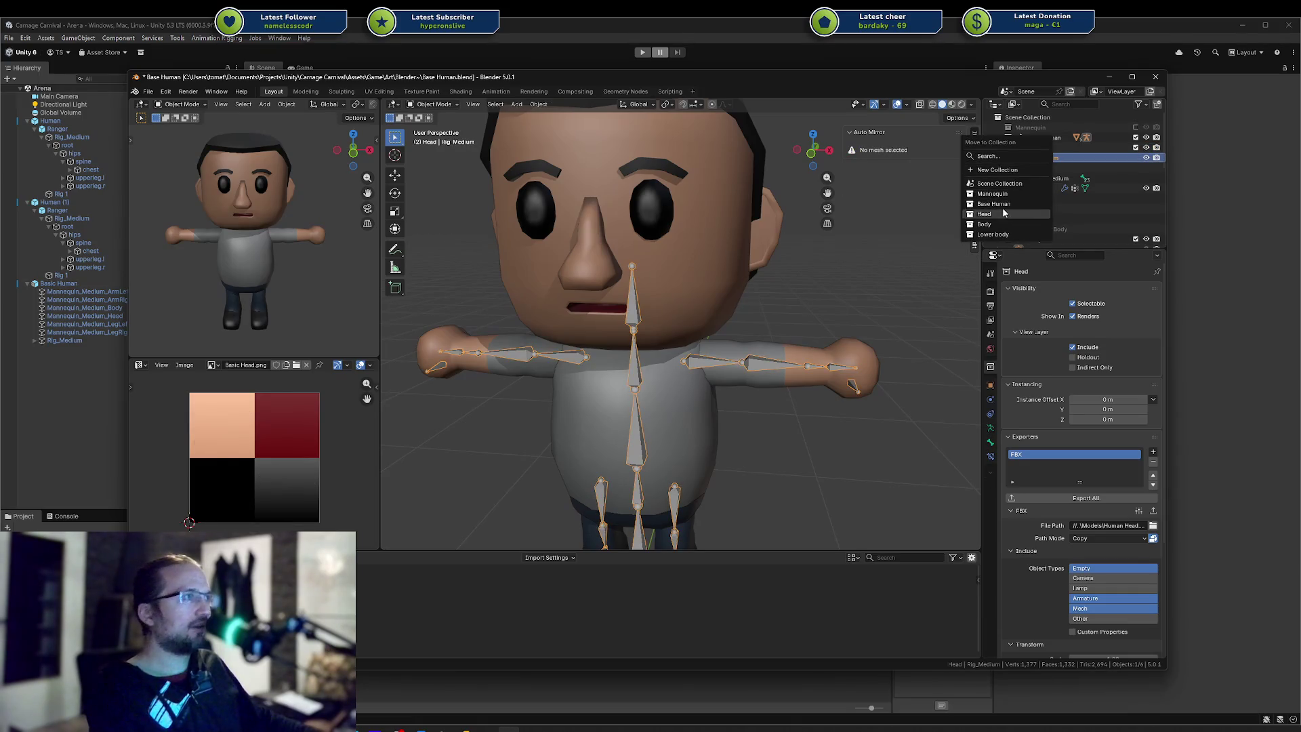
pyautogui.click(1003, 204)
pyautogui.click(1036, 159)
pyautogui.press('m')
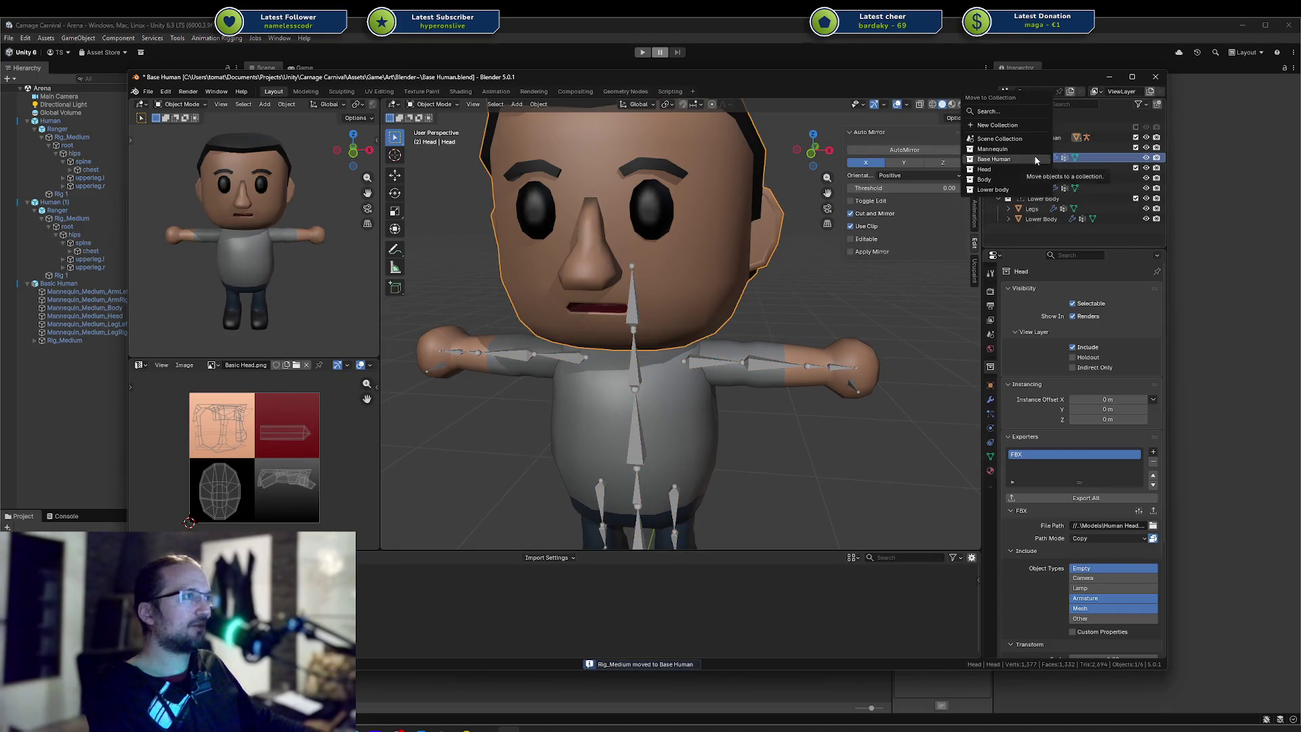
pyautogui.click(1035, 160)
pyautogui.click(1032, 168)
pyautogui.press('m')
pyautogui.click(1031, 168)
# Move Body, Legs and Lower Body into Base Human and save the file
pyautogui.click(1032, 168)
pyautogui.press('m')
pyautogui.click(1032, 168)
pyautogui.click(1031, 173)
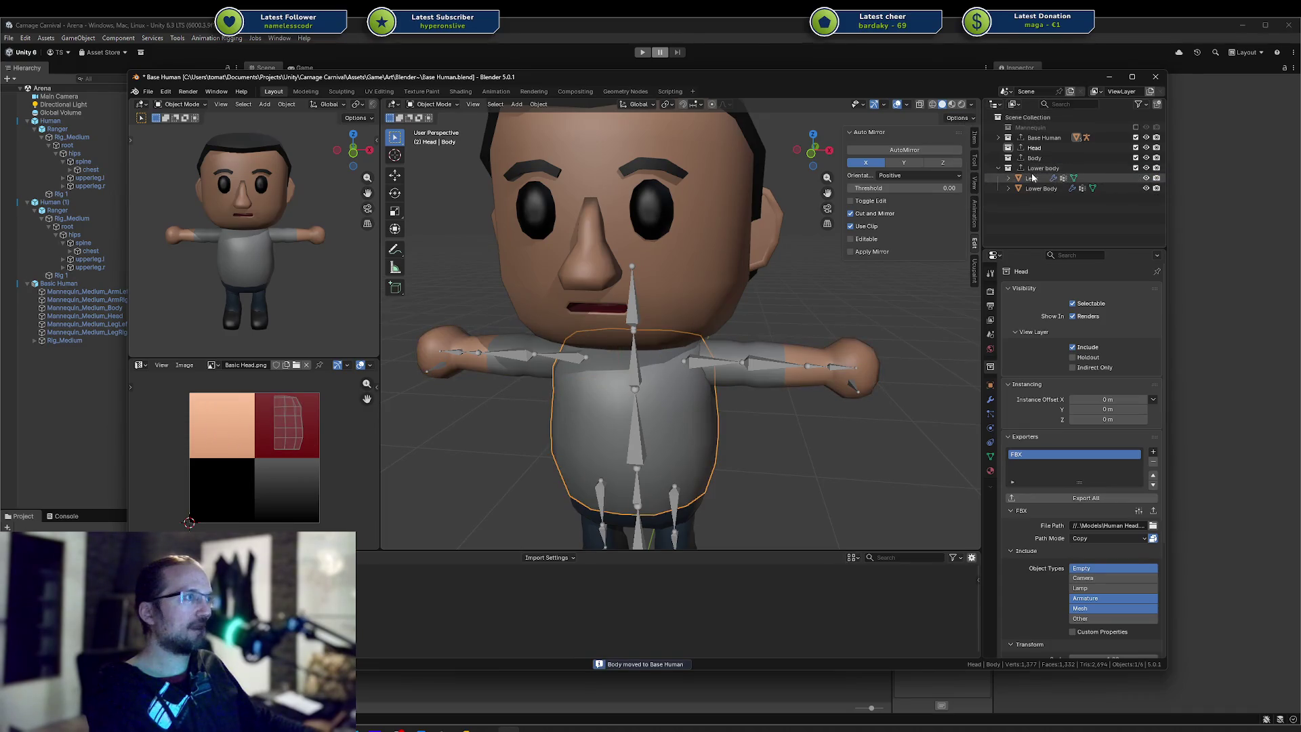
pyautogui.press('m')
pyautogui.click(1031, 173)
pyautogui.click(1034, 179)
pyautogui.press('m')
pyautogui.click(1031, 173)
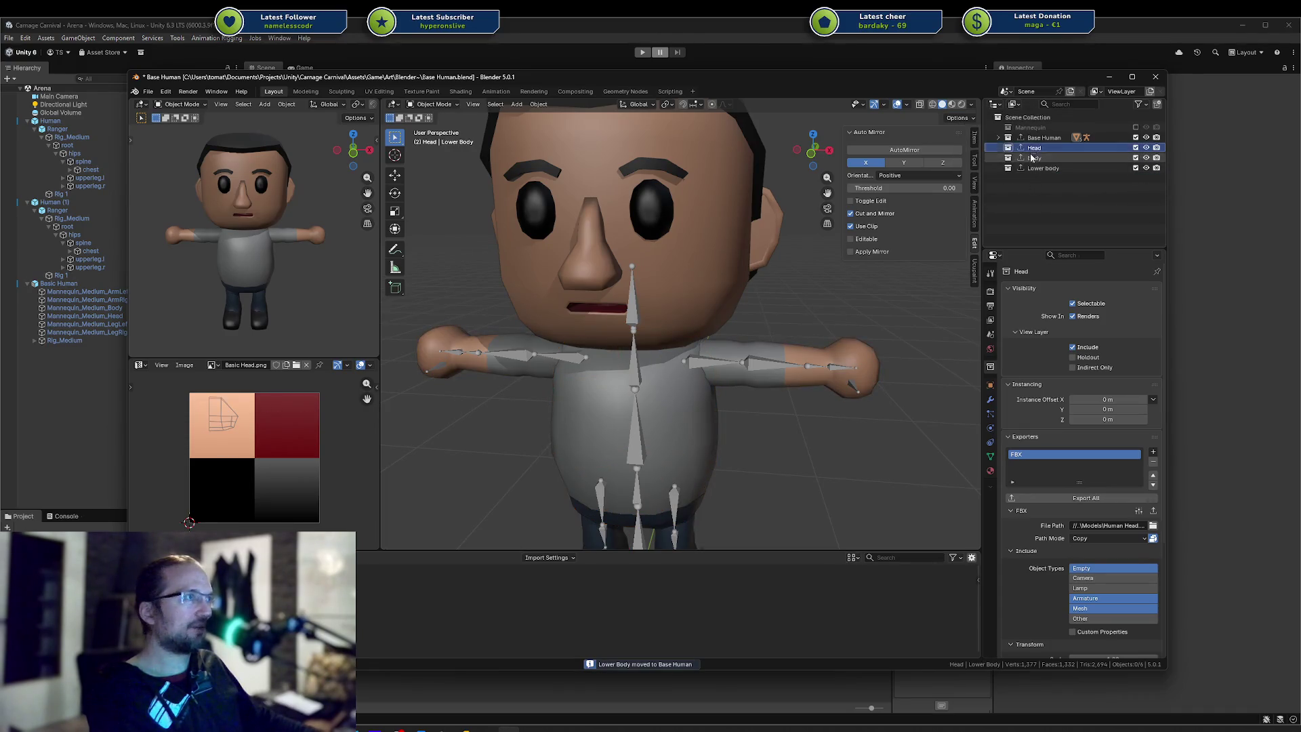
pyautogui.click(998, 137)
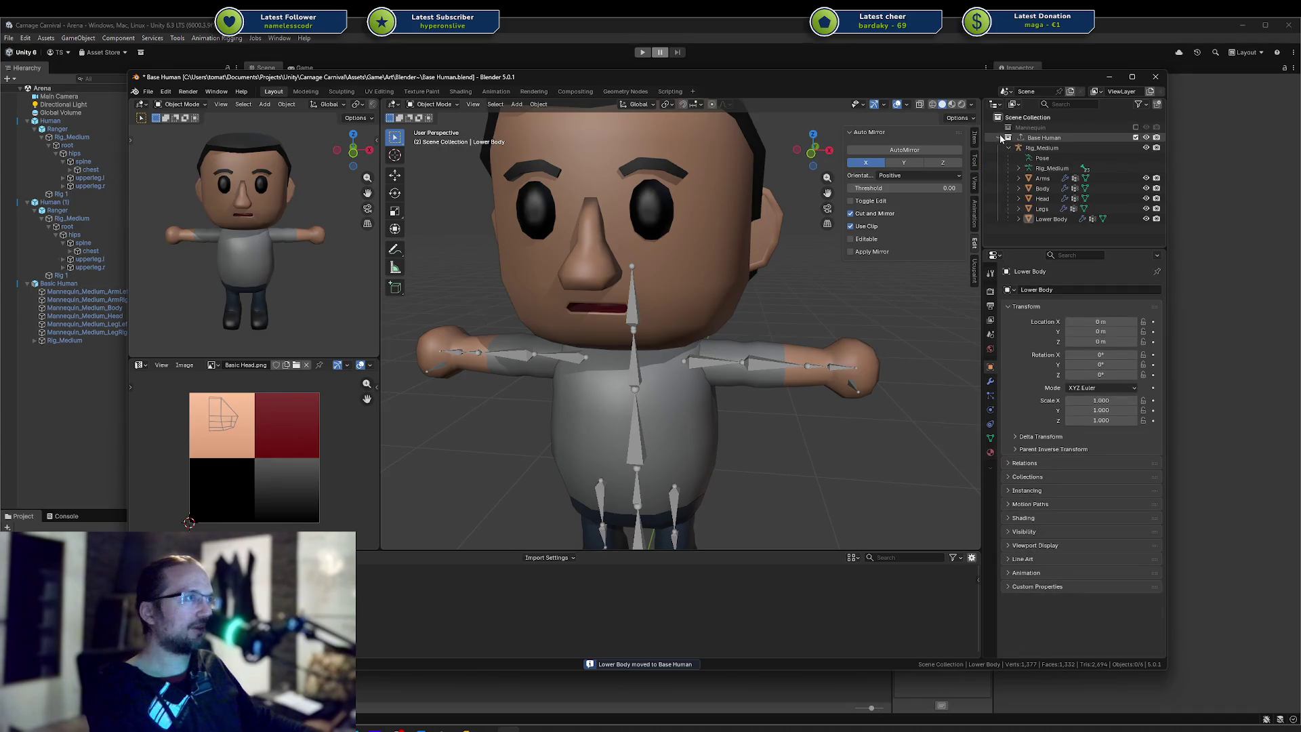
pyautogui.hotkey('ctrl', 's')
pyautogui.scroll(2, 674, 319)
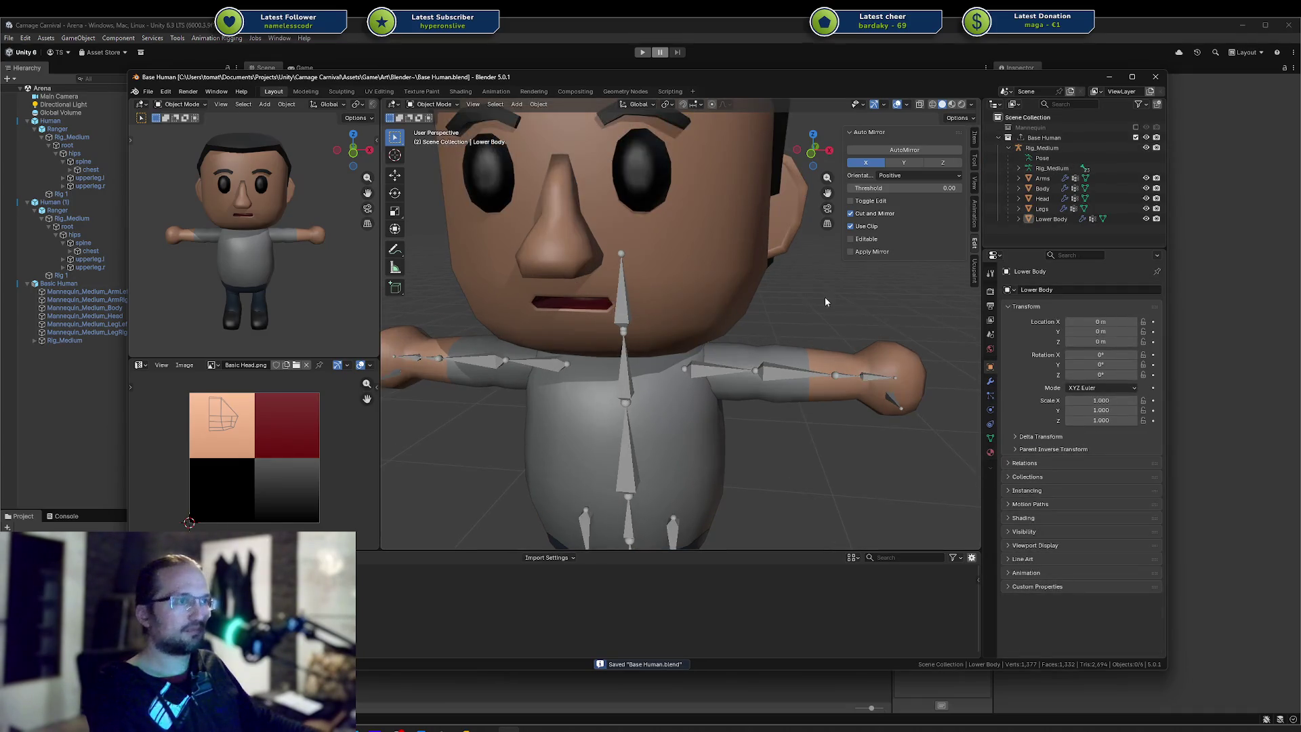
# Delete the Mannequin collection's whole hierarchy and save Base Human.blend
pyautogui.scroll(-5, 824, 297)
pyautogui.moveTo(788, 293)
pyautogui.mouseDown(button='middle')
pyautogui.moveTo(676, 242)
pyautogui.moveTo(702, 222)
pyautogui.moveTo(677, 231)
pyautogui.mouseUp(button='middle')
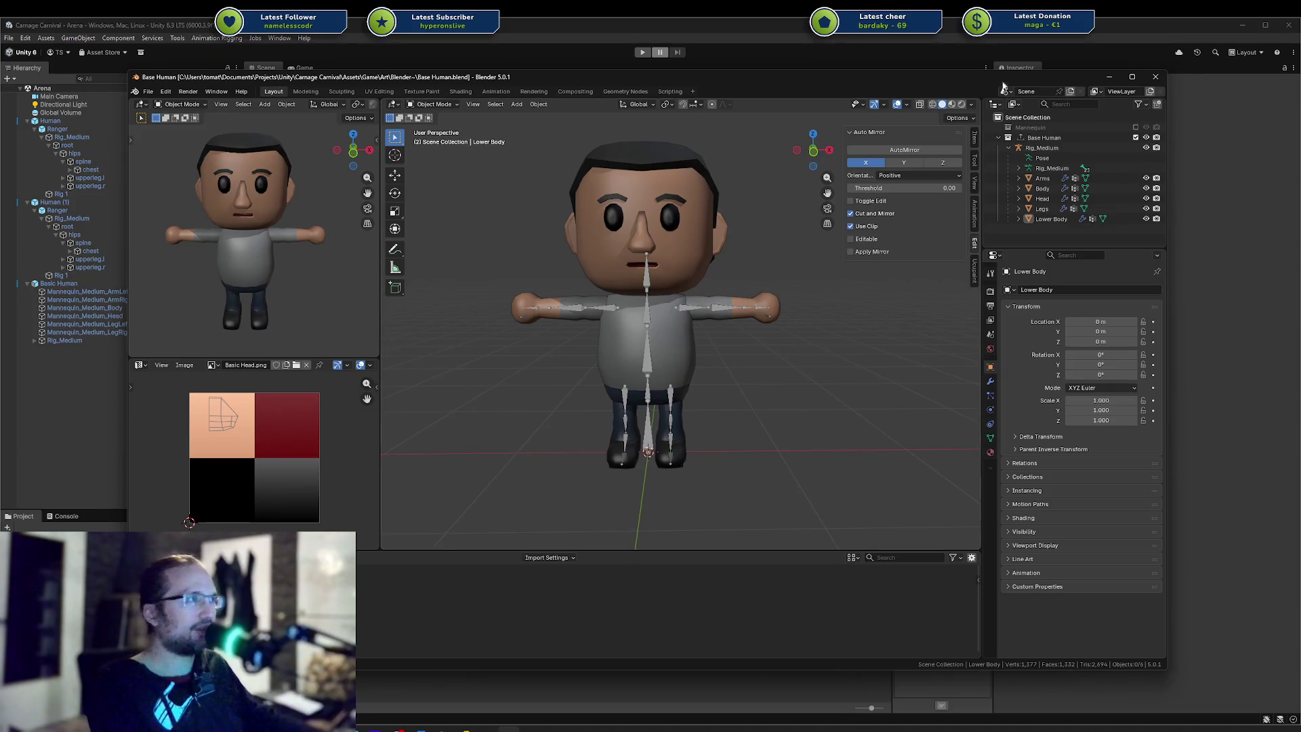
pyautogui.click(1028, 127)
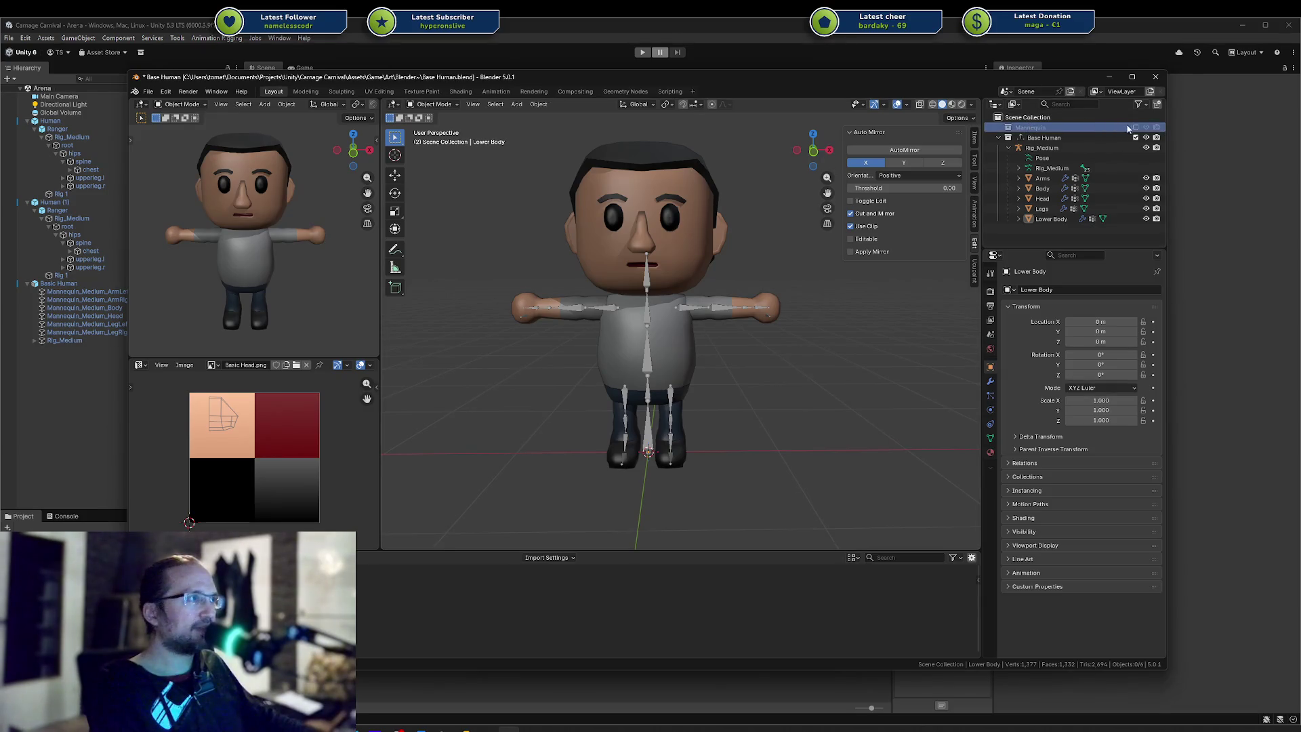
pyautogui.click(1135, 128)
pyautogui.click(1054, 127)
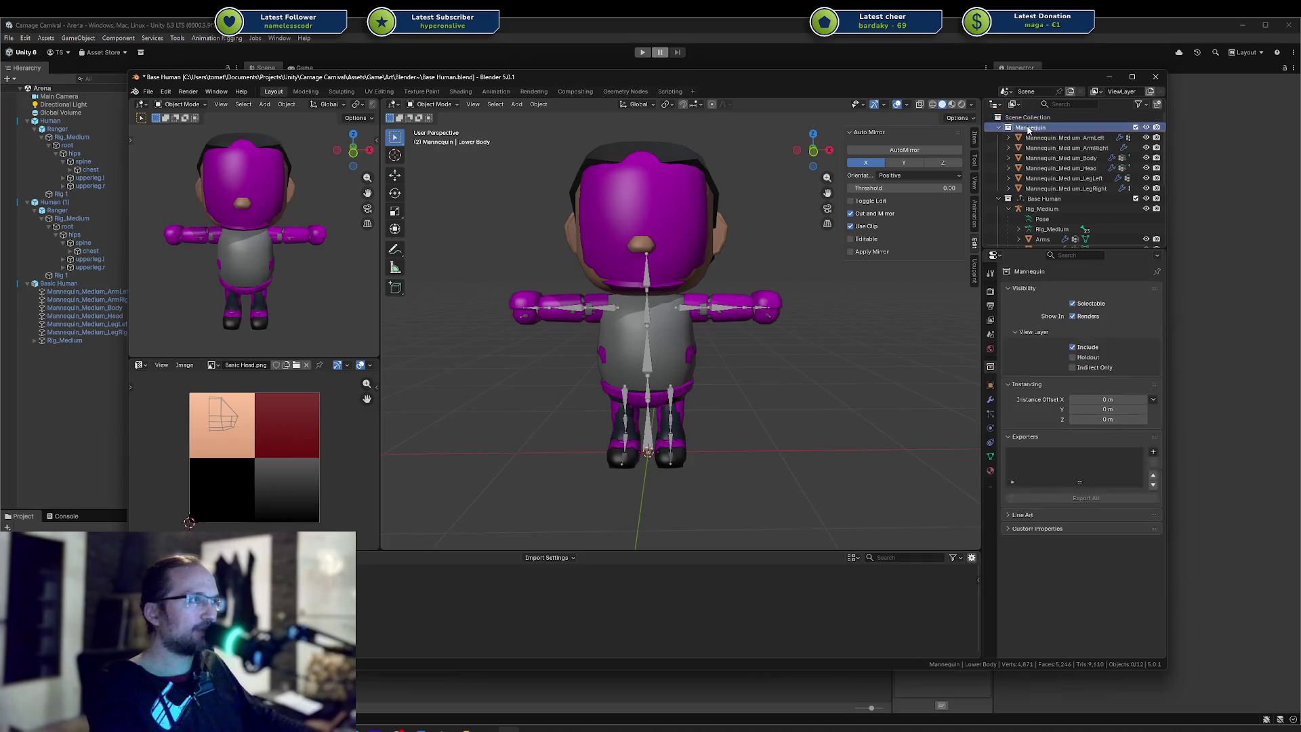
pyautogui.rightClick(1037, 127)
pyautogui.click(949, 191)
pyautogui.hotkey('ctrl', 's')
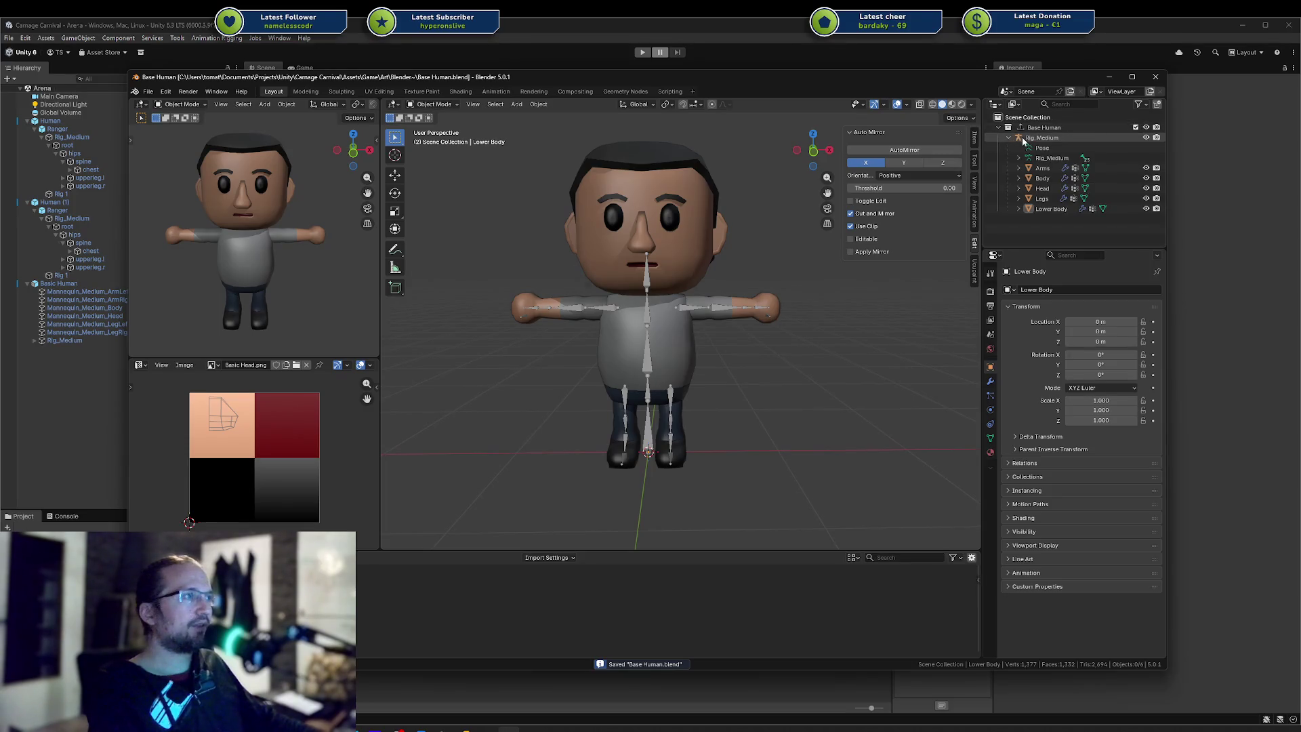
pyautogui.click(1061, 139)
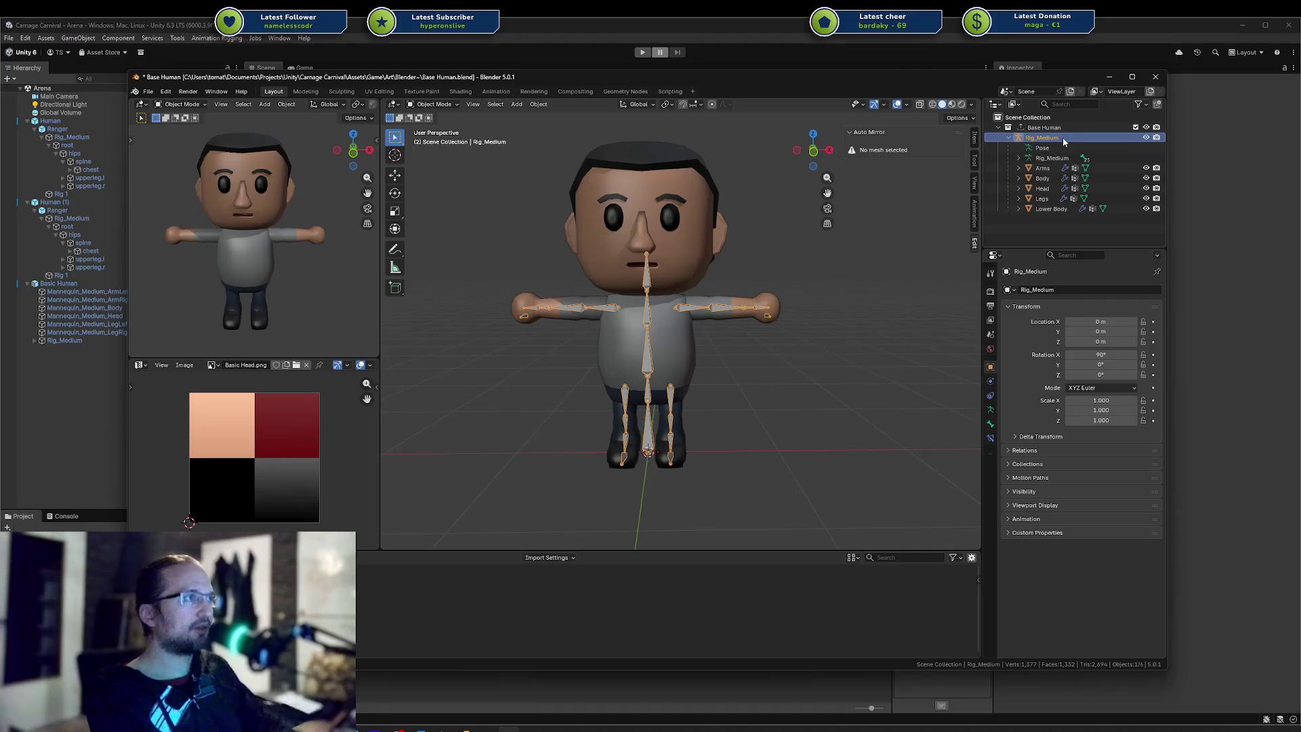
# Keep Rig_Medium's name unchanged, save the file, and switch to Rider
pyautogui.doubleClick(1063, 137)
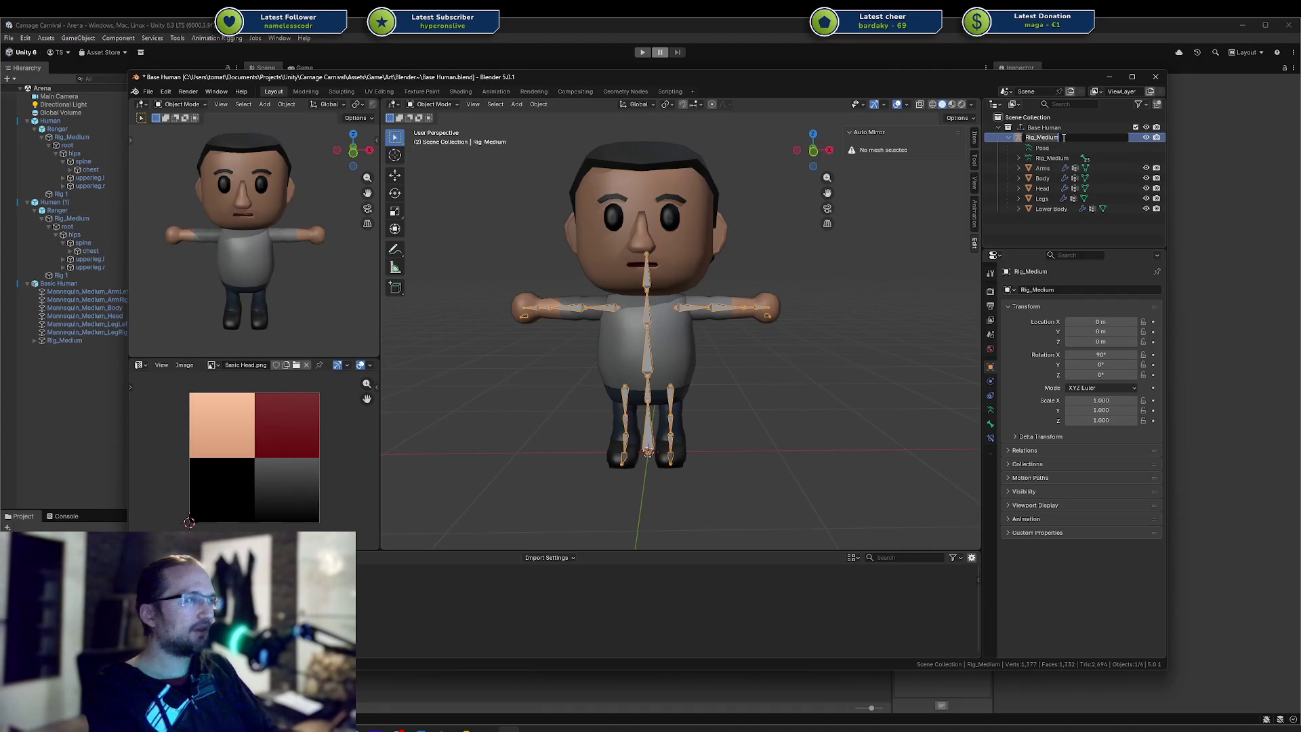
pyautogui.press('Return')
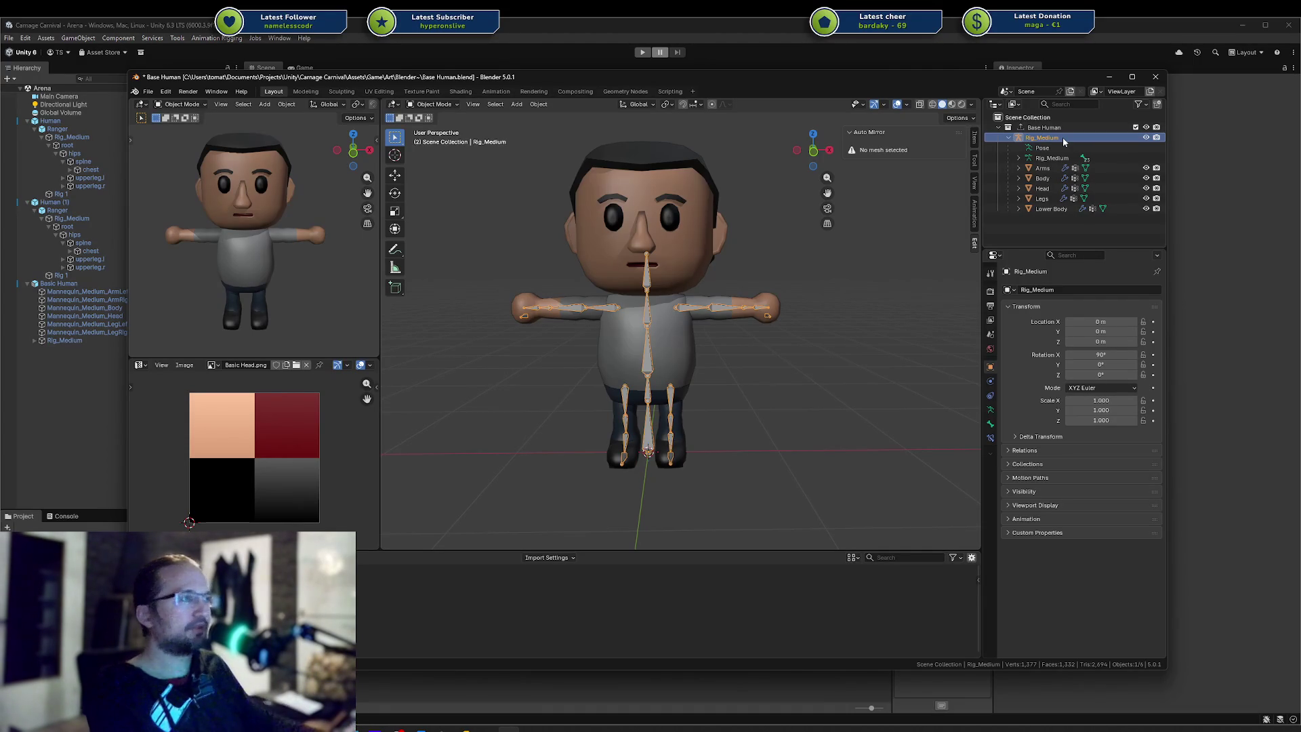
pyautogui.hotkey('ctrl', 's')
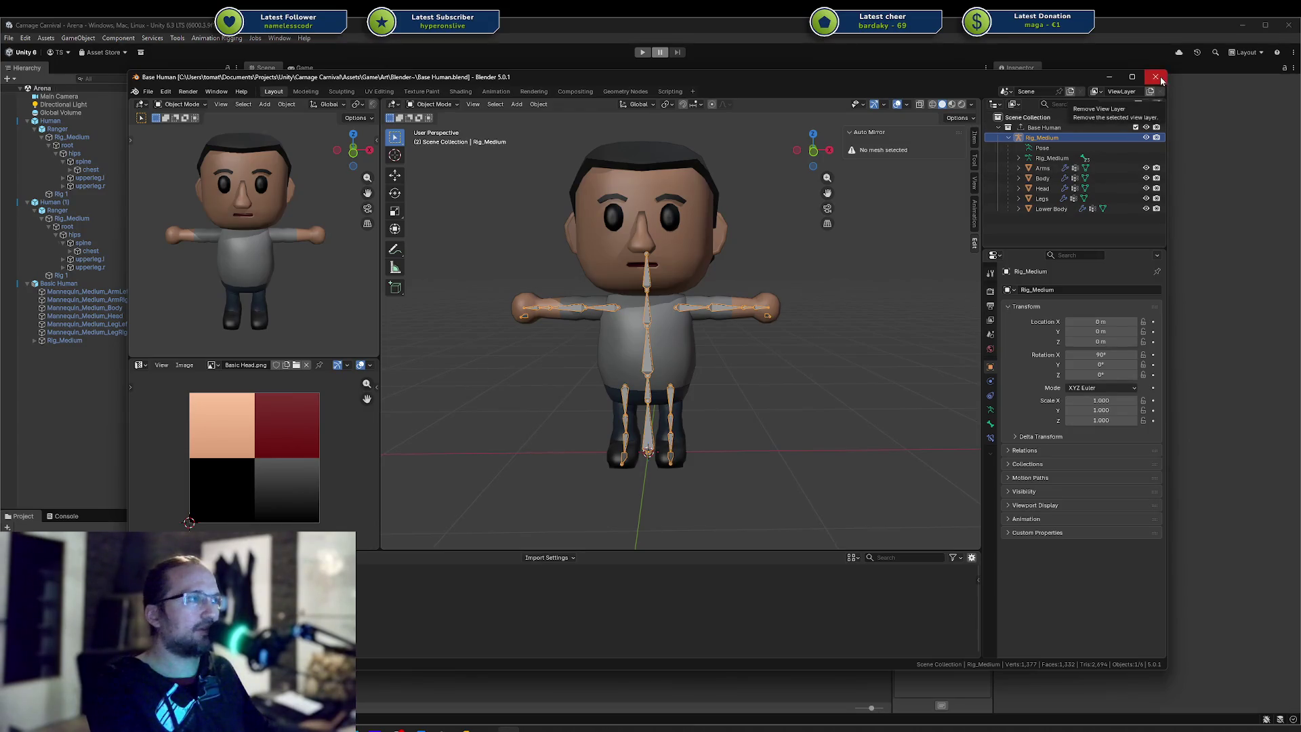
pyautogui.hotkey('alt', 'Tab')
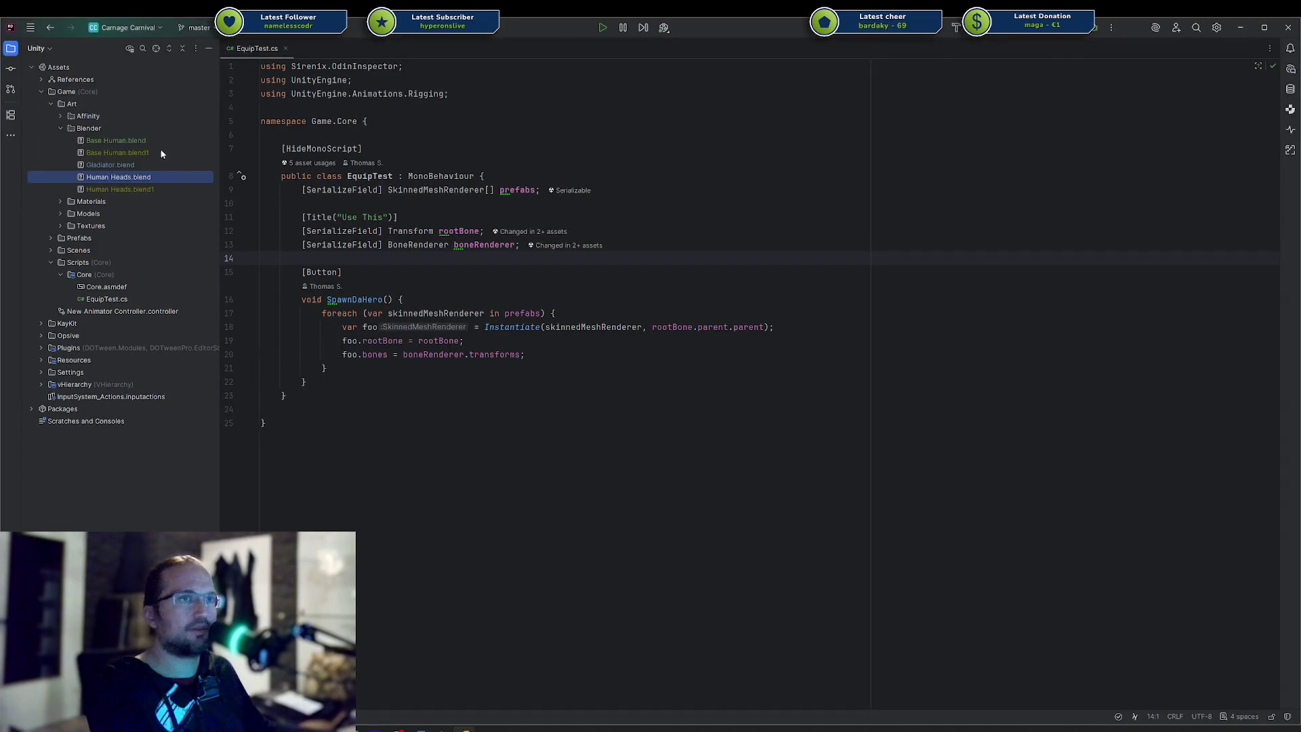
# Delete Base Human.blend1 and both Human Heads files in Rider, then return to Blender
pyautogui.click(162, 153)
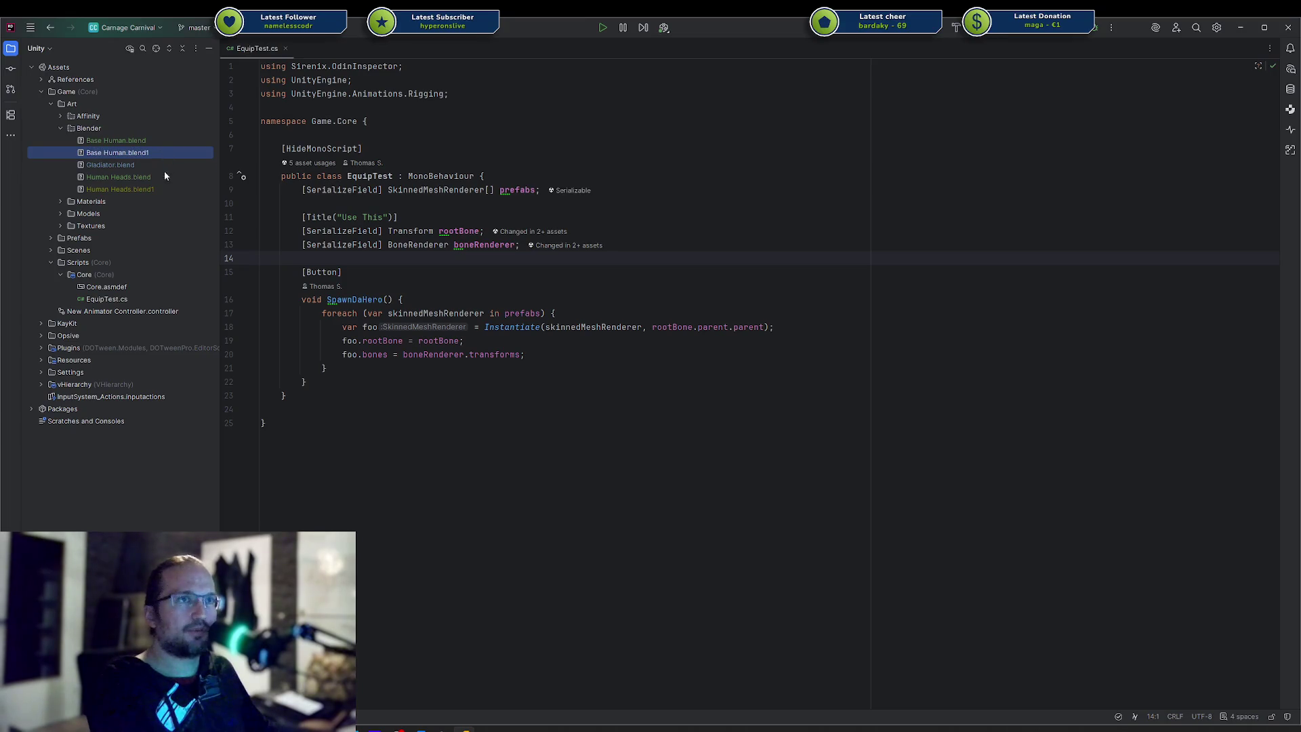
pyautogui.keyDown('ctrl'); pyautogui.click(155, 177); pyautogui.keyUp('ctrl')
pyautogui.keyDown('ctrl'); pyautogui.click(152, 189); pyautogui.keyUp('ctrl')
pyautogui.press('Delete')
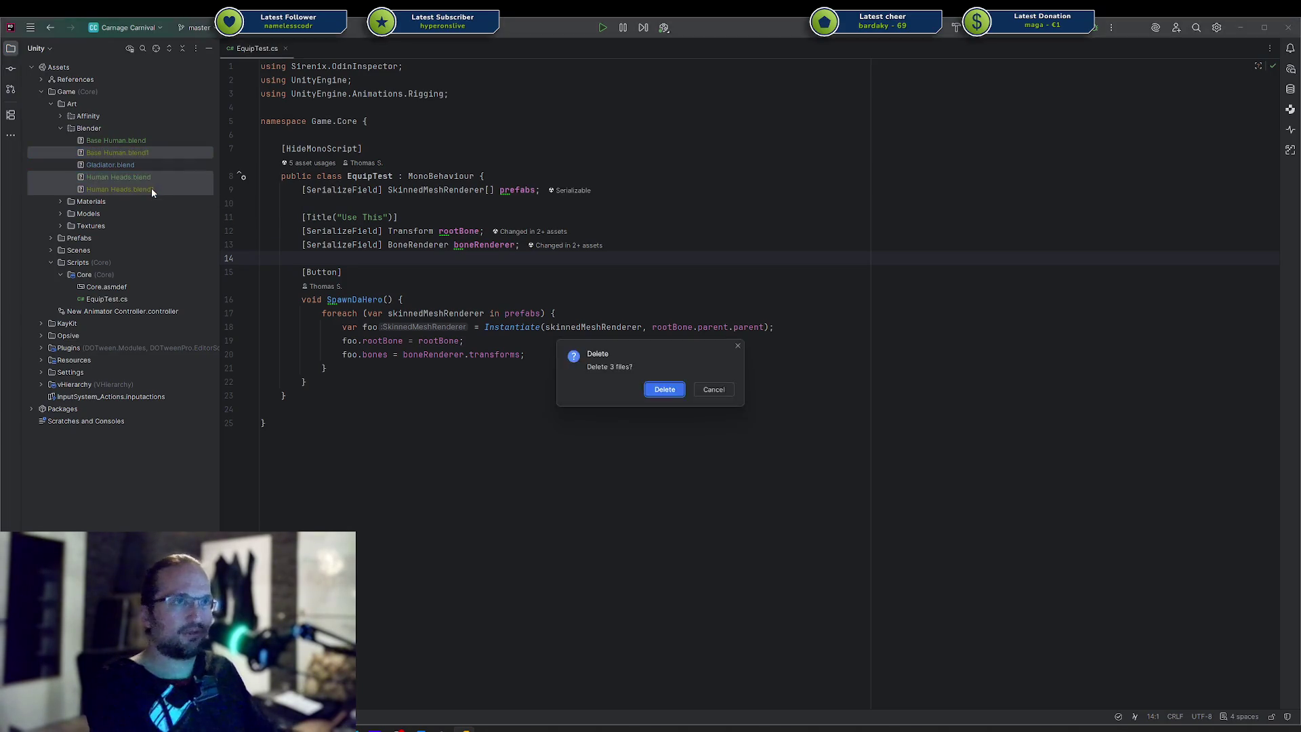
pyautogui.press('Return')
pyautogui.click(379, 271)
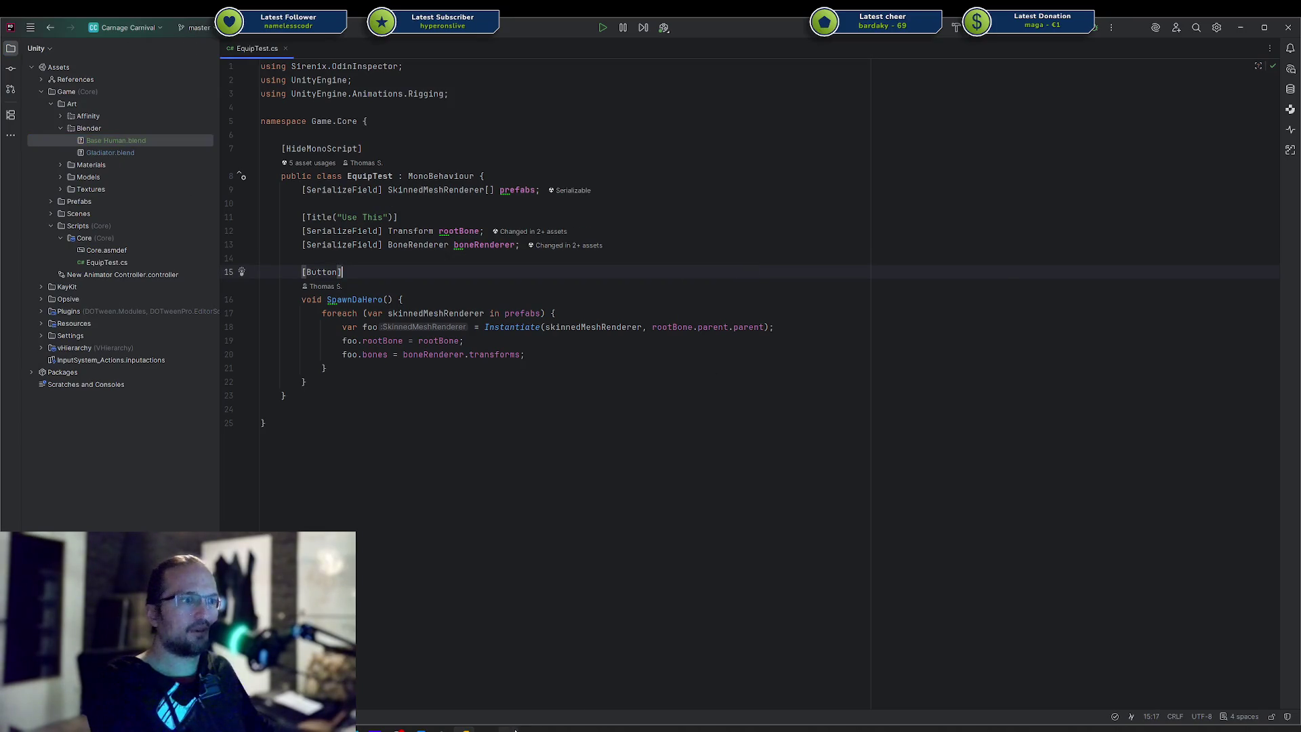
pyautogui.click(516, 729)
pyautogui.moveTo(763, 336)
pyautogui.mouseDown(button='middle')
pyautogui.moveTo(826, 335)
pyautogui.moveTo(770, 348)
pyautogui.mouseUp(button='middle')
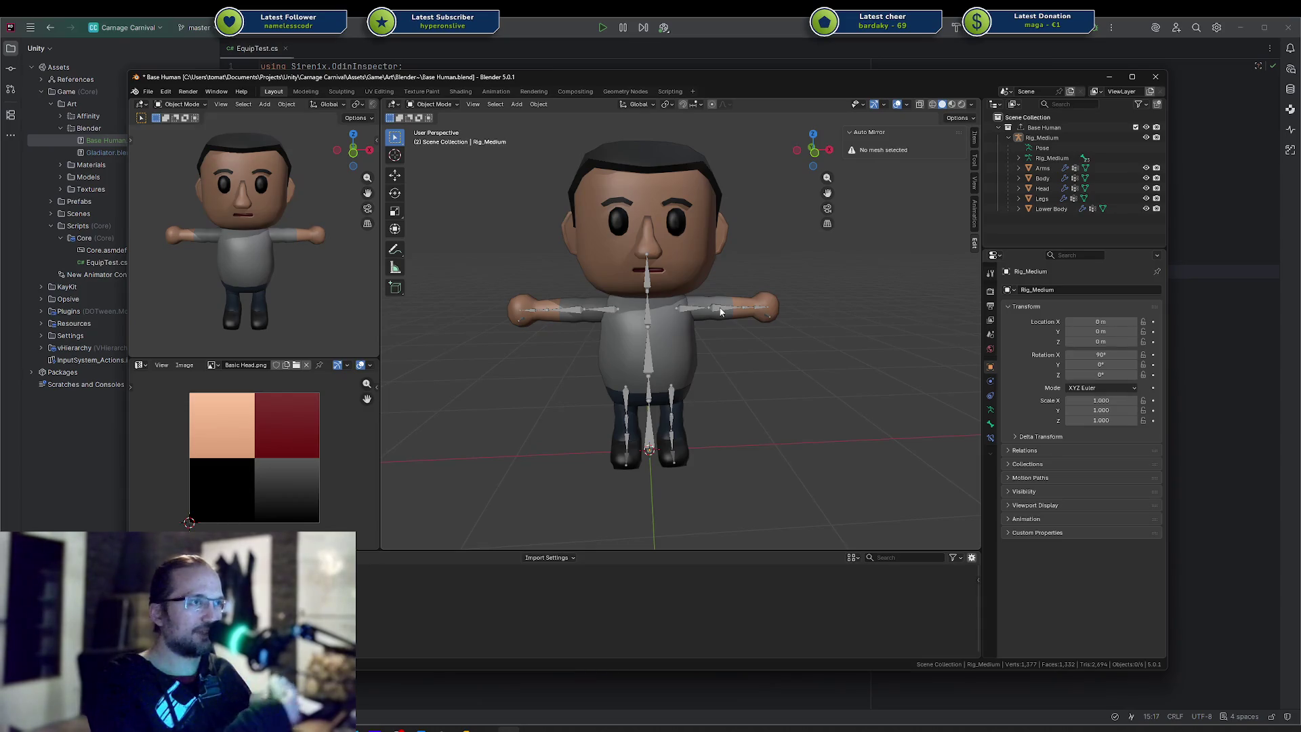
# Inspect the Body and Arms UVs on the texture, then minimize Blender
pyautogui.click(685, 322)
pyautogui.click(696, 300)
pyautogui.click(855, 377)
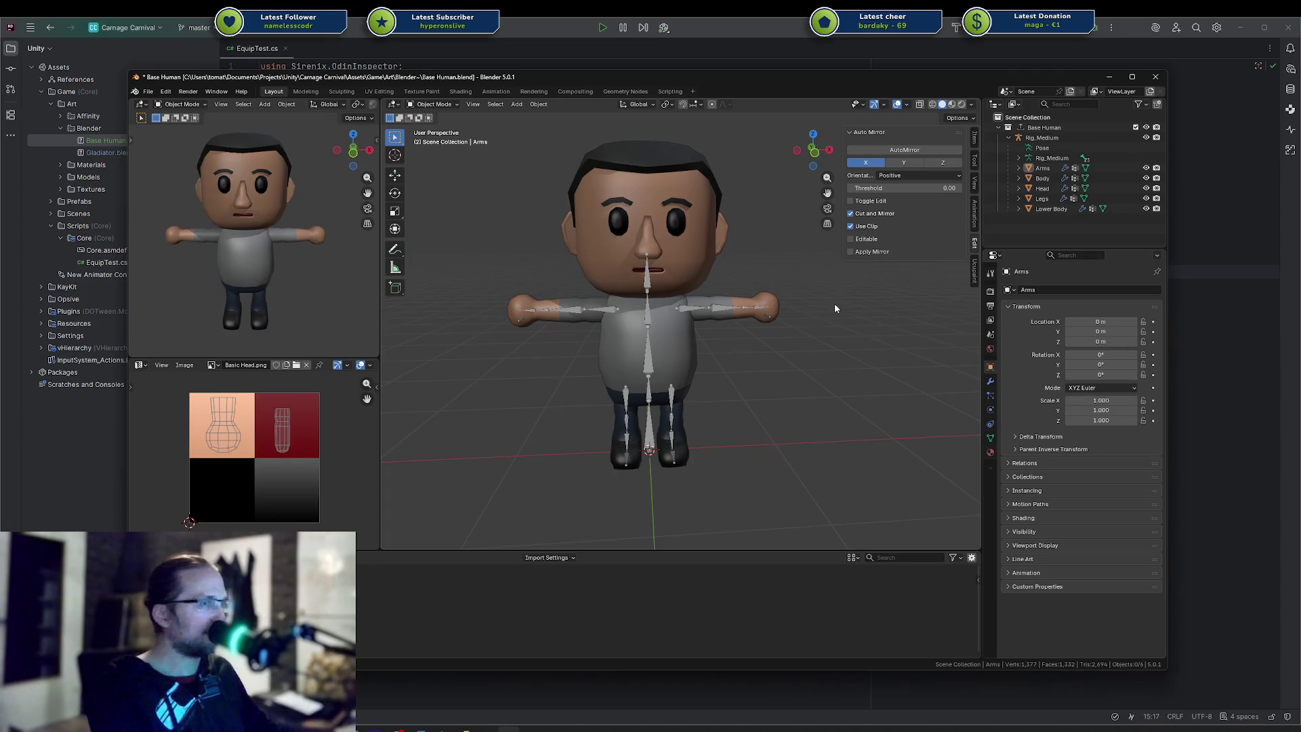
pyautogui.click(696, 366)
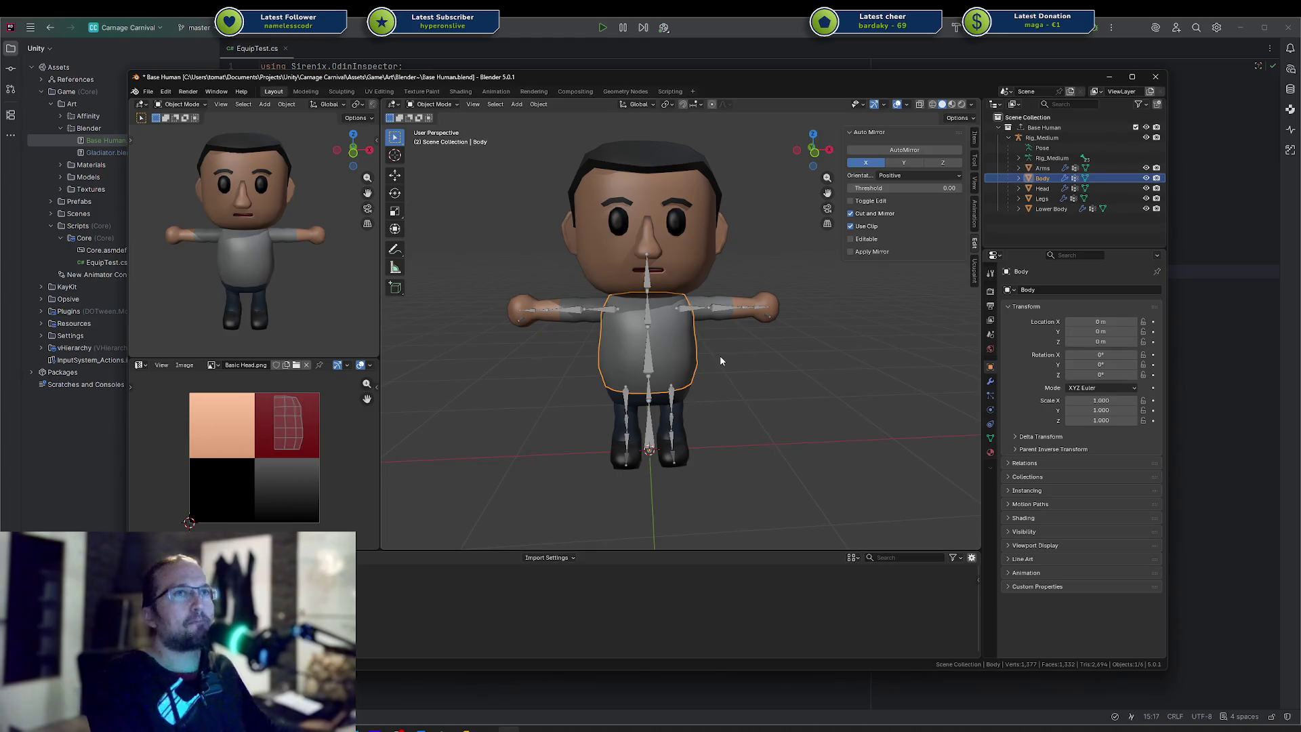
pyautogui.click(763, 260)
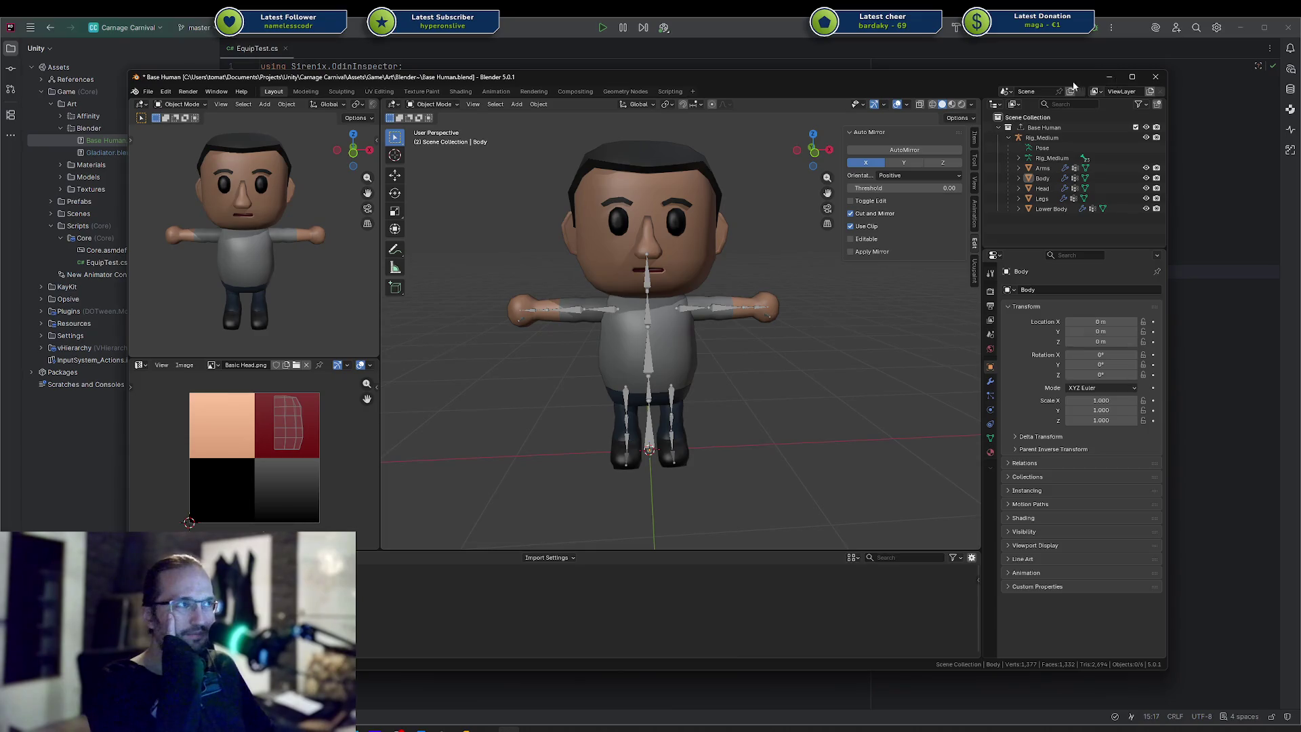
pyautogui.click(1109, 76)
pyautogui.rightClick(121, 128)
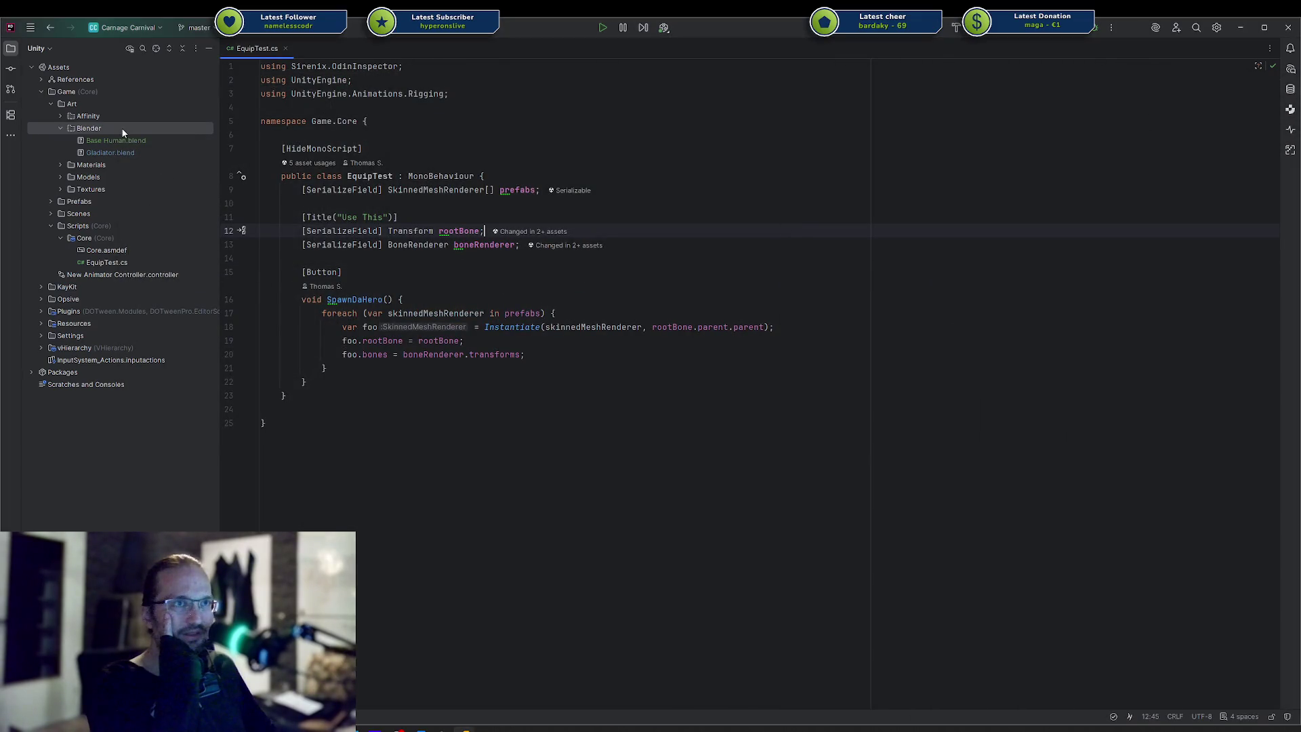
# Duplicate Base Human.blend as Base Human Head.blend
pyautogui.moveTo(154, 133)
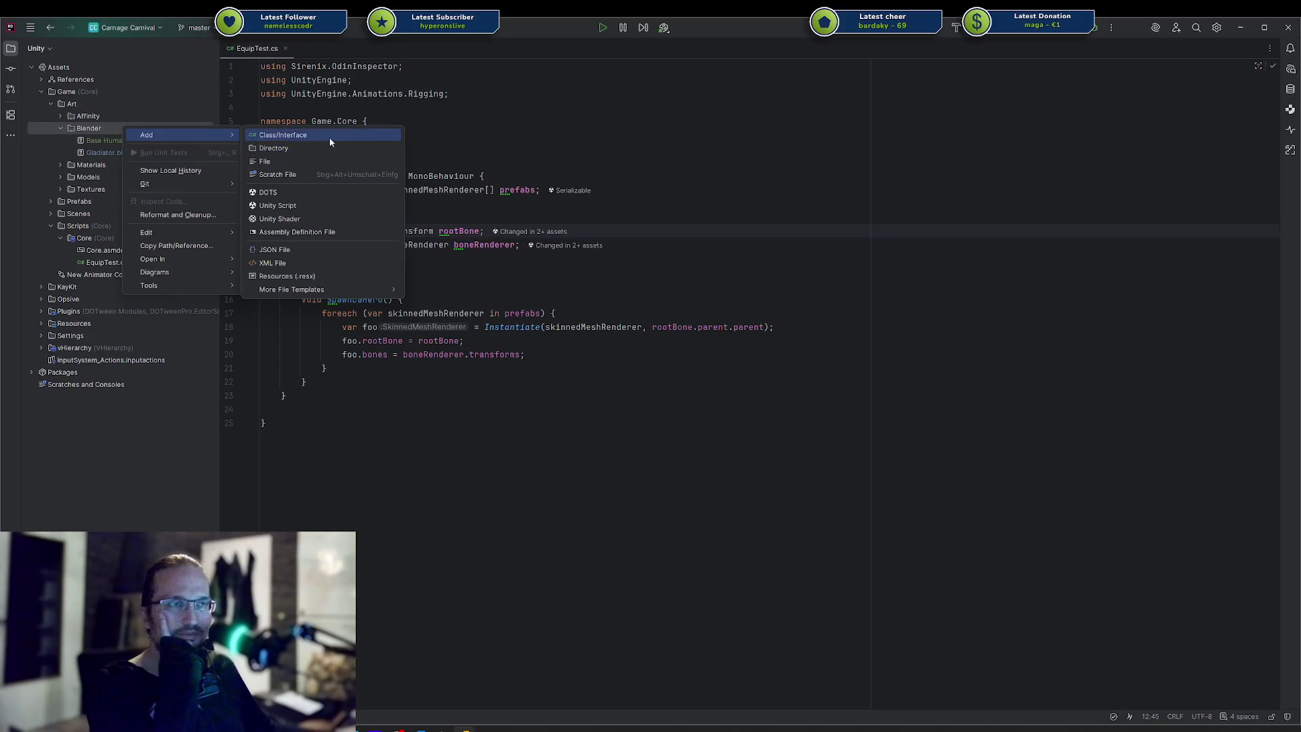
pyautogui.click(504, 142)
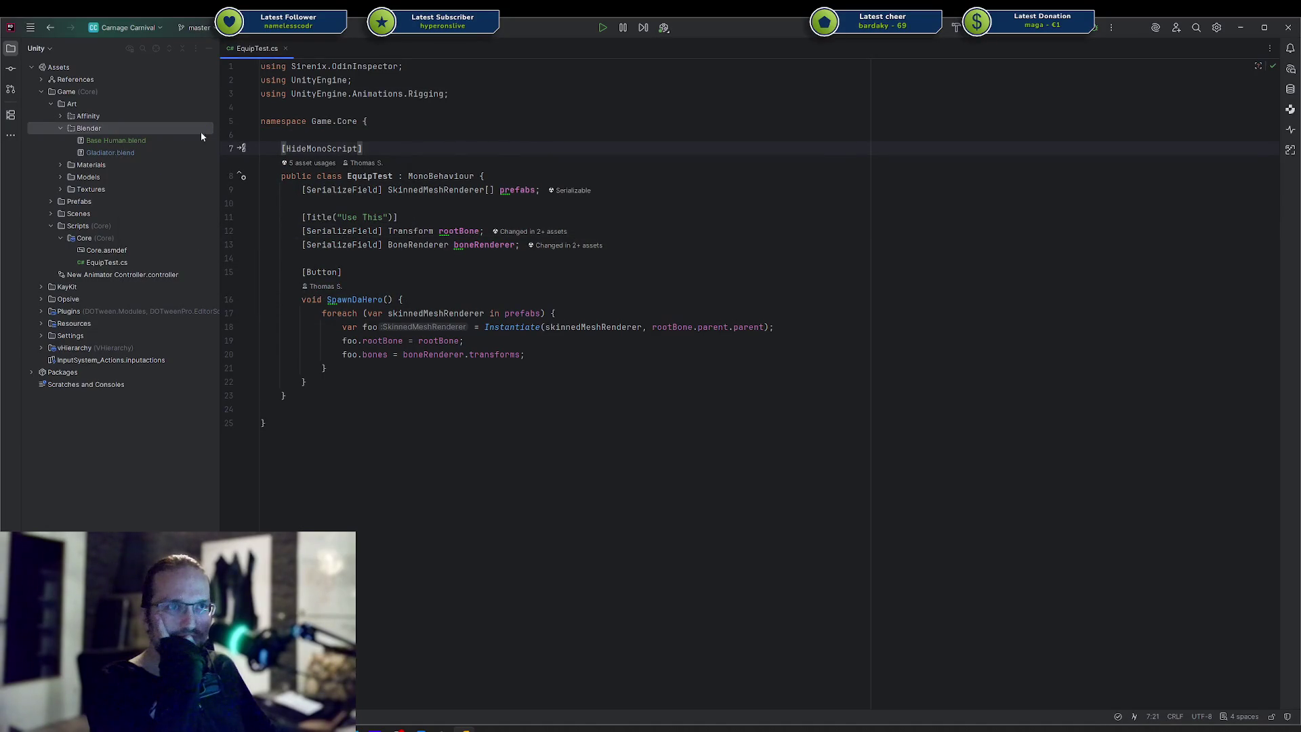
pyautogui.click(146, 141)
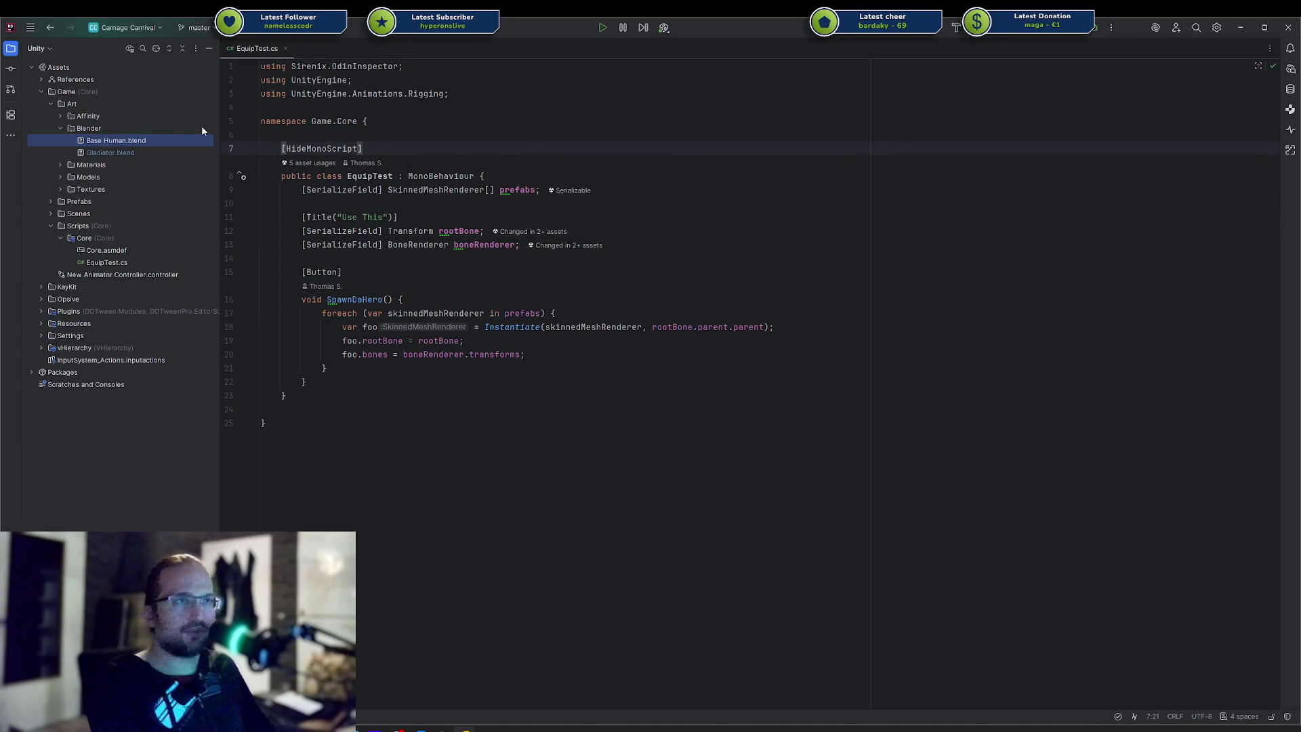
pyautogui.hotkey('ctrl', 'd')
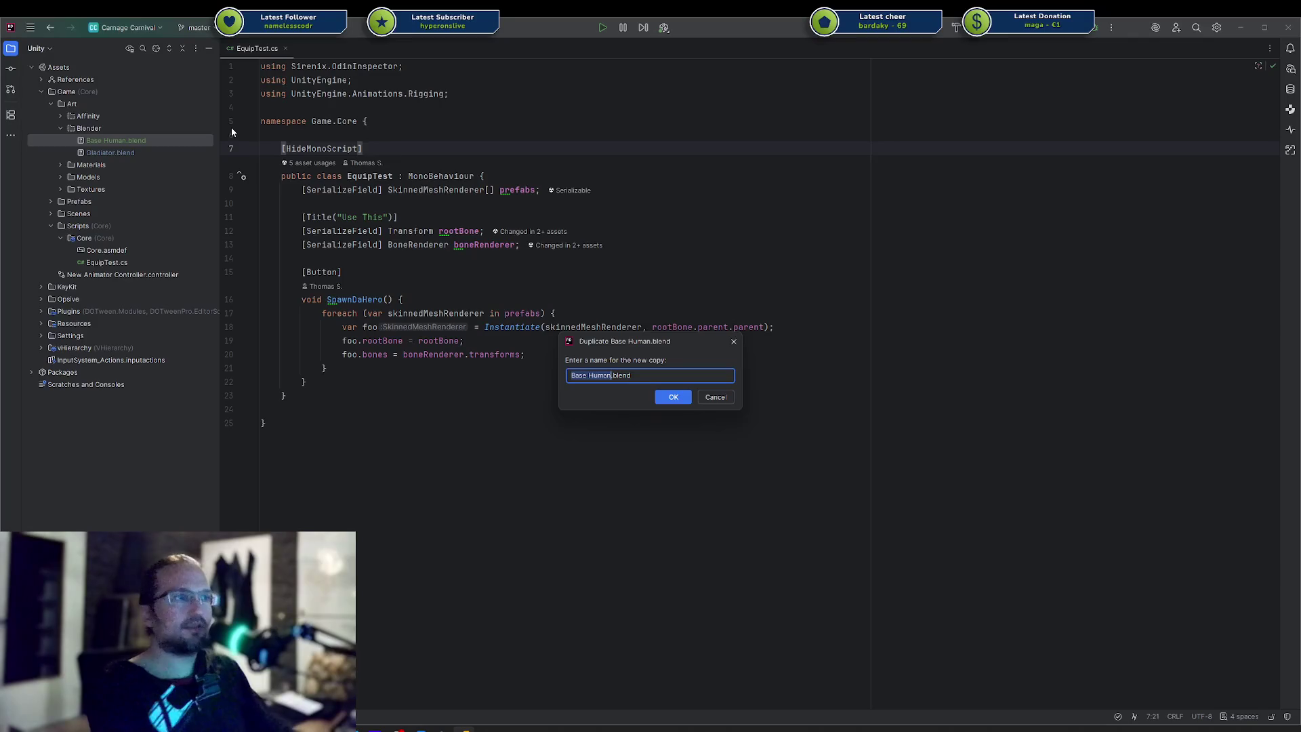
pyautogui.press('Right')
pyautogui.write('Head')
pyautogui.press('Return')
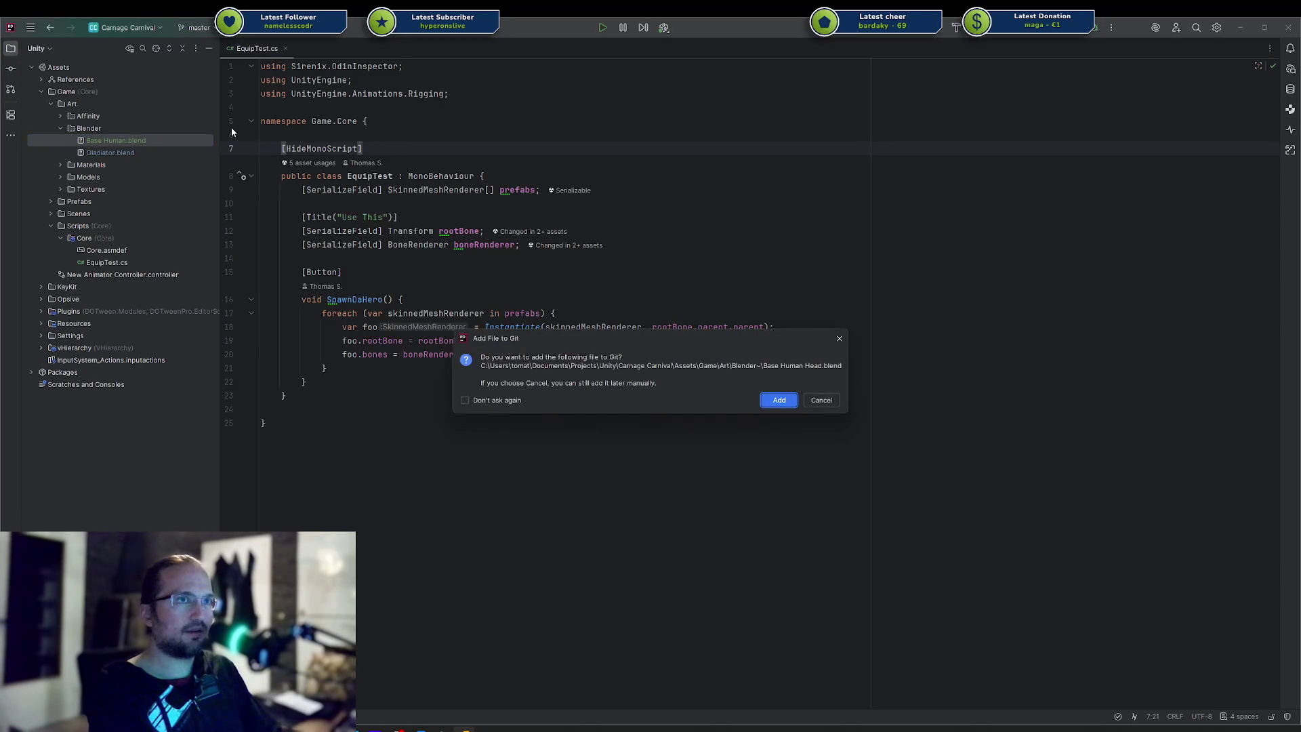
pyautogui.press('Return')
# Create a new 'Heads' directory inside the Blender folder
pyautogui.rightClick(119, 129)
pyautogui.moveTo(156, 131)
pyautogui.click(263, 143)
pyautogui.write('Heads')
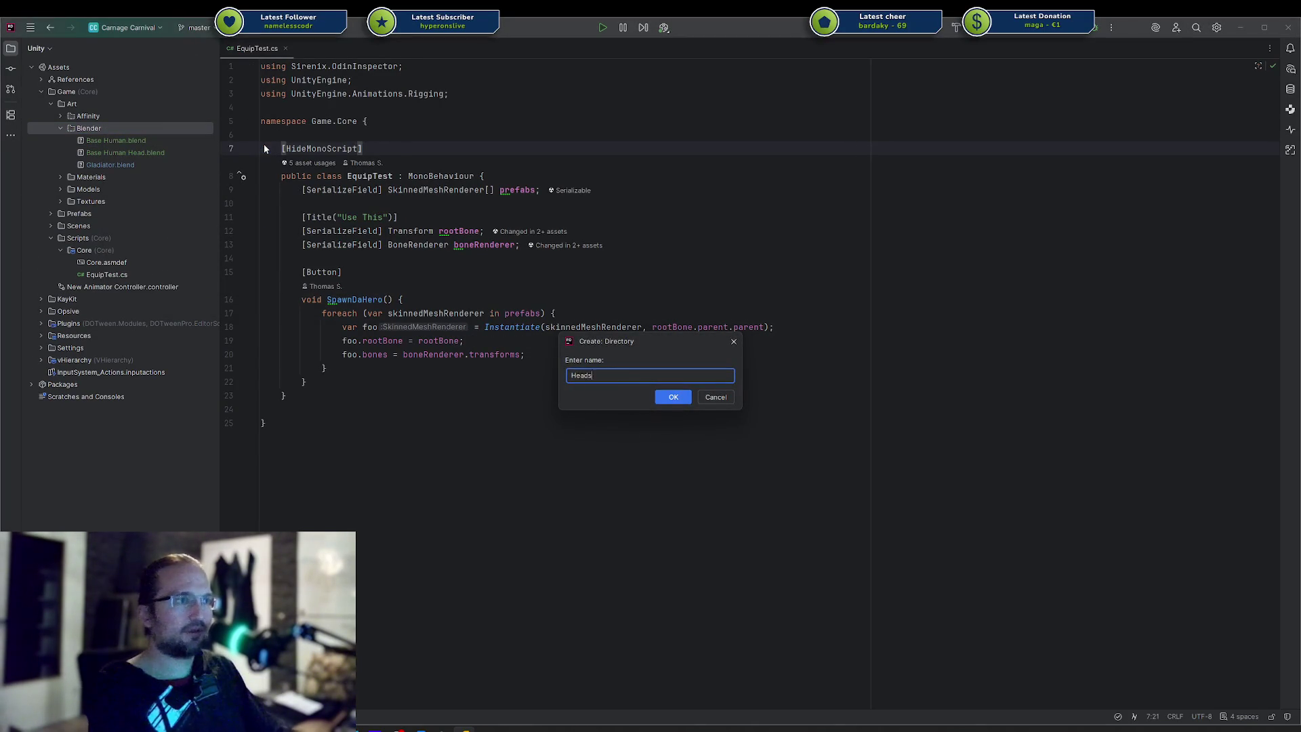
pyautogui.press('Return')
# Move Base Human Head.blend into the Heads folder and switch to Blender
pyautogui.moveTo(122, 165); pyautogui.dragTo(109, 140)
pyautogui.click(666, 393)
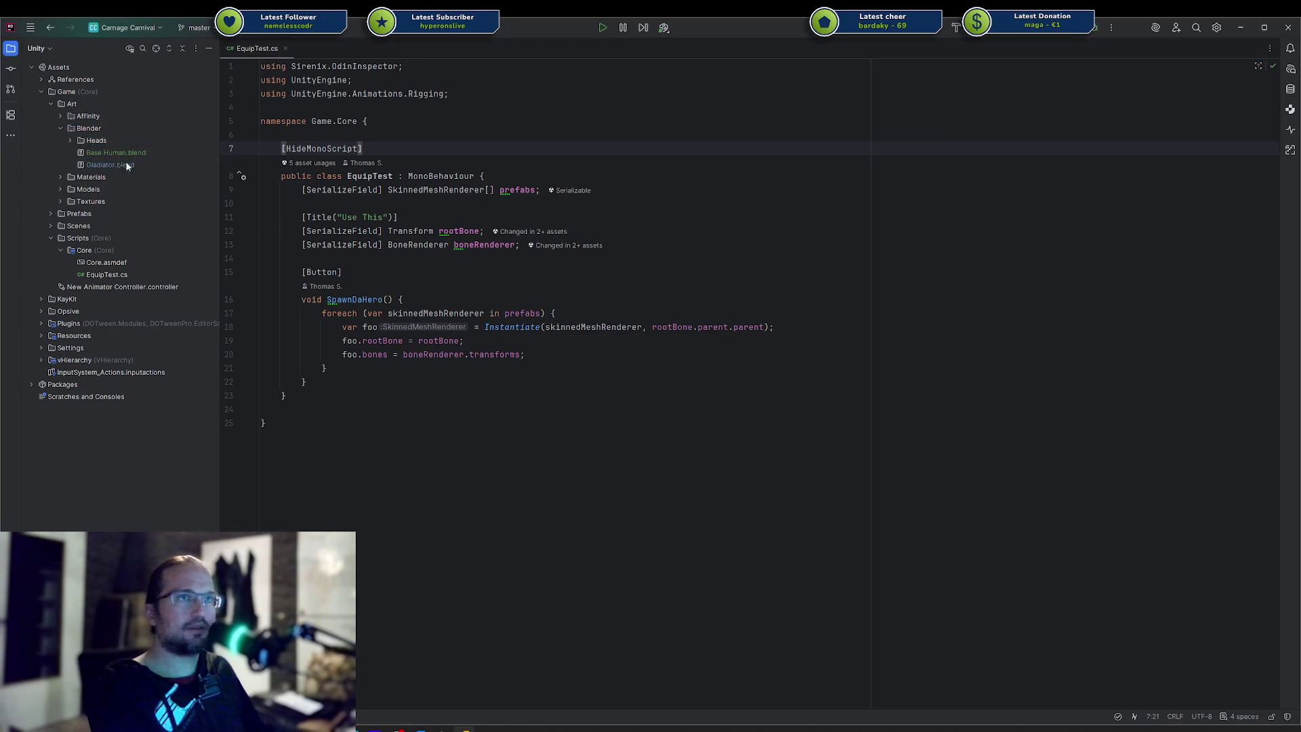
pyautogui.click(70, 141)
pyautogui.click(106, 153)
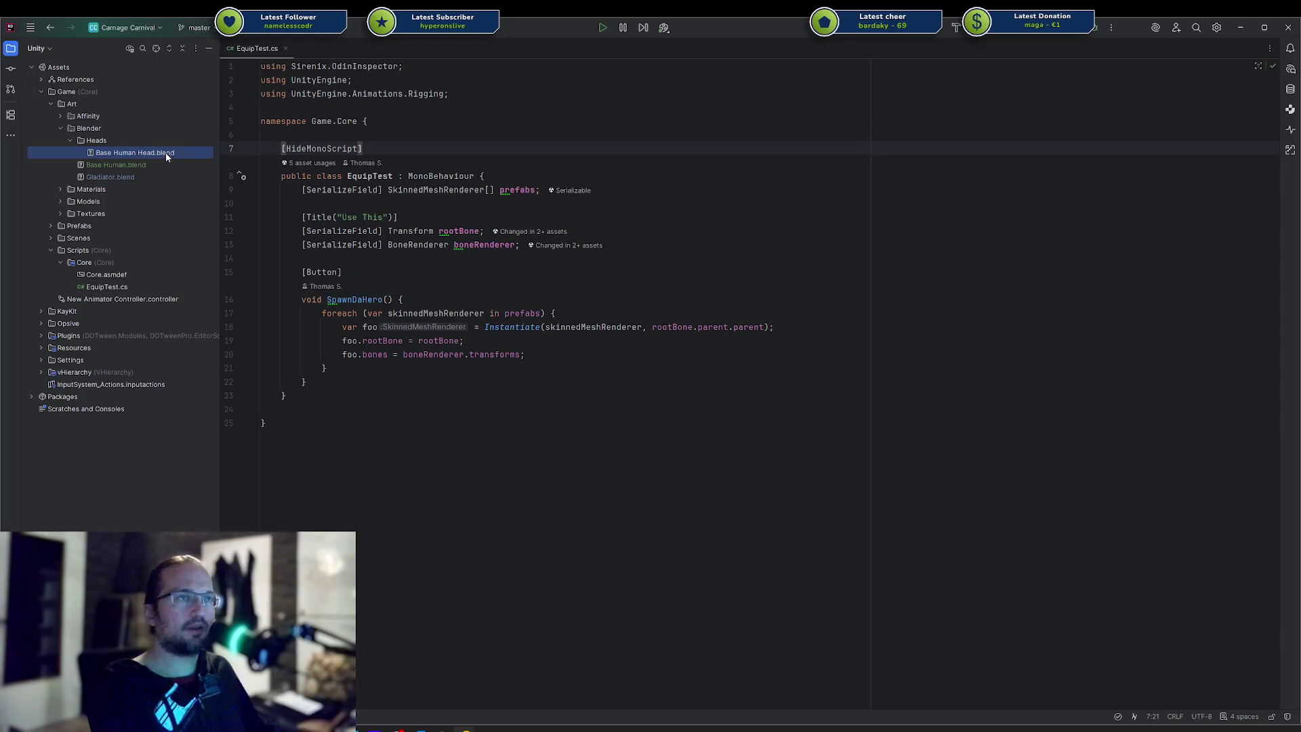
pyautogui.hotkey('alt', 'Tab')
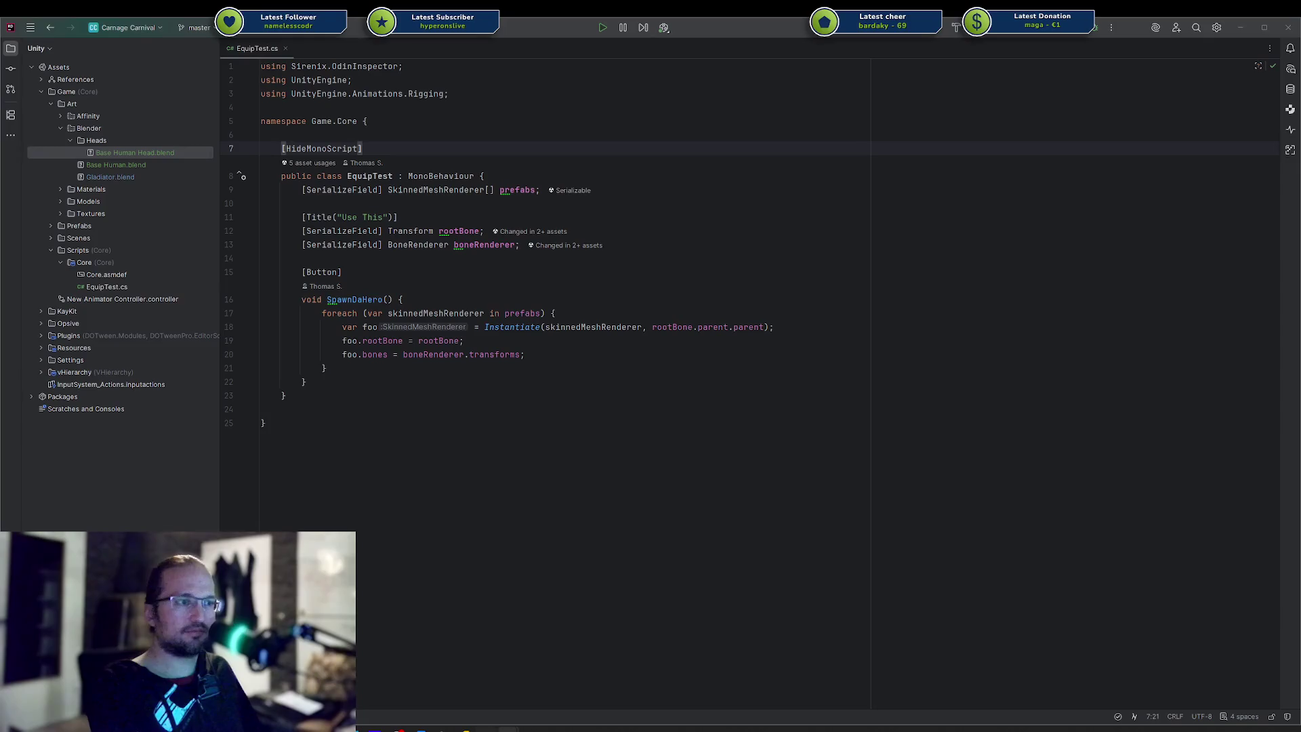
pyautogui.moveTo(509, 728)
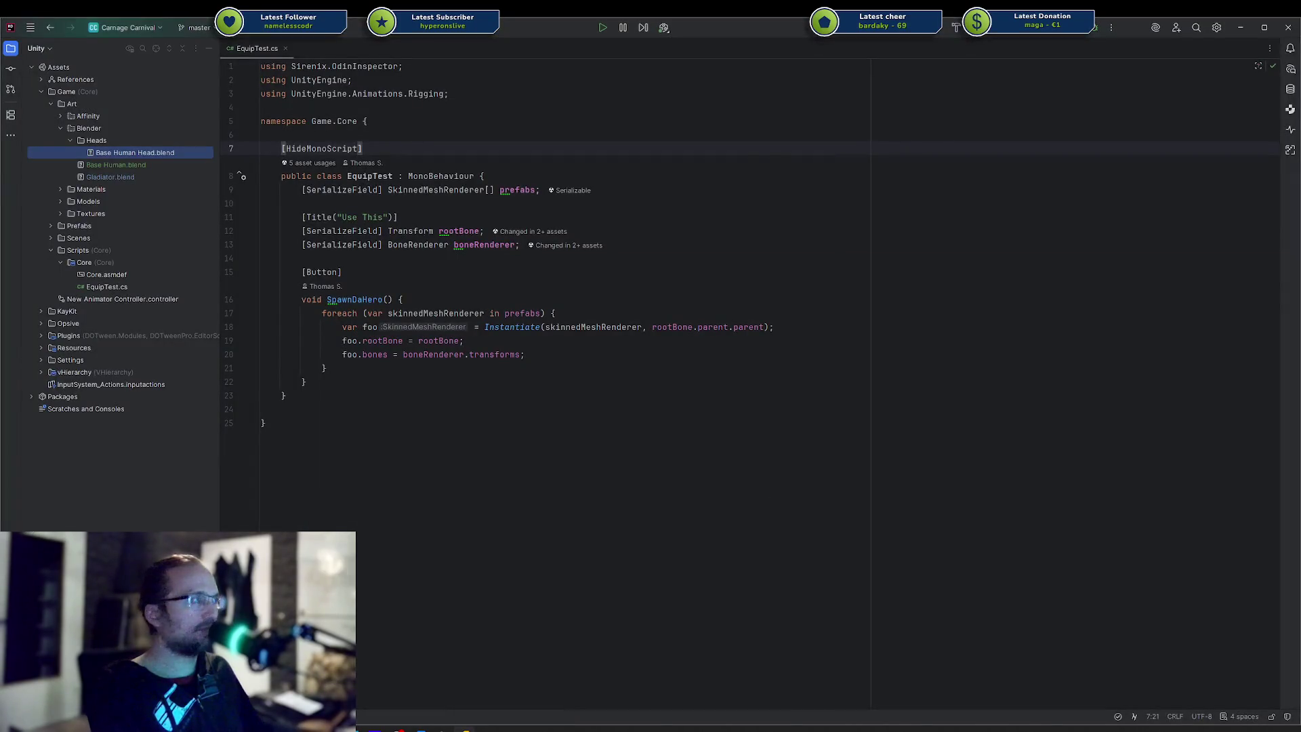
# Open Base Human Head.blend, move its window aside and check the texture image in the Image Editor
pyautogui.click(242, 148)
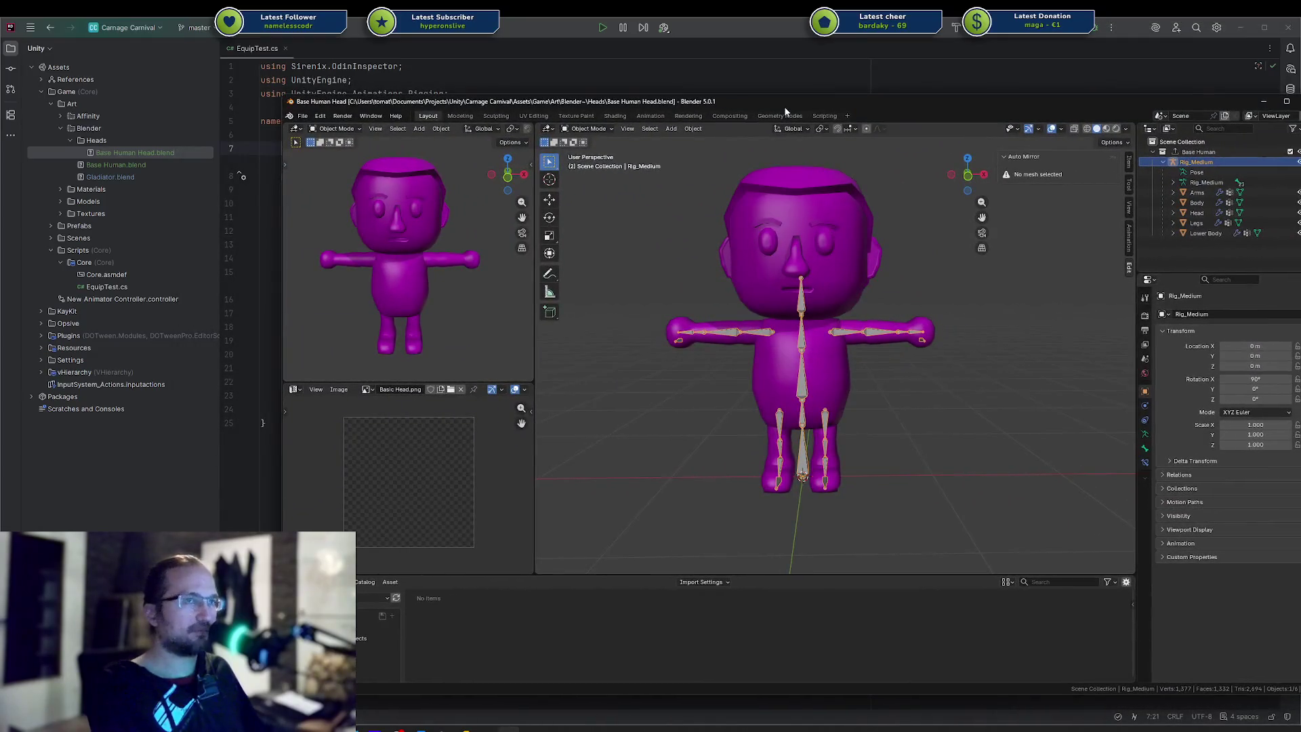
pyautogui.moveTo(792, 112)
pyautogui.mouseDown()
pyautogui.moveTo(882, 116)
pyautogui.moveTo(777, 113)
pyautogui.mouseUp()
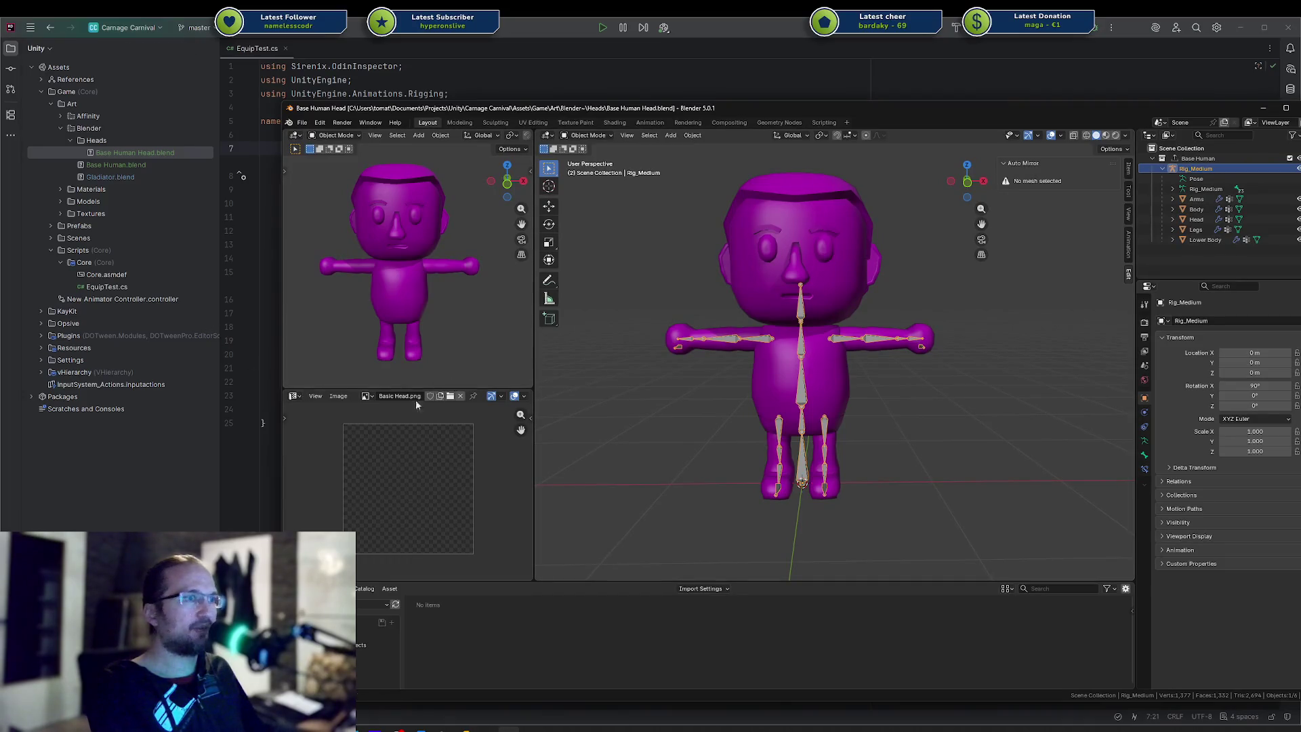
pyautogui.click(390, 400)
pyautogui.click(353, 422)
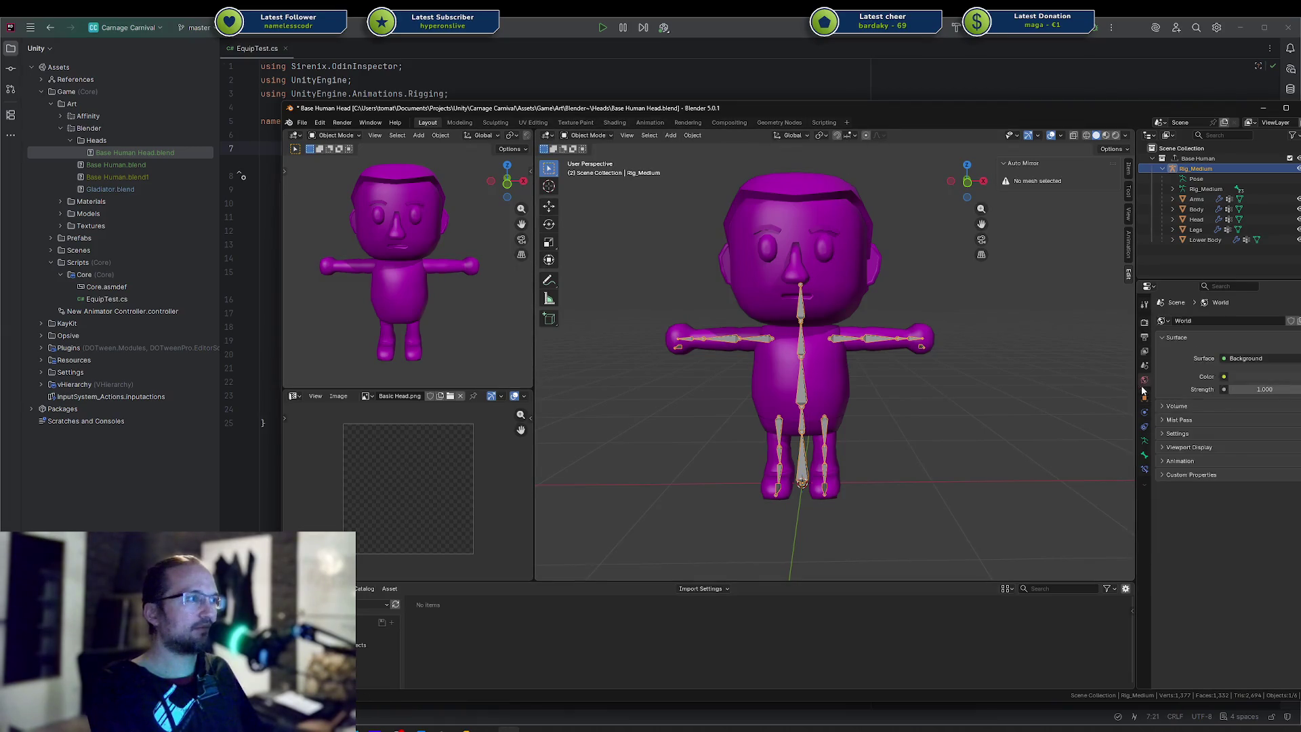
pyautogui.click(1203, 198)
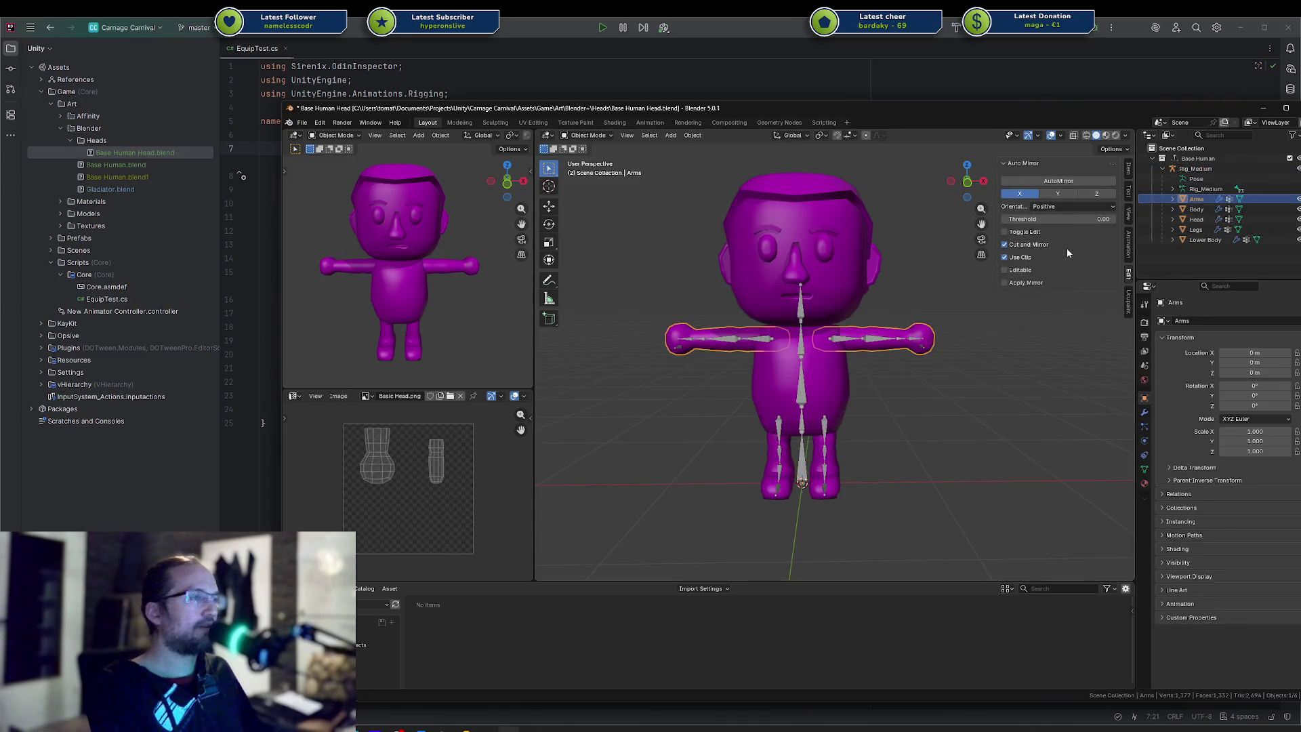
# Rename the Base Human collection to Base Human Head in the Outliner
pyautogui.click(1199, 220)
pyautogui.click(1213, 160)
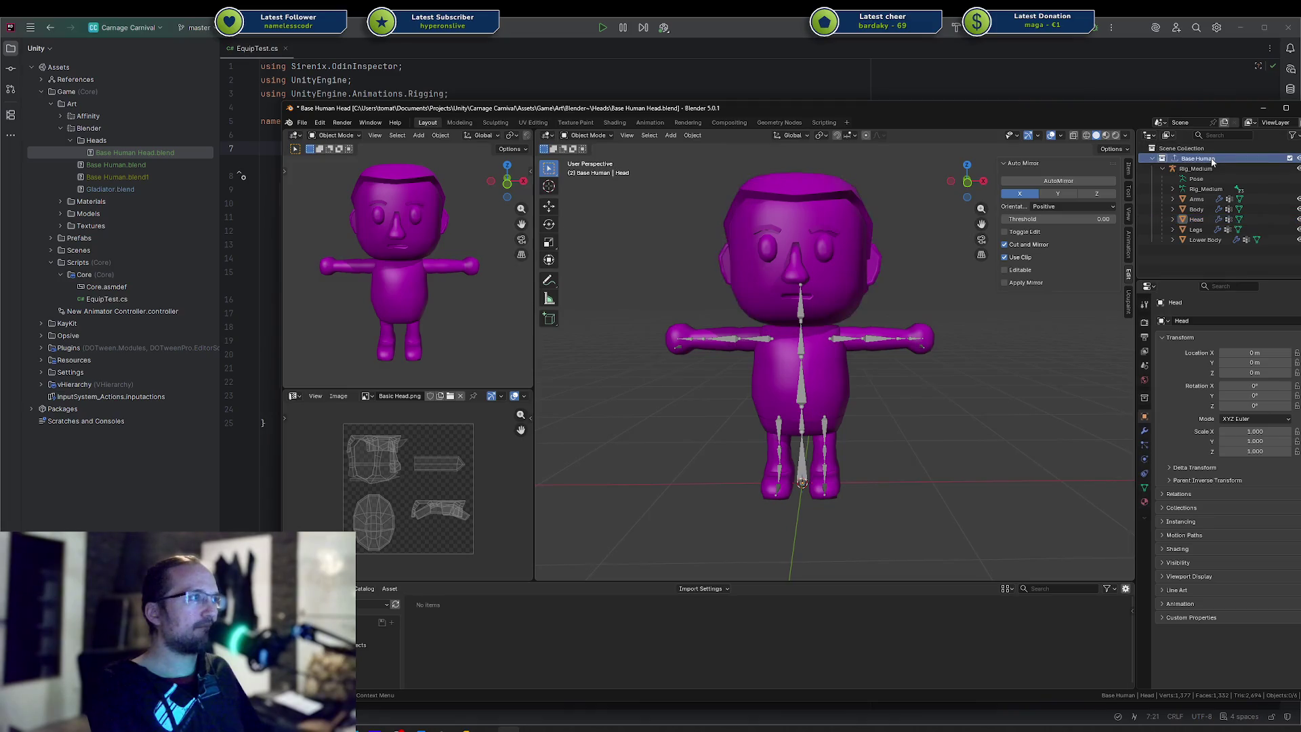
pyautogui.doubleClick(1210, 160)
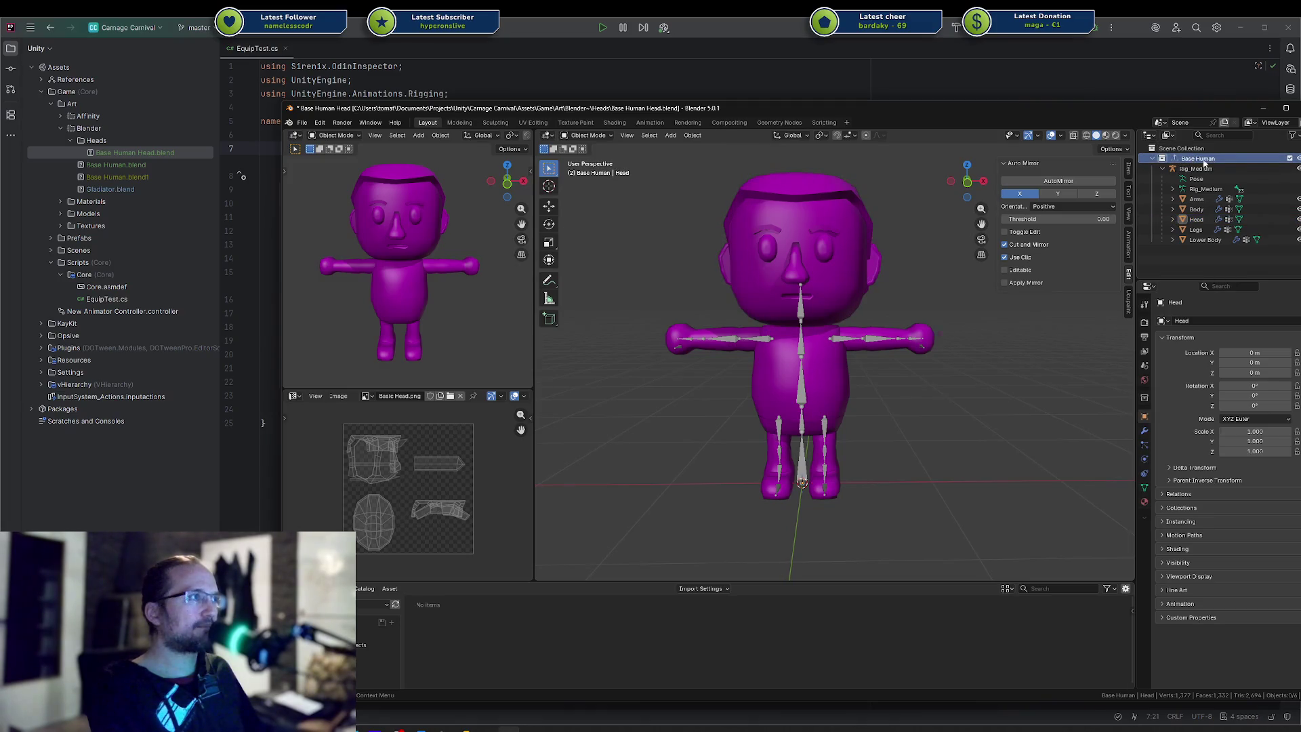
pyautogui.write(' Head')
pyautogui.press('Return')
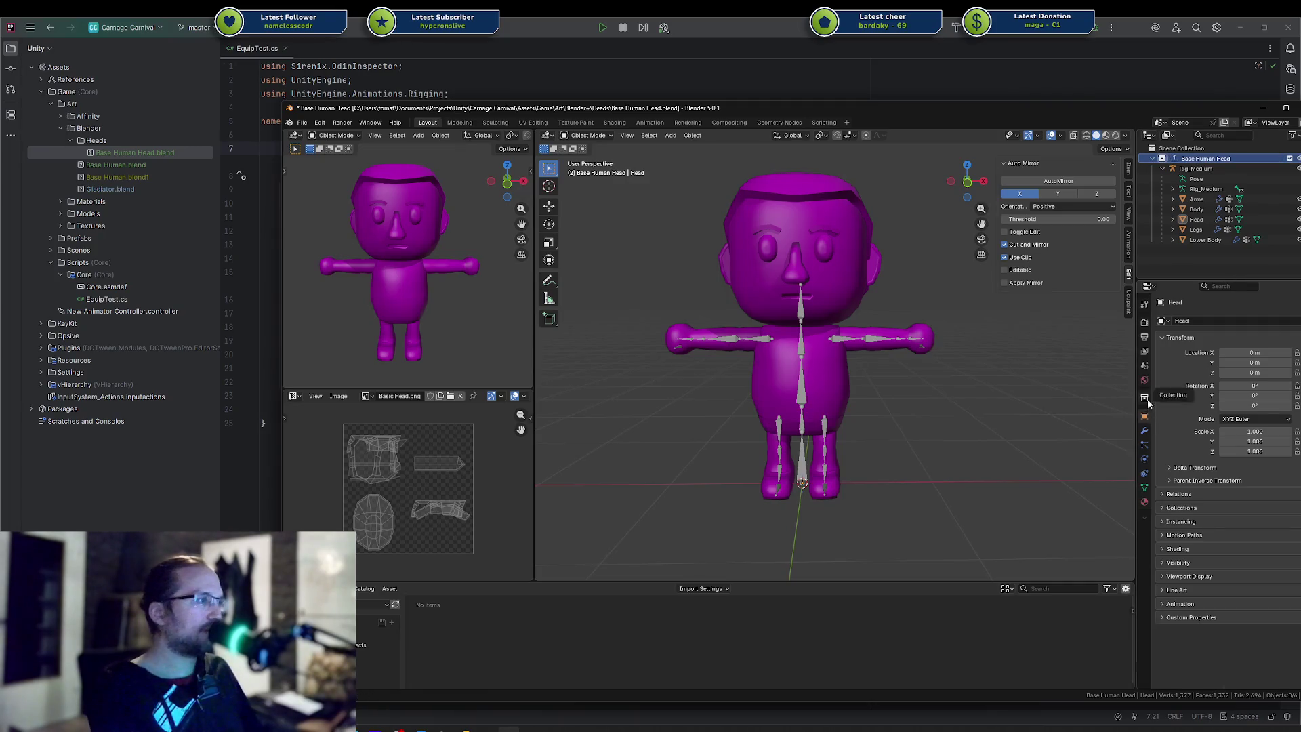
# Change the collection's FBX exporter file path to Base Human Head.fbx
pyautogui.click(1146, 398)
pyautogui.click(1273, 557)
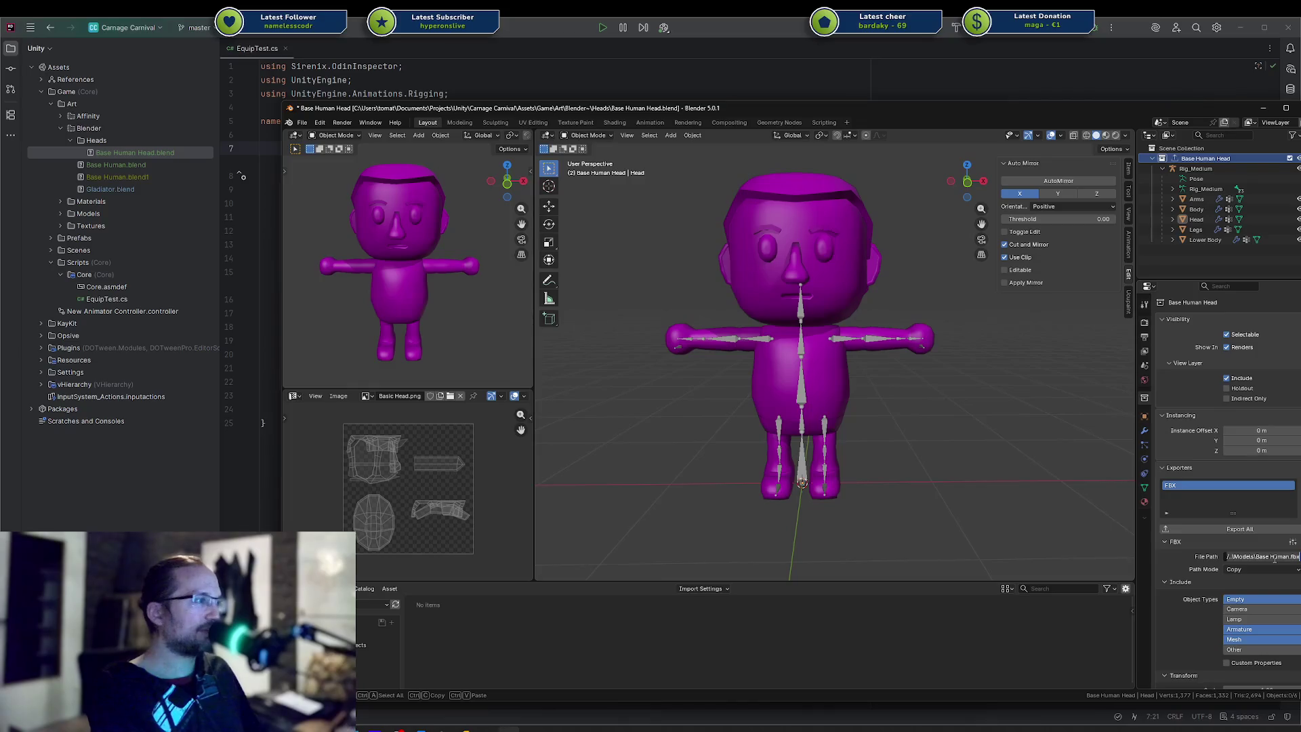
pyautogui.click(1275, 558)
pyautogui.write('Head')
pyautogui.press('Return')
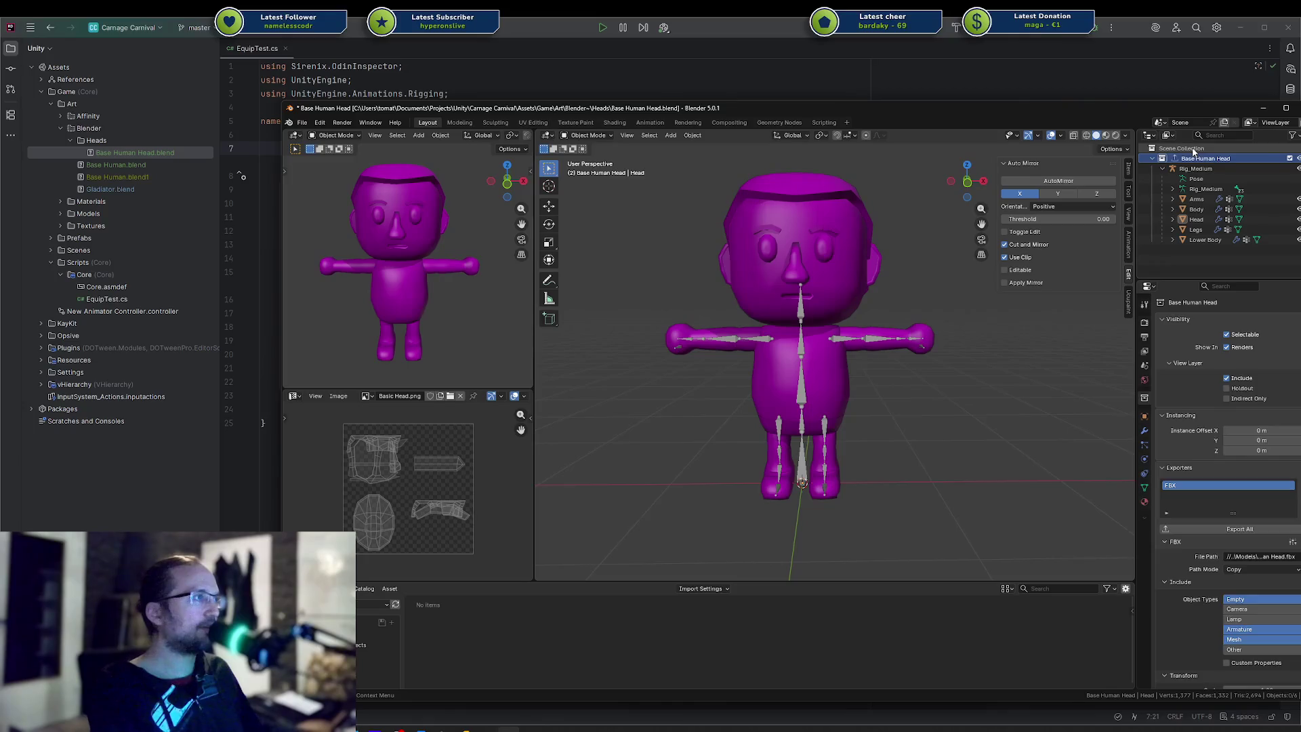
# Paste the copied data-blocks as a new collection, move it to the top and name it Reference
pyautogui.rightClick(1194, 149)
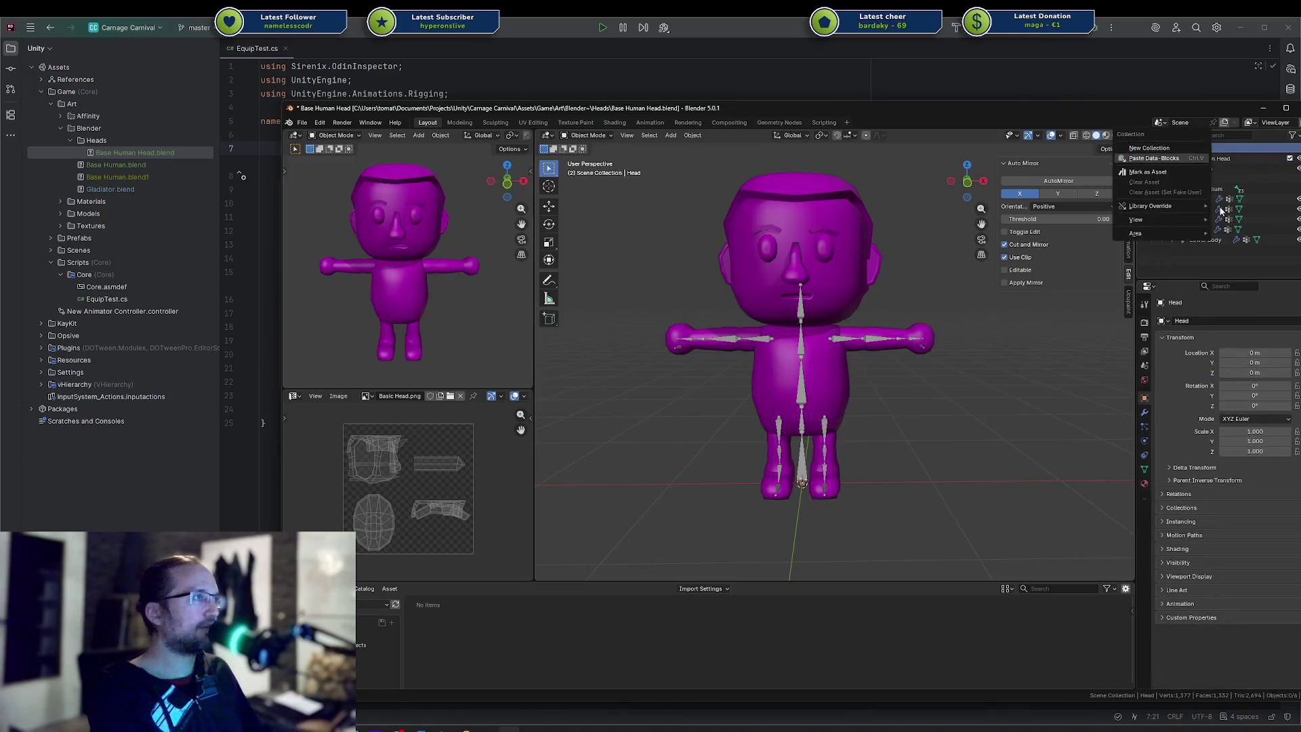
pyautogui.click(1153, 160)
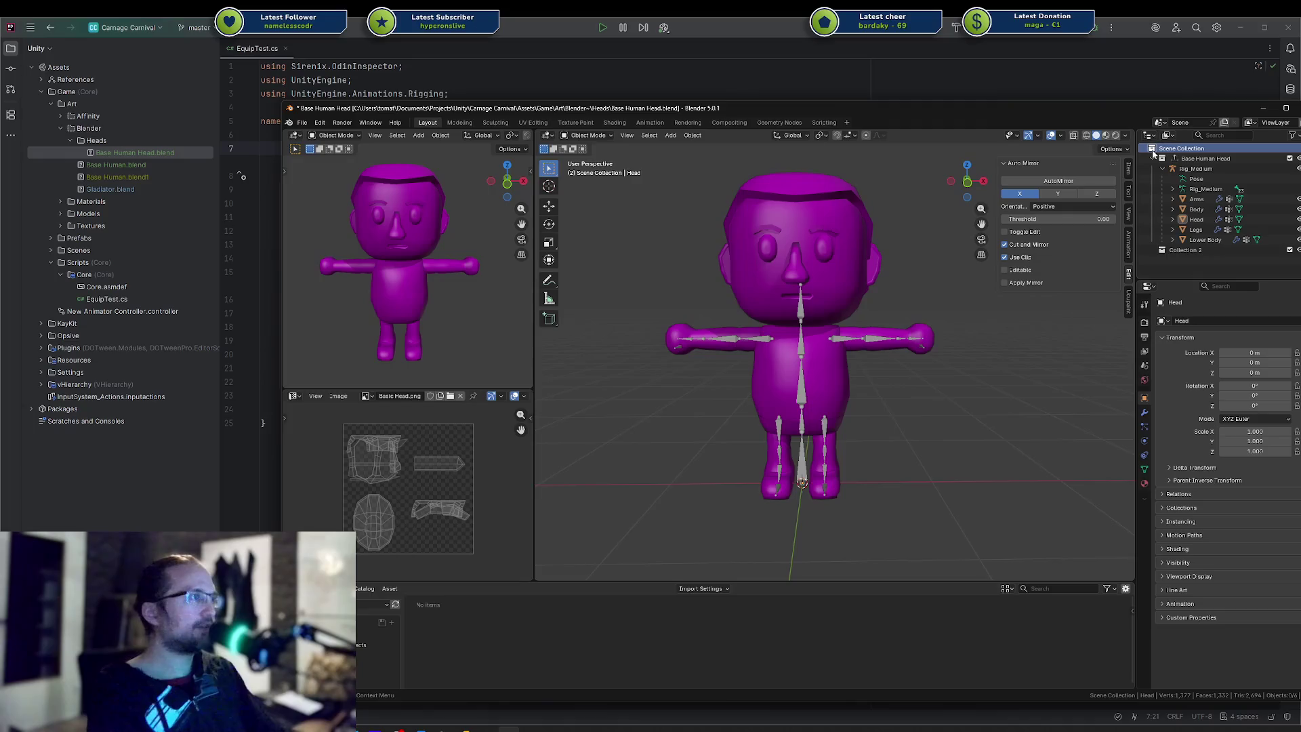
pyautogui.moveTo(1233, 249)
pyautogui.mouseDown()
pyautogui.moveTo(1183, 151)
pyautogui.moveTo(1176, 159)
pyautogui.mouseUp()
pyautogui.doubleClick(1183, 159)
pyautogui.write('Reference')
pyautogui.press('Return')
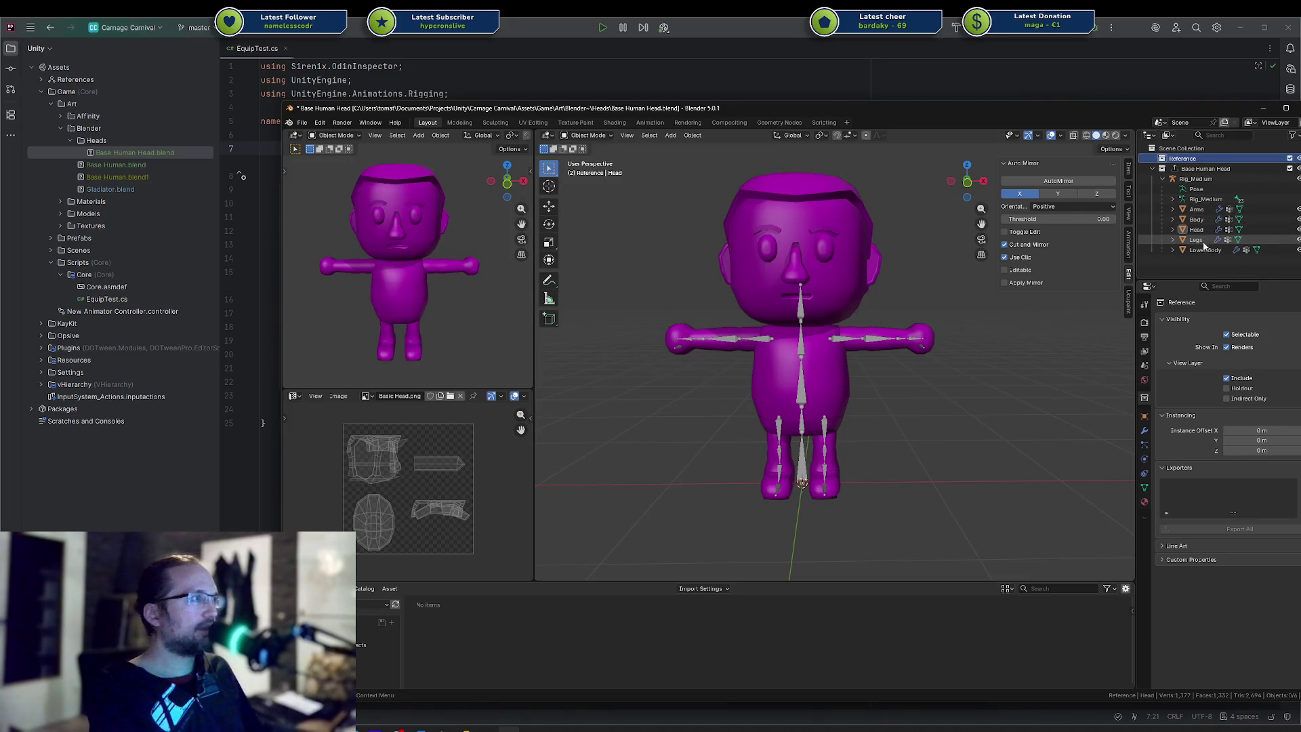
# Move the Lower Body, Legs, Body and Arms objects into the Reference collection and collapse it
pyautogui.click(1204, 249)
pyautogui.keyDown('ctrl'); pyautogui.click(1196, 240); pyautogui.keyUp('ctrl')
pyautogui.keyDown('ctrl'); pyautogui.click(1196, 219); pyautogui.keyUp('ctrl')
pyautogui.keyDown('ctrl'); pyautogui.click(1196, 209); pyautogui.keyUp('ctrl')
pyautogui.moveTo(1196, 209)
pyautogui.mouseDown()
pyautogui.moveTo(1191, 159)
pyautogui.moveTo(1161, 162)
pyautogui.mouseUp()
pyautogui.click(1154, 158)
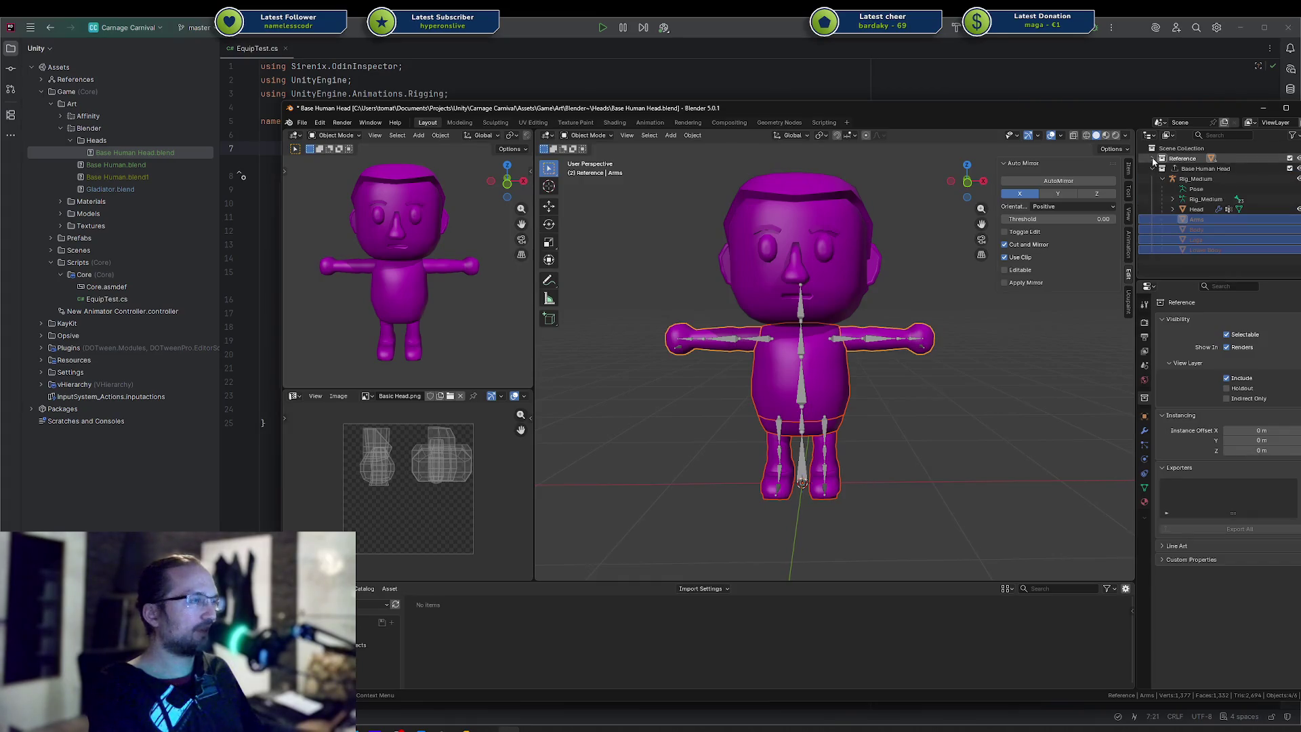
pyautogui.click(995, 429)
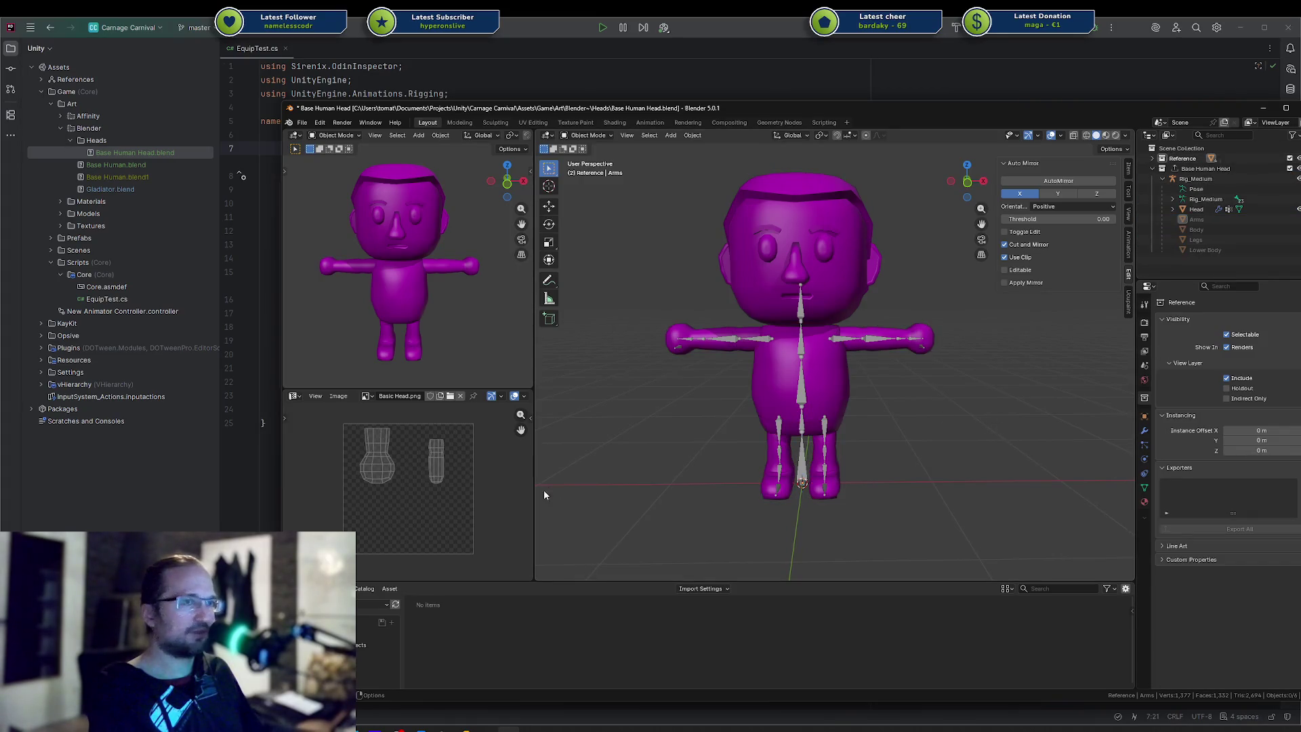
pyautogui.moveTo(599, 109)
pyautogui.mouseDown()
pyautogui.moveTo(887, 89)
pyautogui.moveTo(786, 103)
pyautogui.mouseUp()
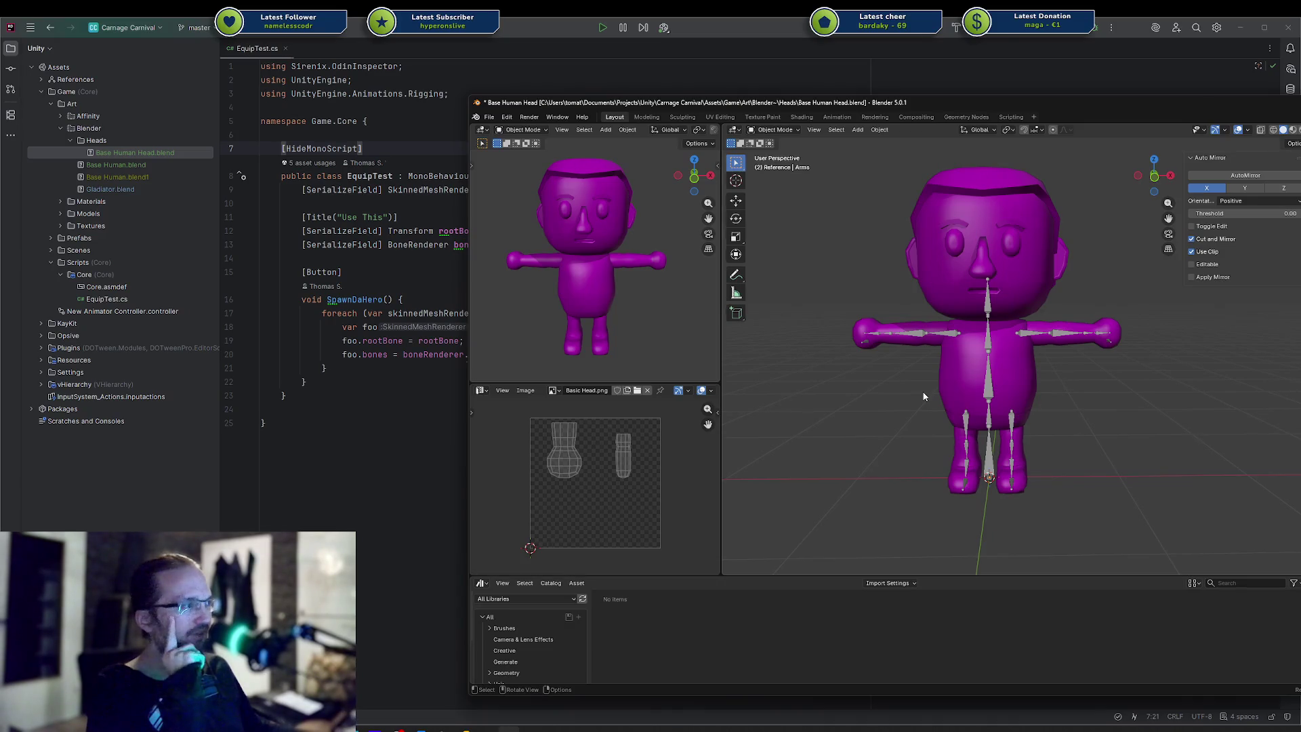
# Relink the body image to Basic Body.png from the Art\Textures folder
pyautogui.press('shift')
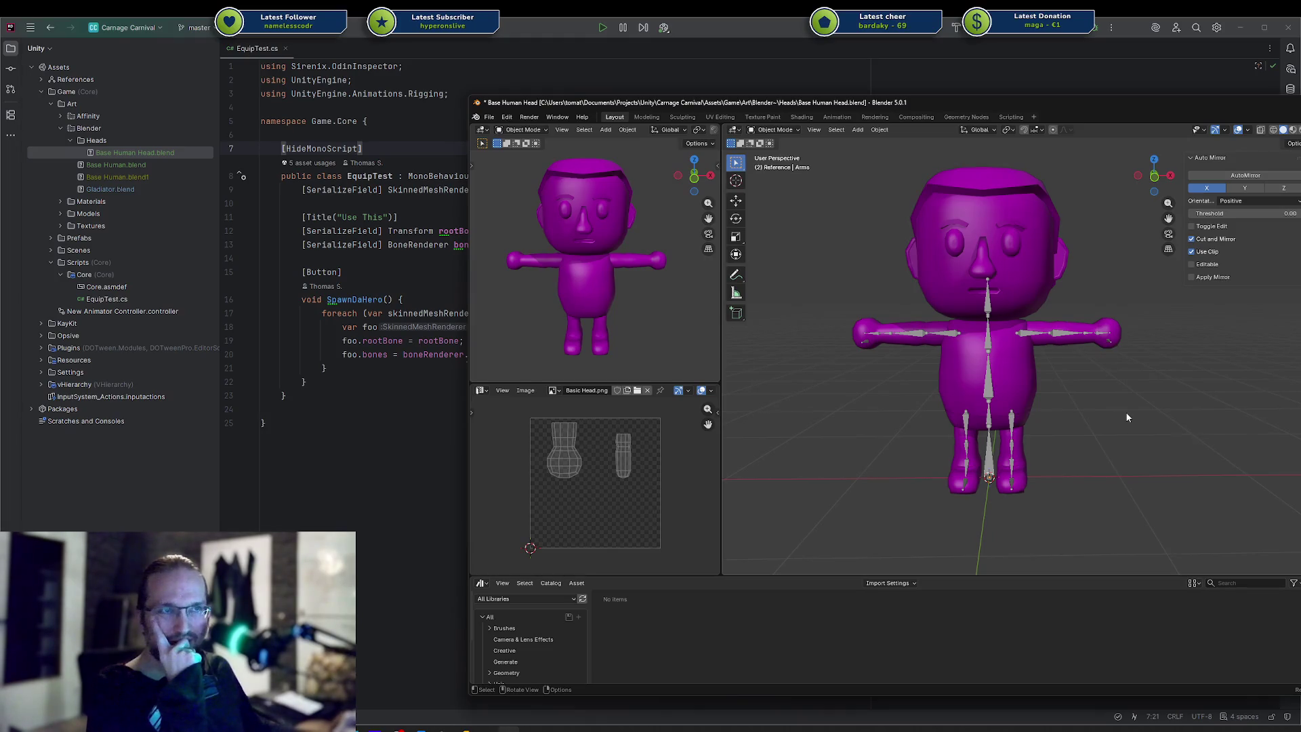
pyautogui.press('shift')
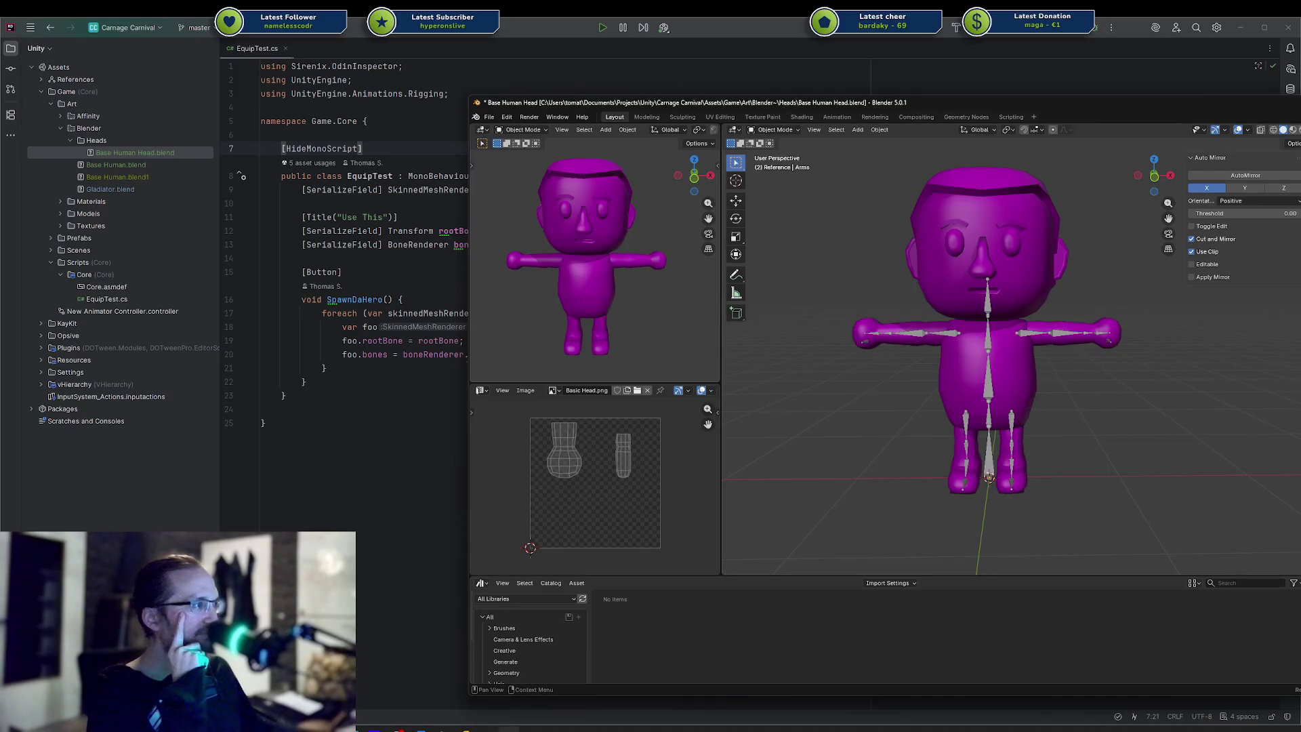
pyautogui.hotkey('alt', 'o')
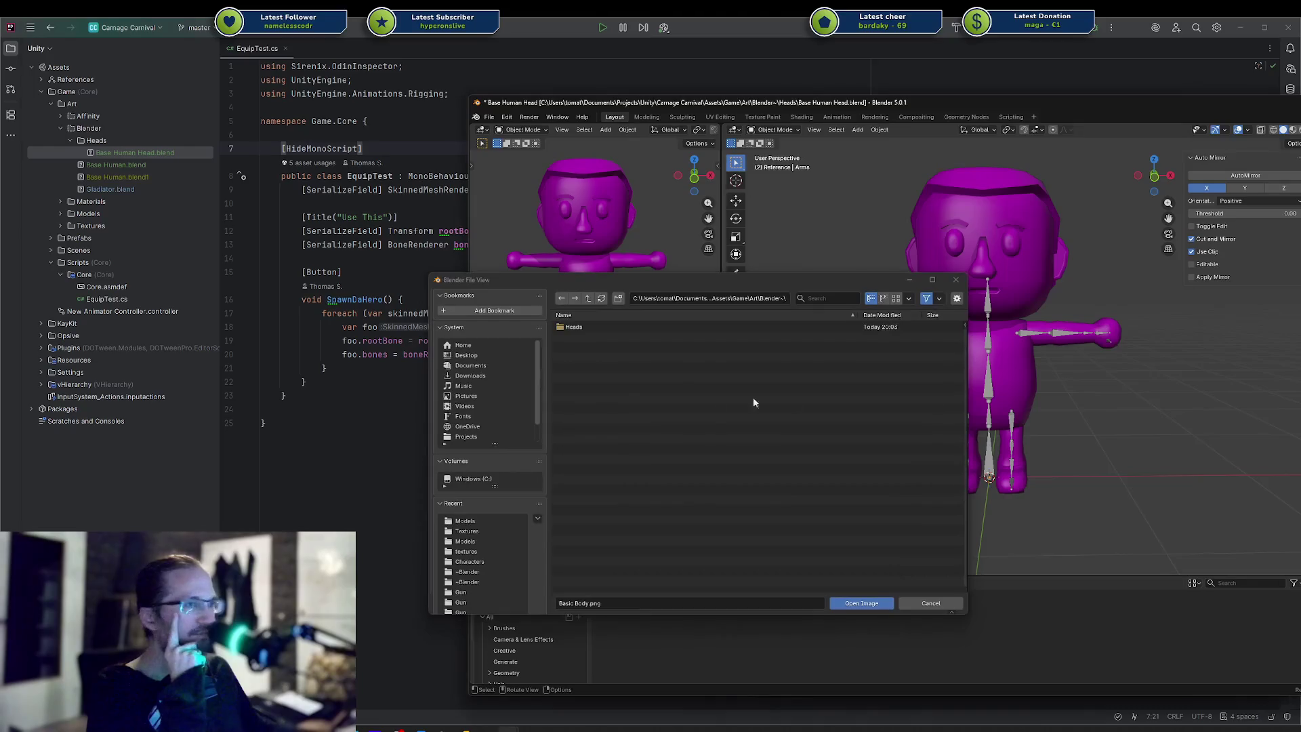
pyautogui.click(588, 298)
pyautogui.doubleClick(576, 367)
pyautogui.moveTo(601, 340)
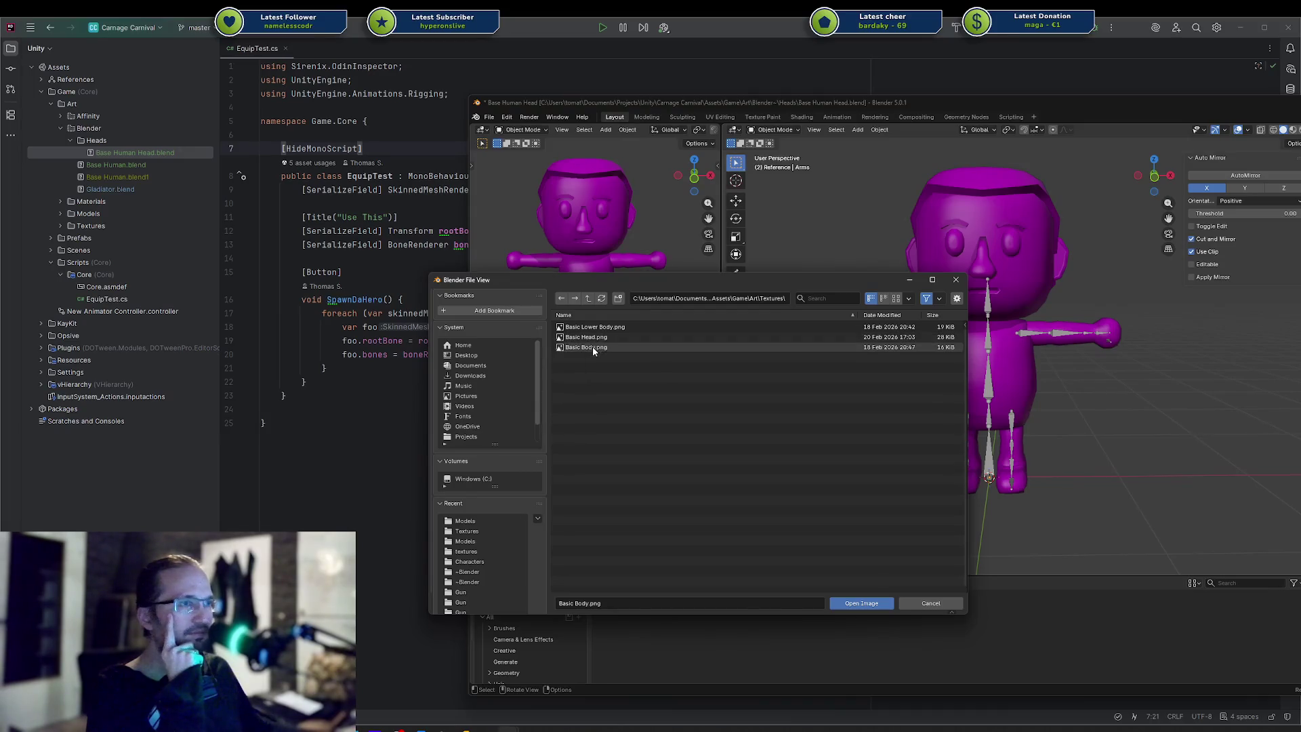
pyautogui.doubleClick(601, 338)
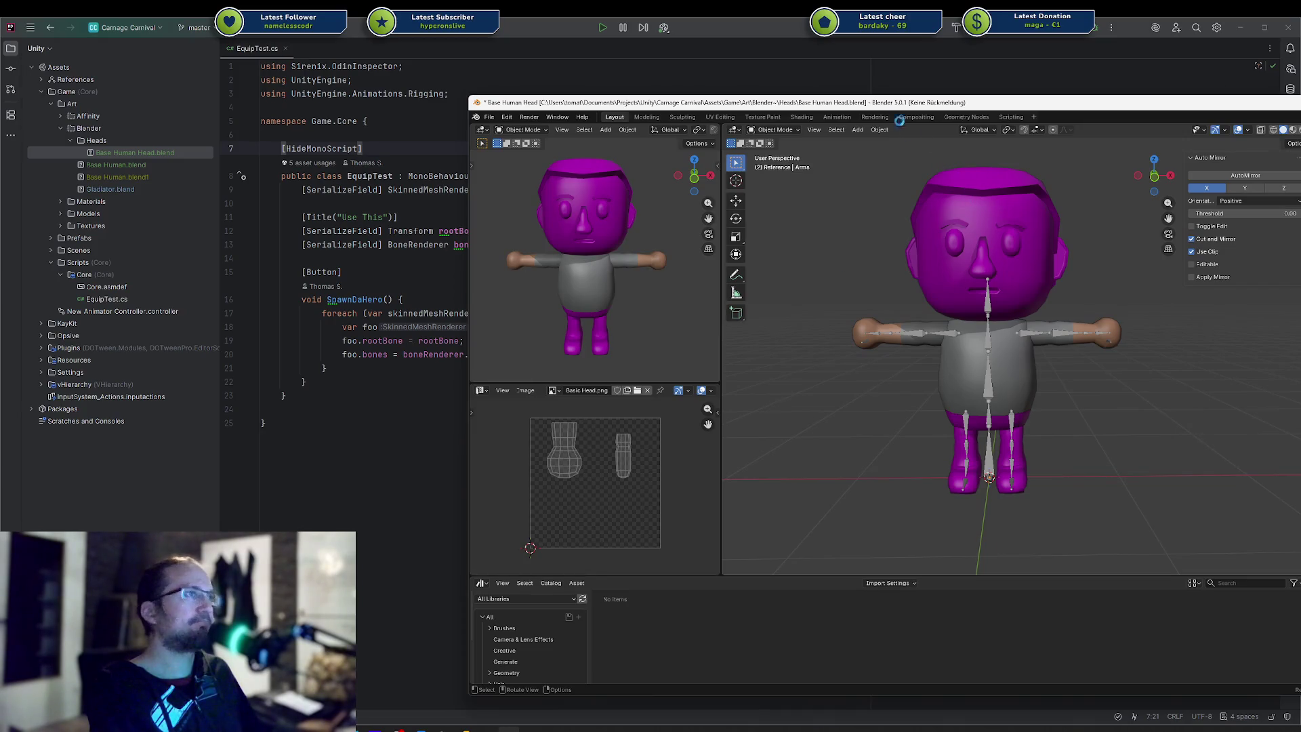
pyautogui.moveTo(891, 103); pyautogui.dragTo(1005, 85)
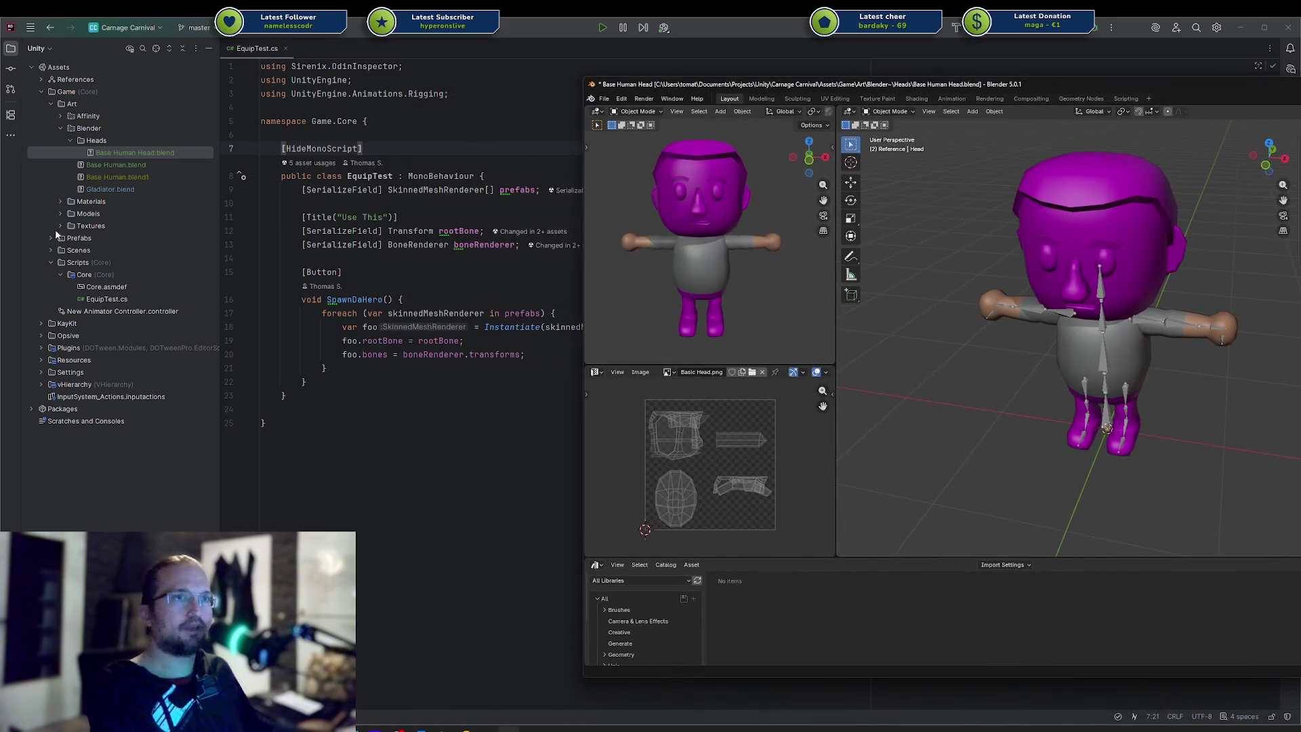
# Try dragging Basic Head.png from the project into Blender, then undo the resulting image empty
pyautogui.click(61, 227)
pyautogui.click(120, 250)
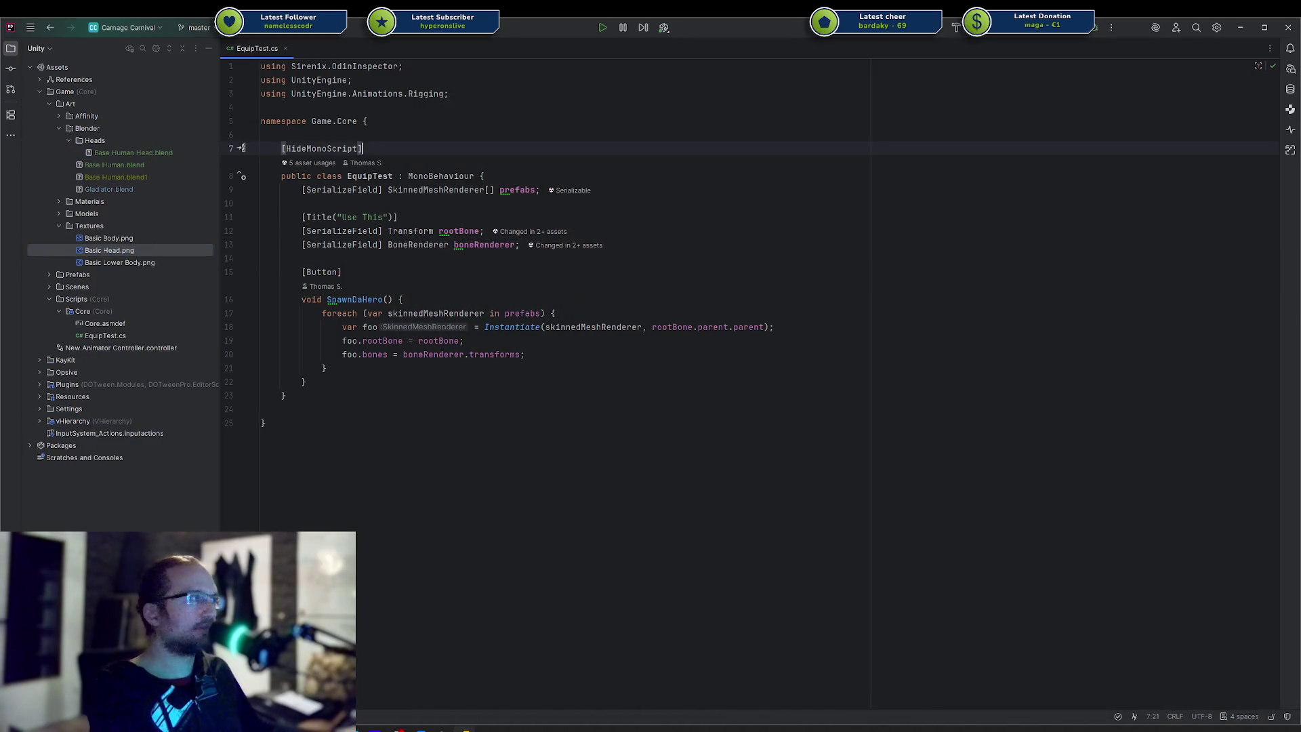
pyautogui.hotkey('alt', 'Tab')
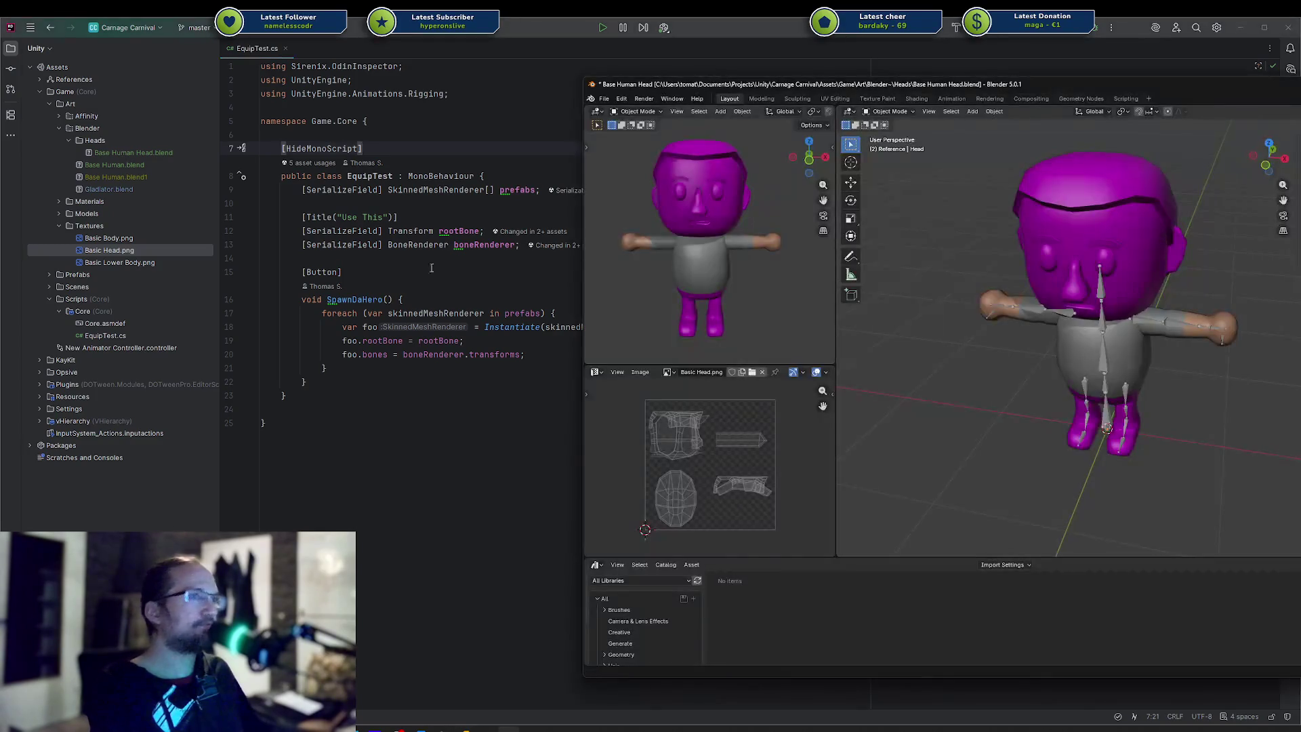
pyautogui.moveTo(123, 250)
pyautogui.mouseDown()
pyautogui.moveTo(581, 251)
pyautogui.moveTo(1163, 348)
pyautogui.moveTo(828, 343)
pyautogui.moveTo(1066, 305)
pyautogui.moveTo(1124, 234)
pyautogui.mouseUp()
pyautogui.hotkey('alt', 'Tab')
pyautogui.hotkey('ctrl', 'z')
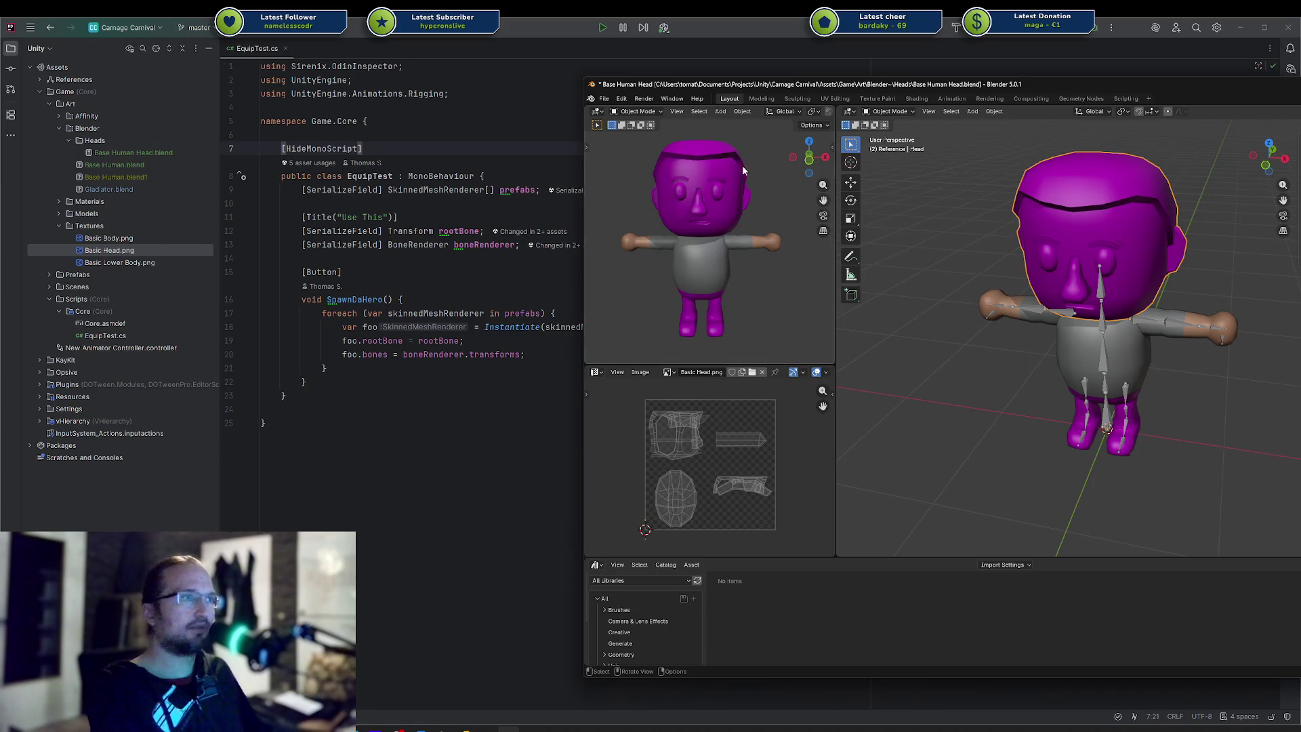
# Relink the head image to Basic Head.png from the Art\Textures folder
pyautogui.hotkey('alt', 'o')
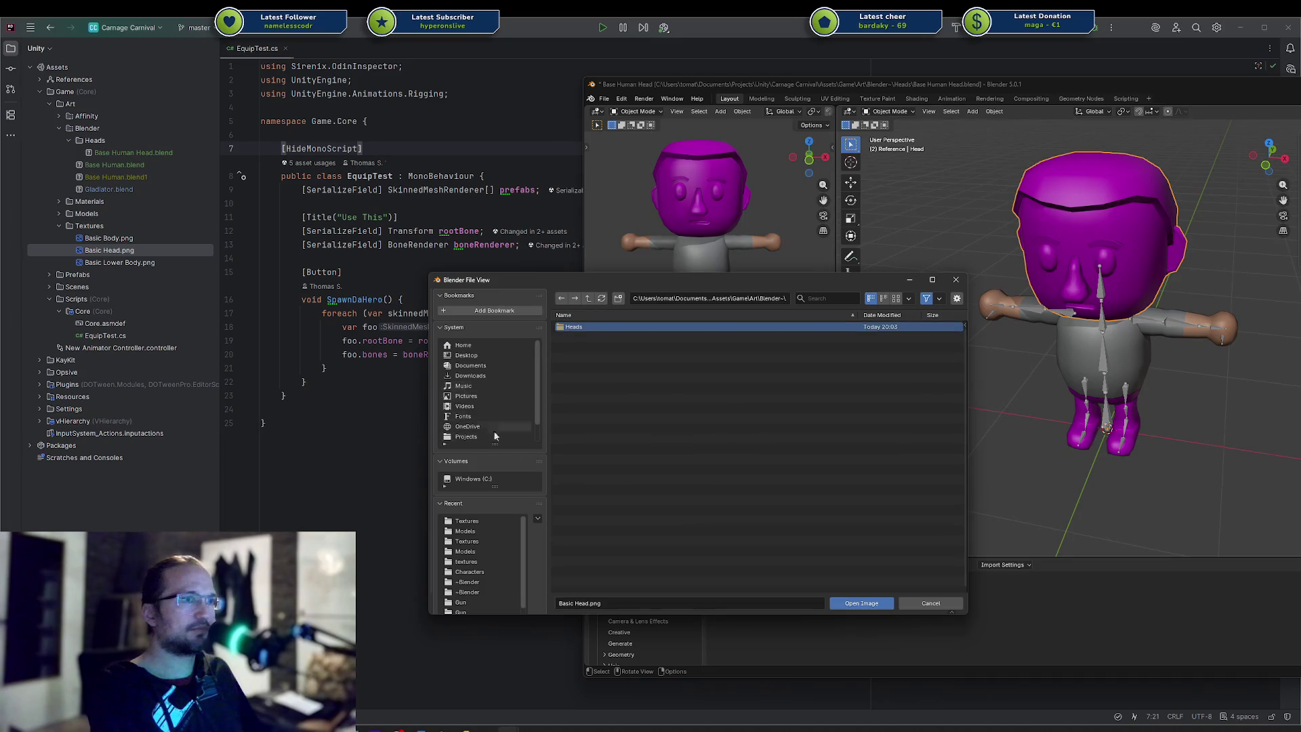
pyautogui.click(588, 298)
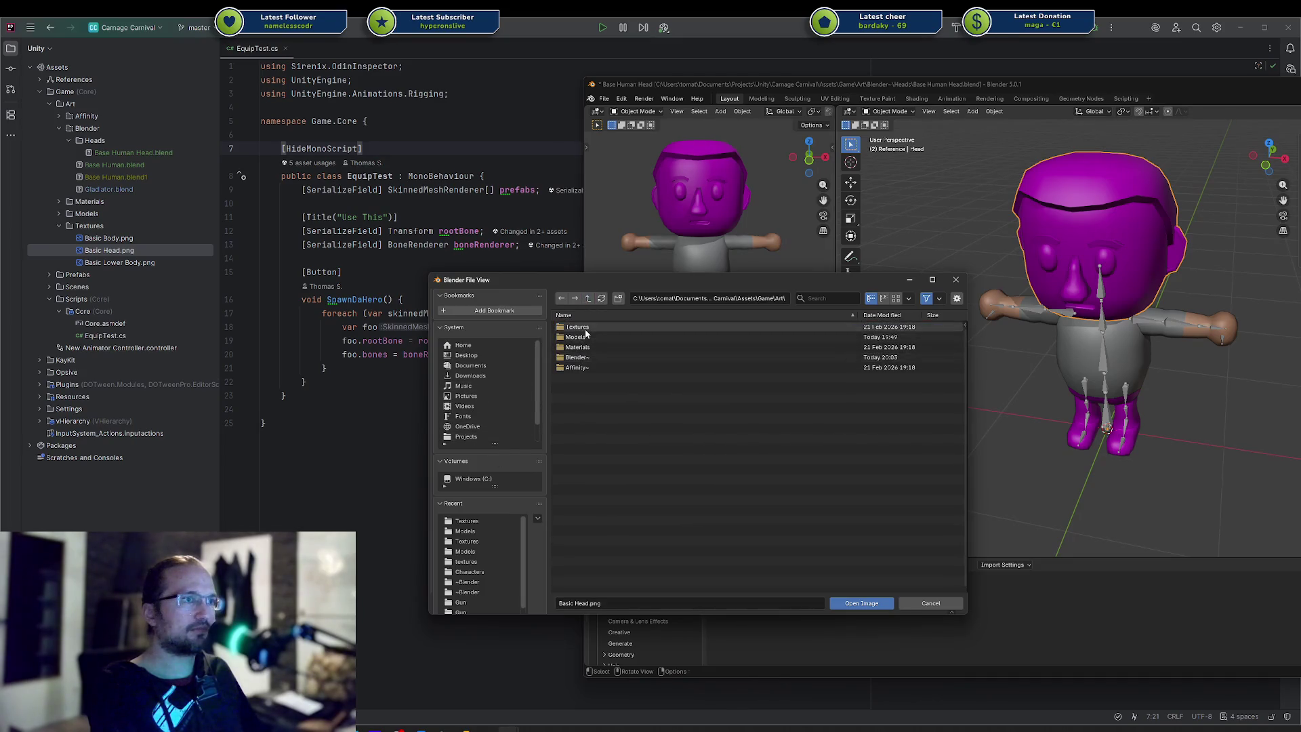
pyautogui.click(576, 326)
pyautogui.doubleClick(587, 337)
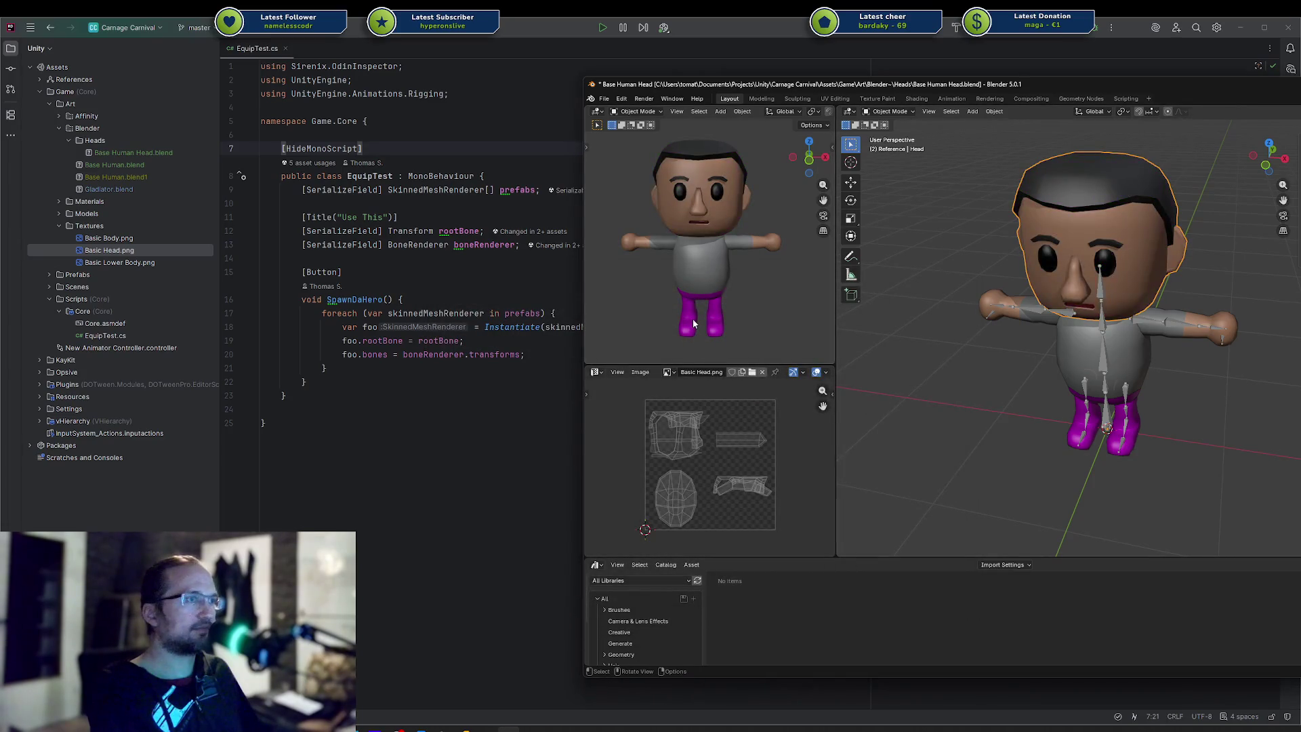
pyautogui.click(694, 324)
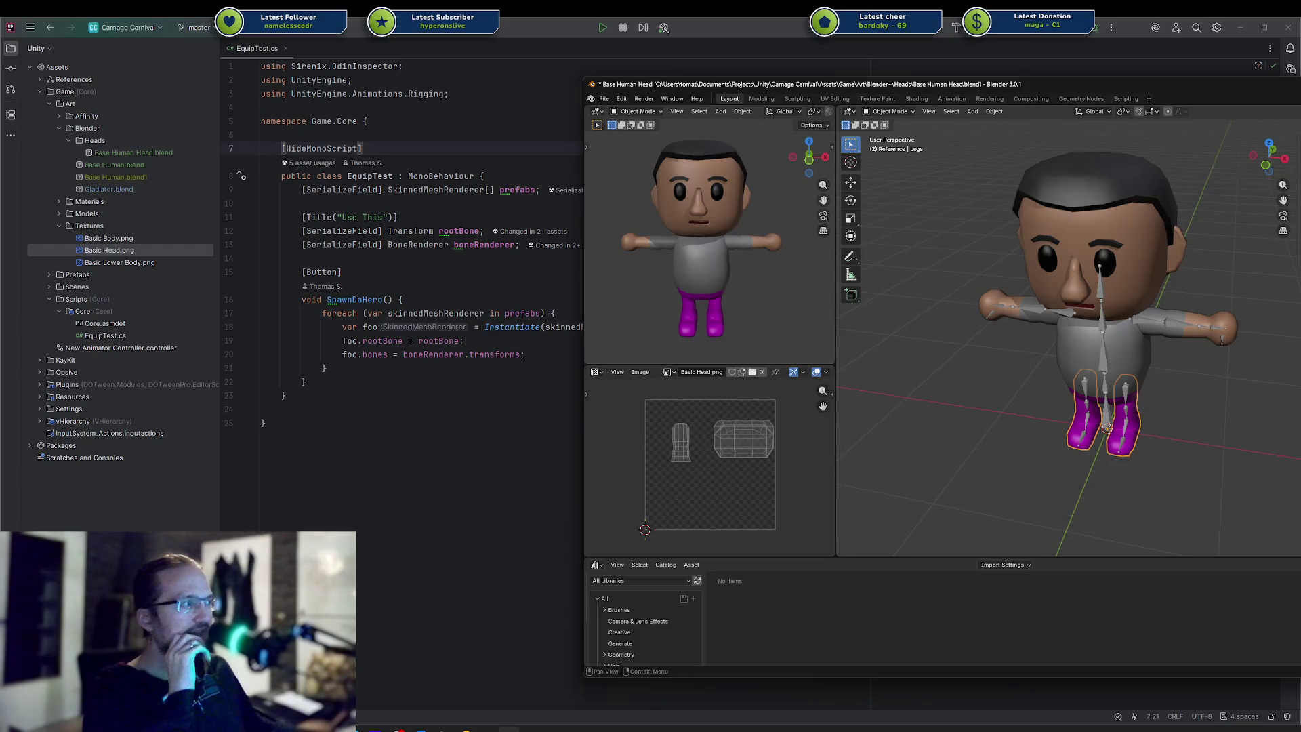
# Load Basic Lower Body.png from Art\Textures as the legs texture and view the character from the front
pyautogui.hotkey('alt', 'o')
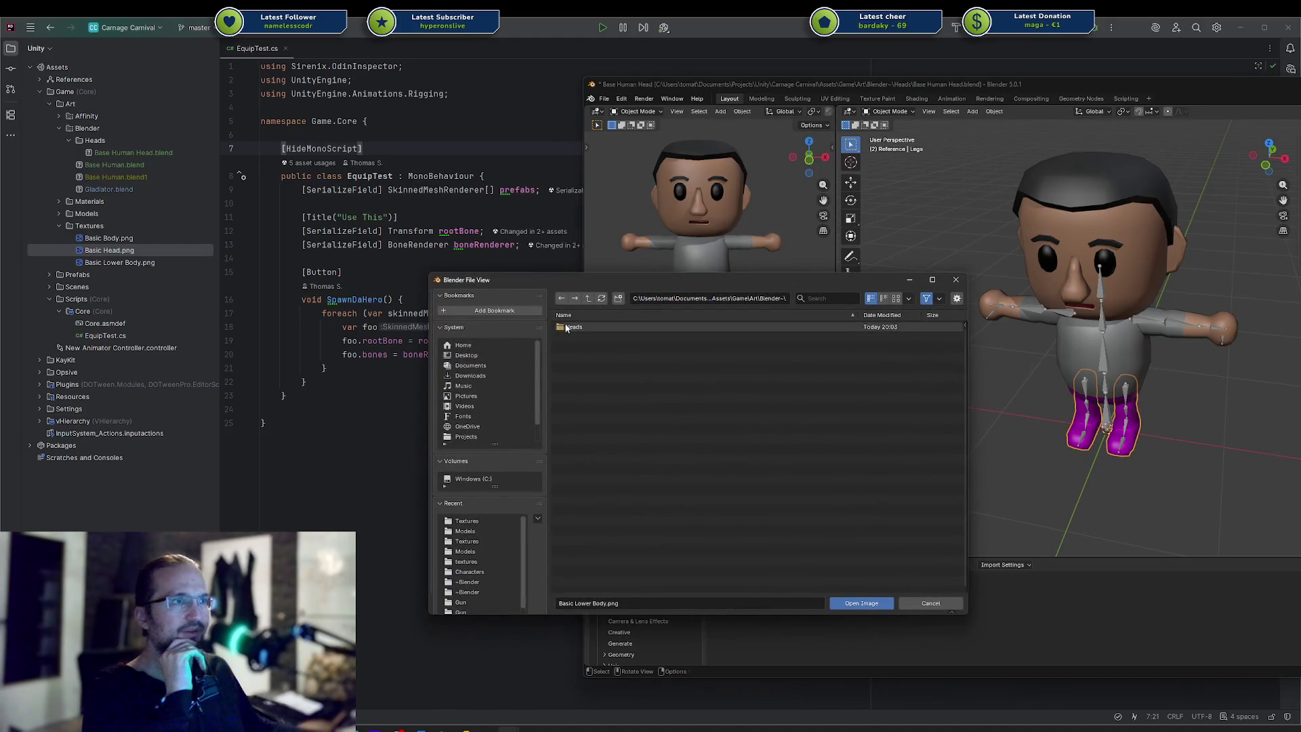
pyautogui.click(587, 298)
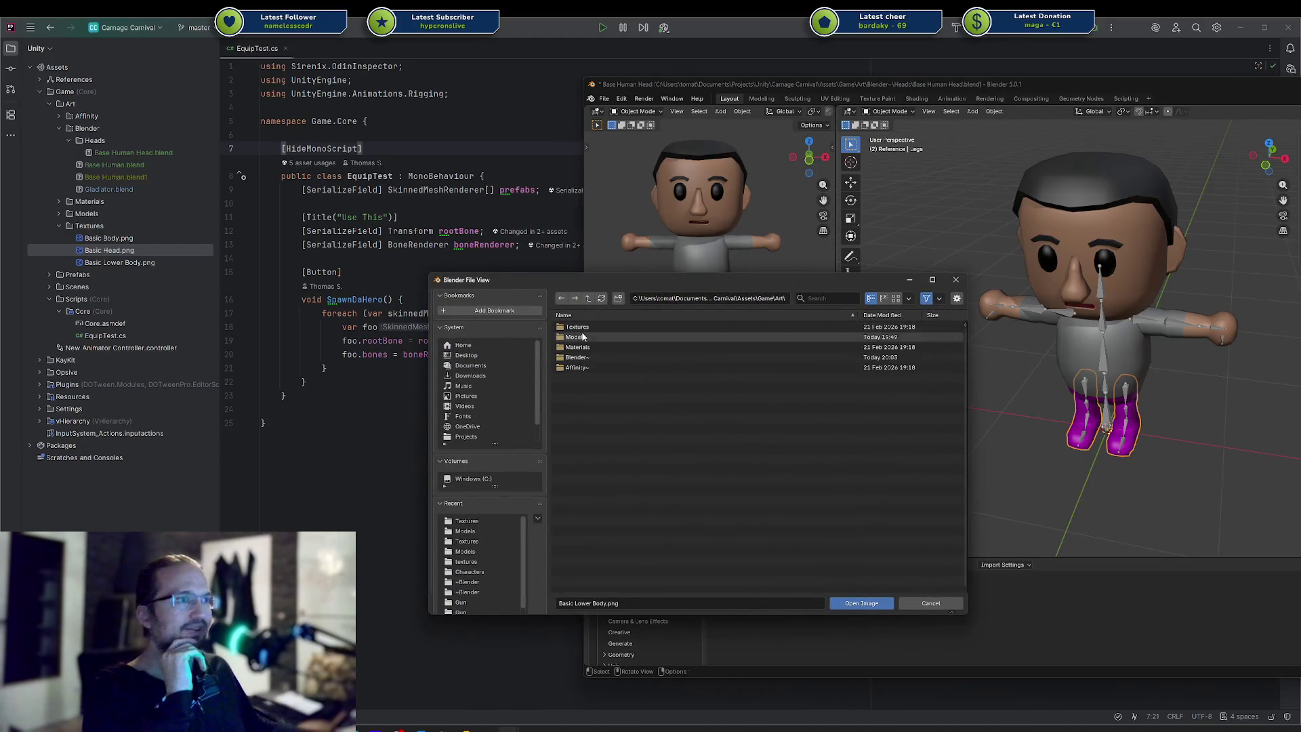
pyautogui.doubleClick(579, 337)
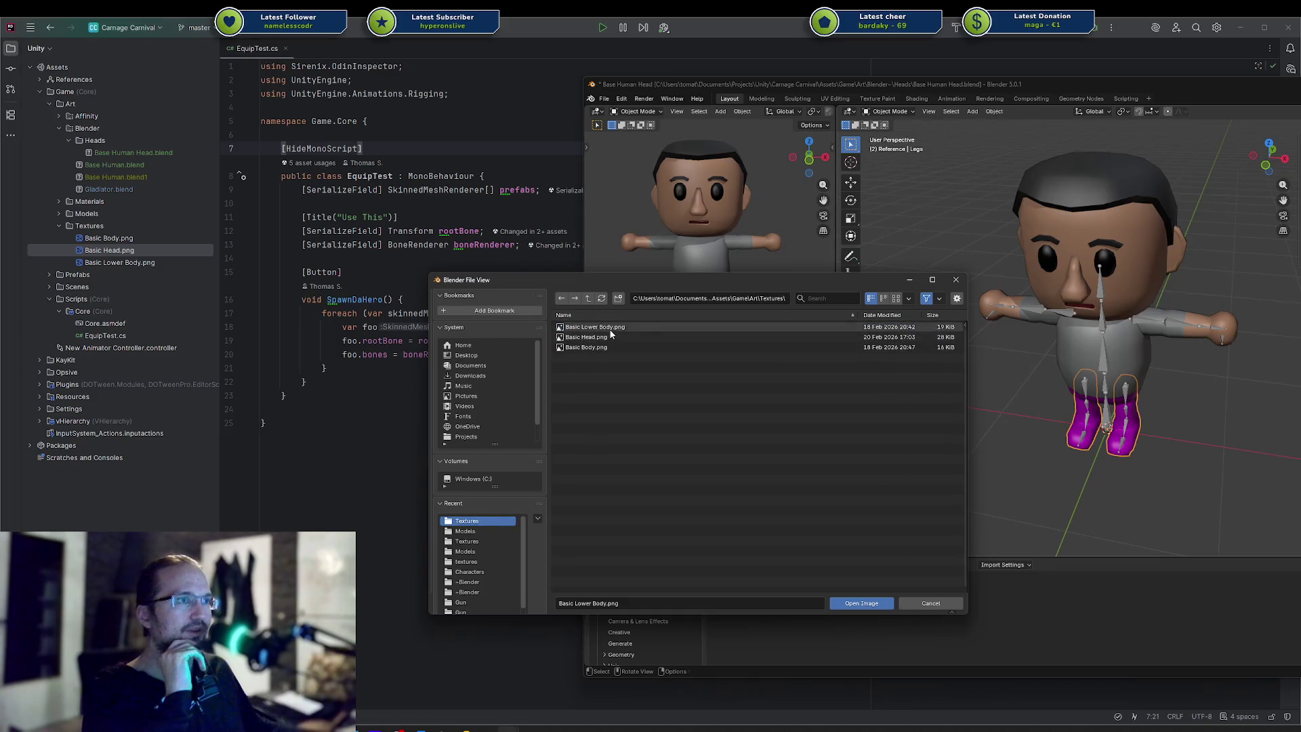
pyautogui.doubleClick(609, 335)
pyautogui.moveTo(1014, 397); pyautogui.dragTo(1043, 367, button='middle')
pyautogui.click(1042, 368)
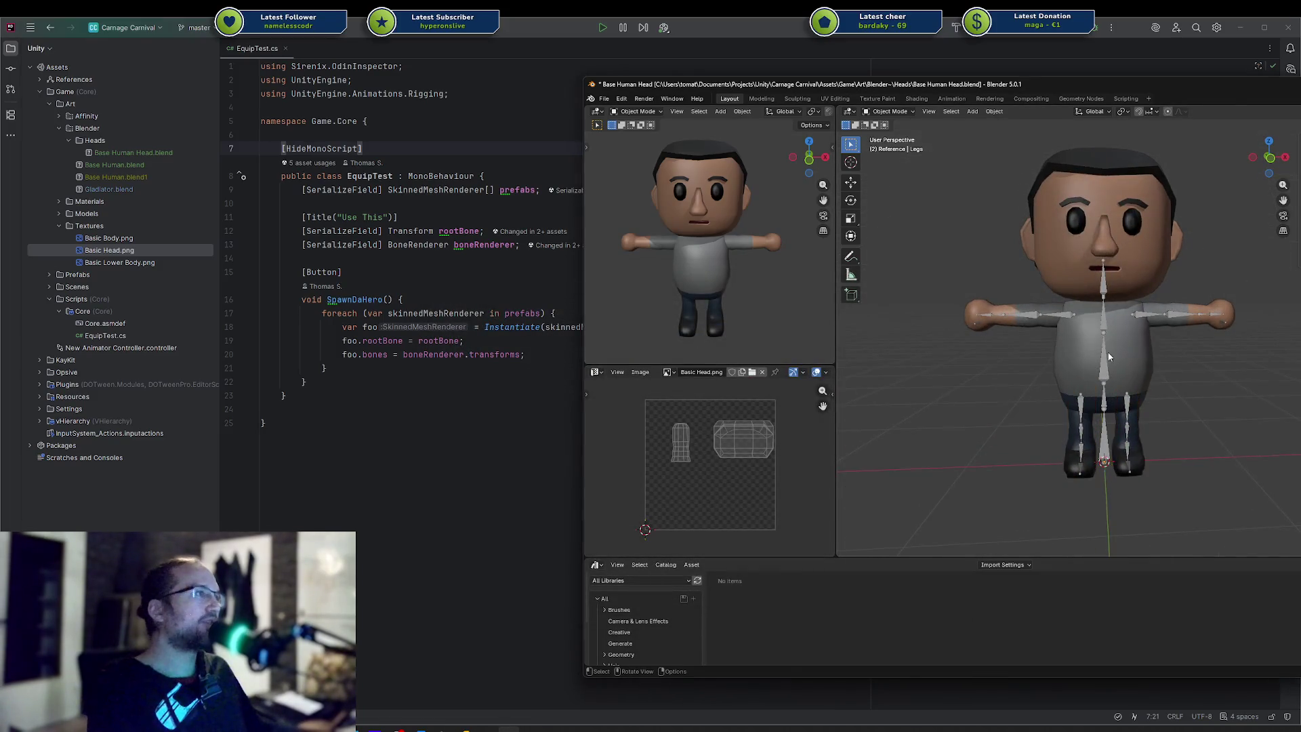